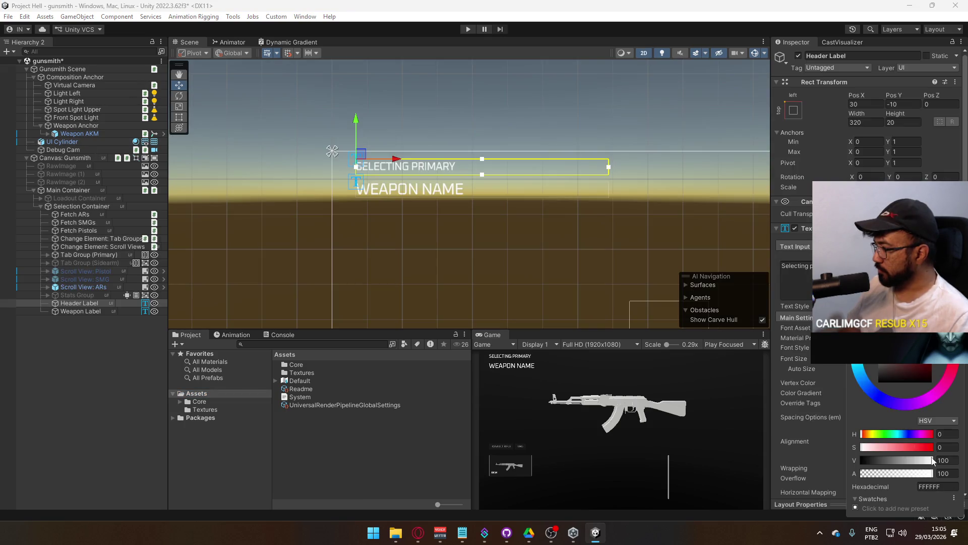
Darken the SELECTING PRIMARY header to dark grey and raise the WEAPON NAME label slightly.
left_click_drag(933, 461, 884, 462)
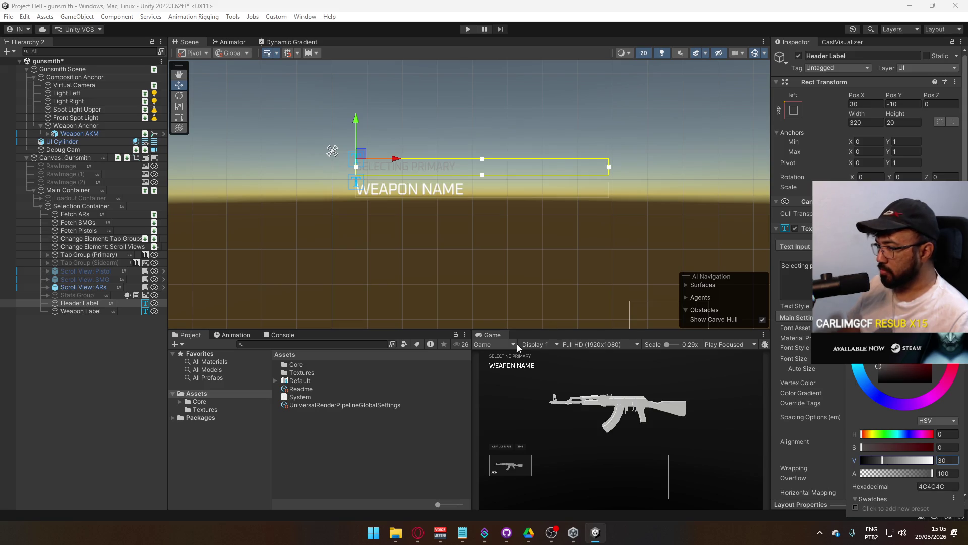
left_click(76, 312)
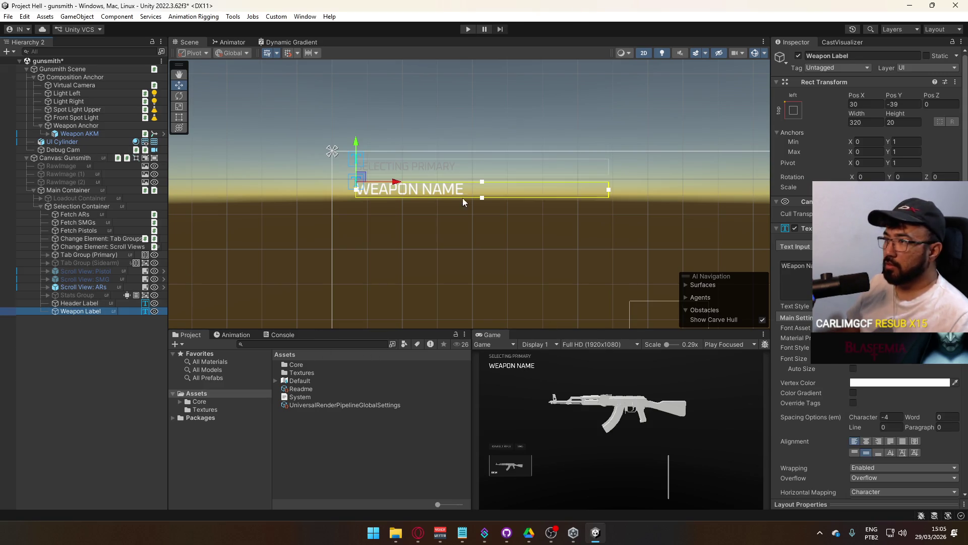
key("f")
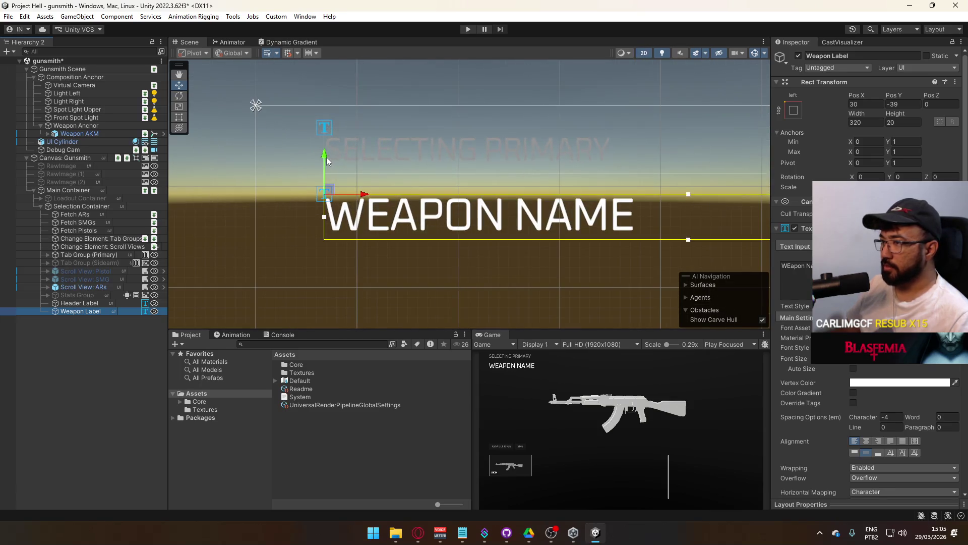
left_click_drag(325, 156, 325, 142)
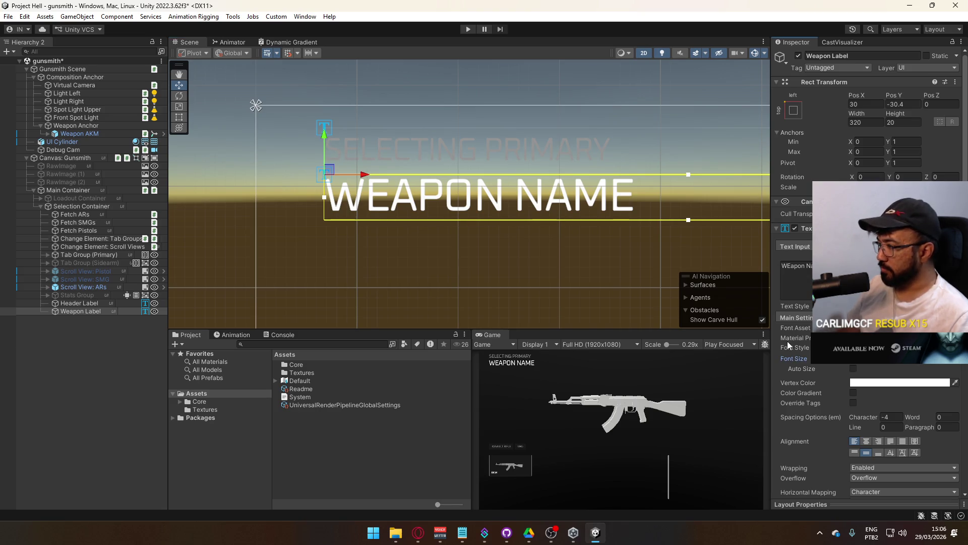
Set the Weapon Label font size to 18 after trying 200.
type("200")
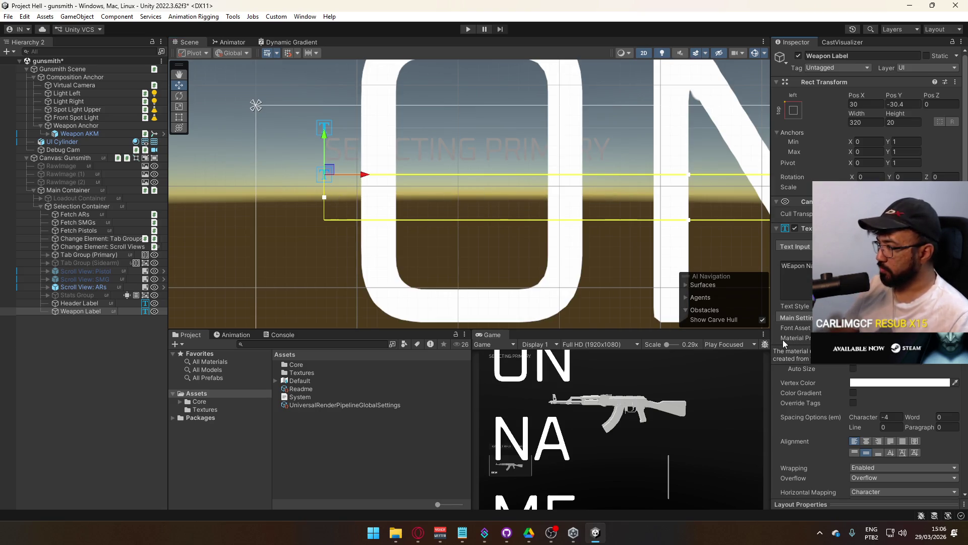
key("BackSpace")
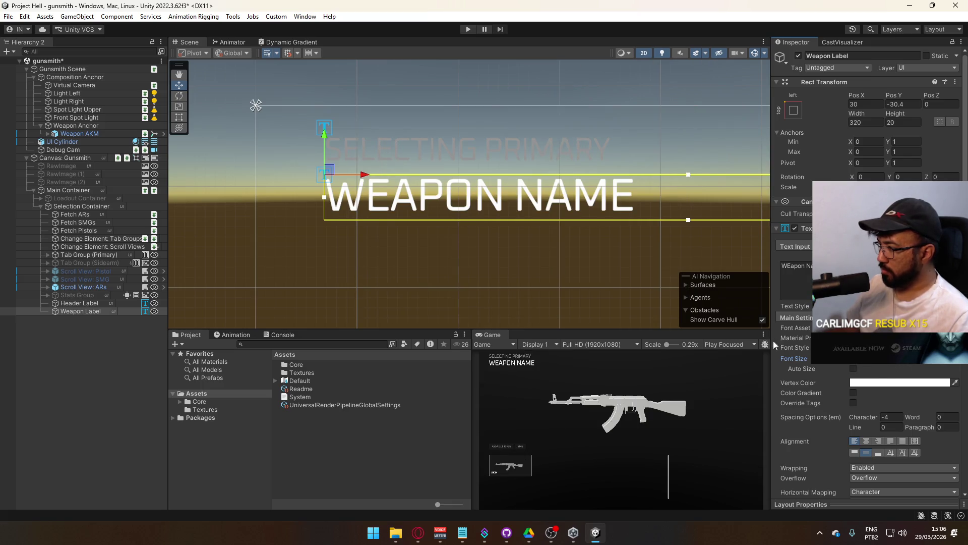
key("BackSpace")
key("BackSpace")
type("18")
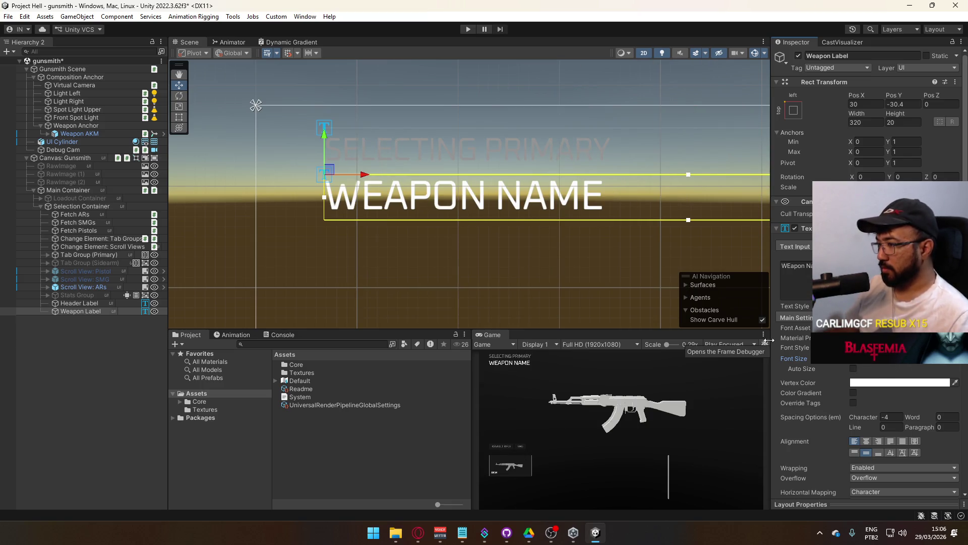
Test sample names AKM, MARK 18, RAM 7 and CR-56, then restore 'Weapon name'.
key("ctrl+a")
type("AKM")
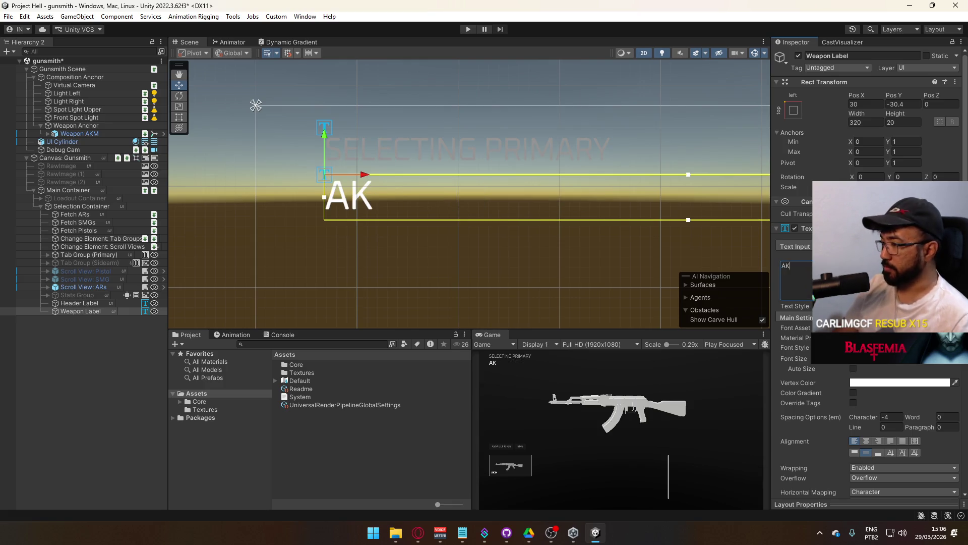
key("BackSpace")
key("BackSpace")
key("BackSpace")
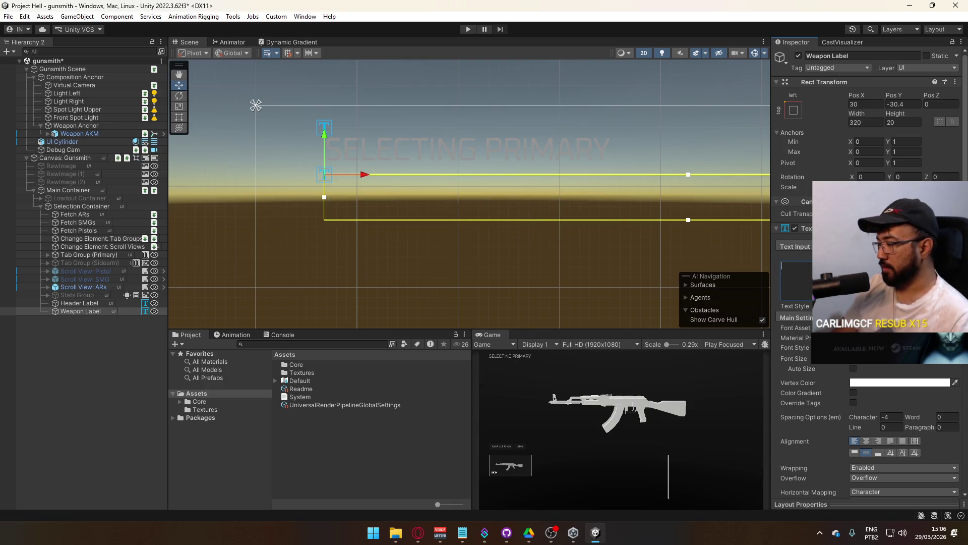
type("MARK 18")
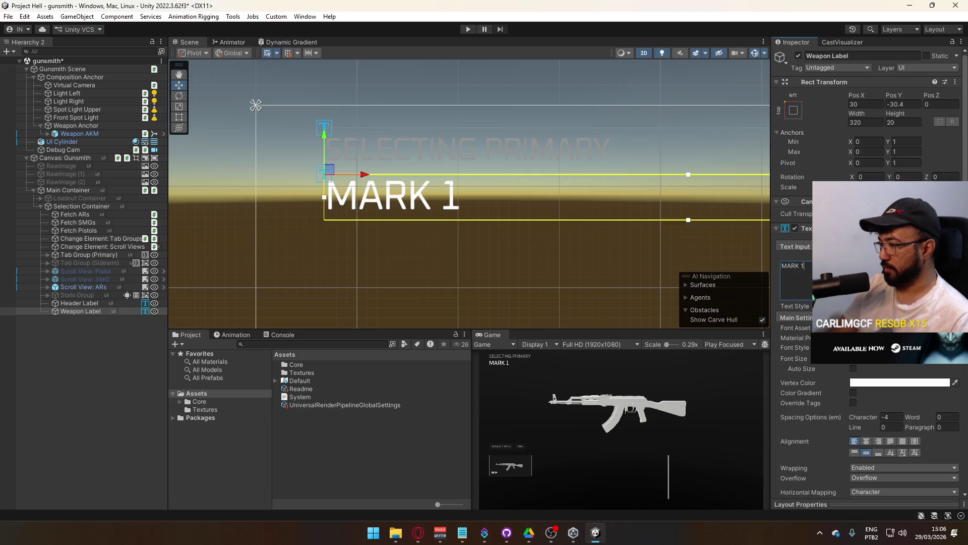
key("BackSpace")
key("BackSpace")
key("BackSpace")
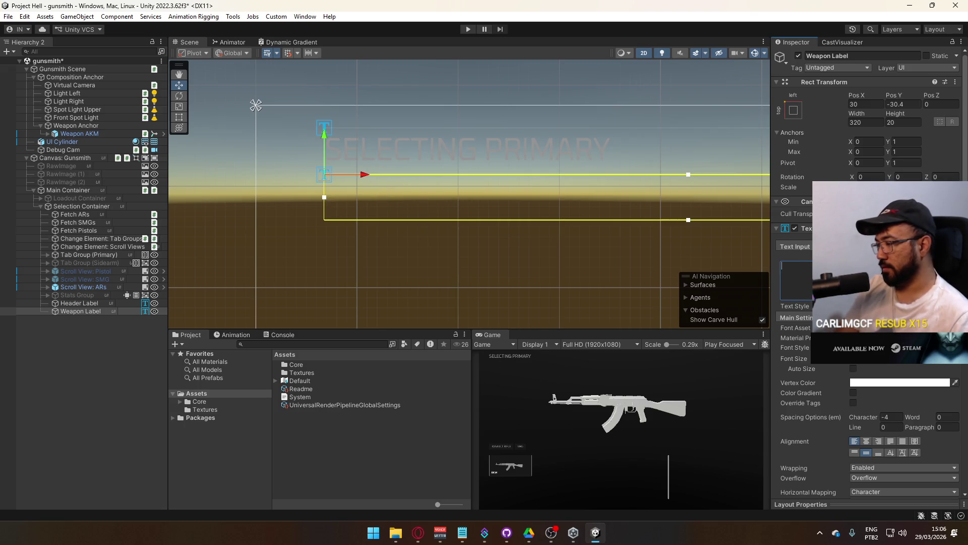
type("RAM 7")
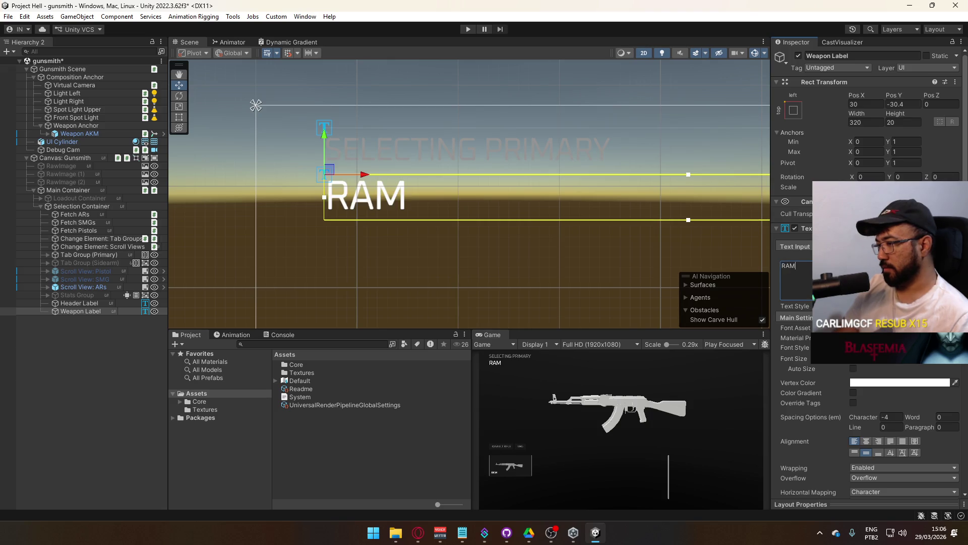
key("BackSpace")
key("BackSpace")
key("BackSpace")
type("CR-56")
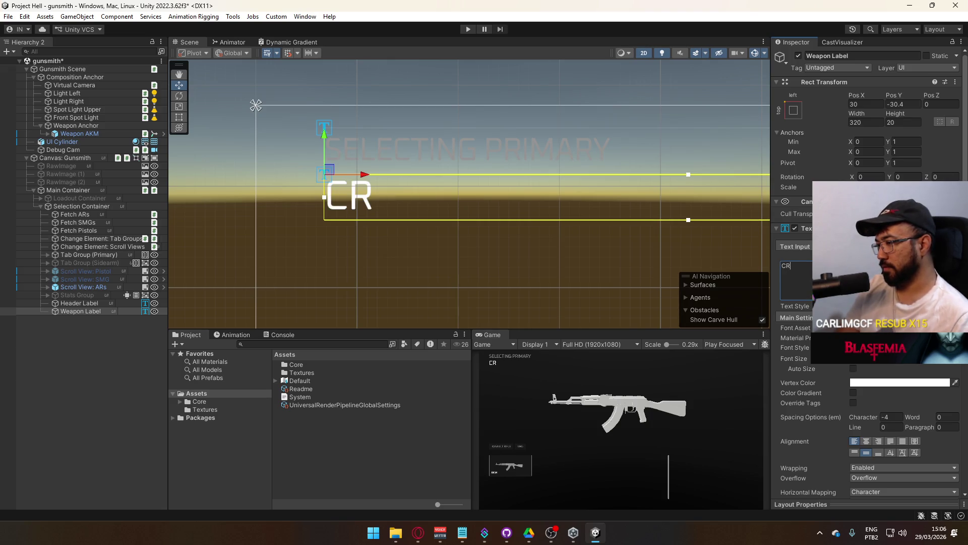
key("BackSpace")
key("BackSpace")
key("BackSpace")
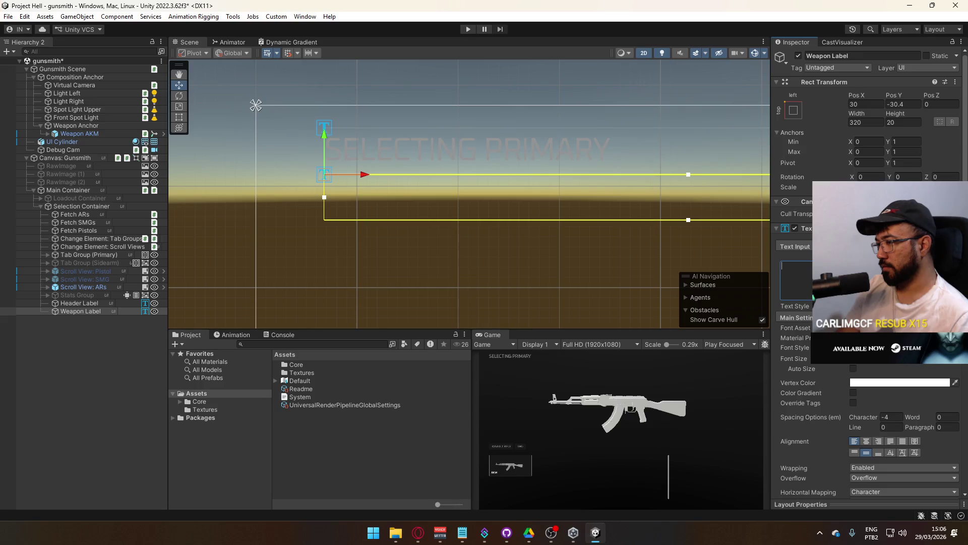
type("Weapon name")
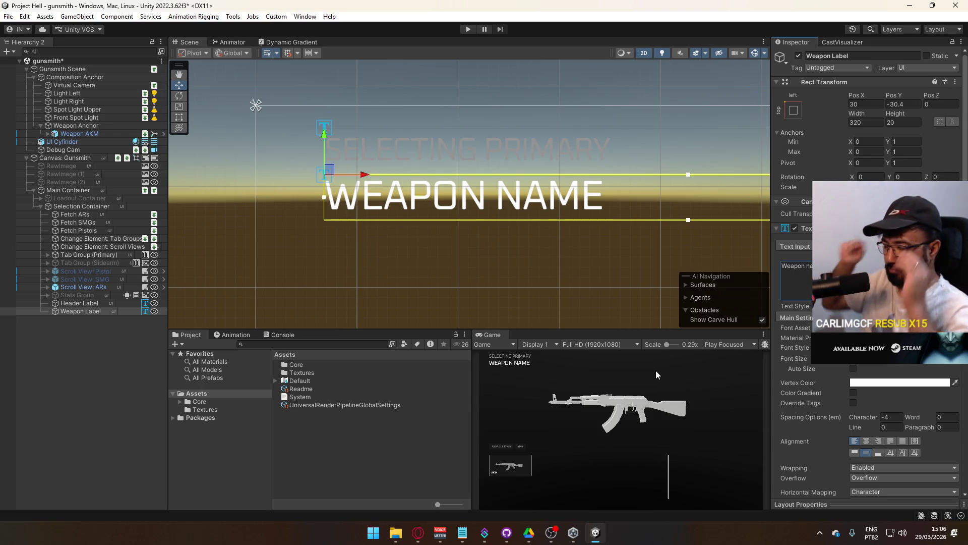
Pan to the AKM card and expand Scroll View: ARs down to the button's Background.
scroll(390, 235, "down", 4)
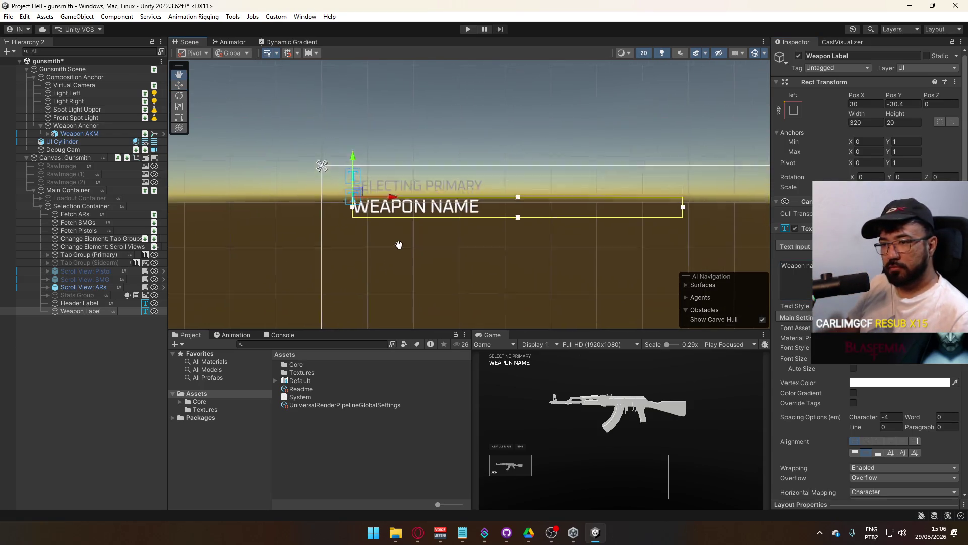
left_click_drag(398, 244, 392, 15)
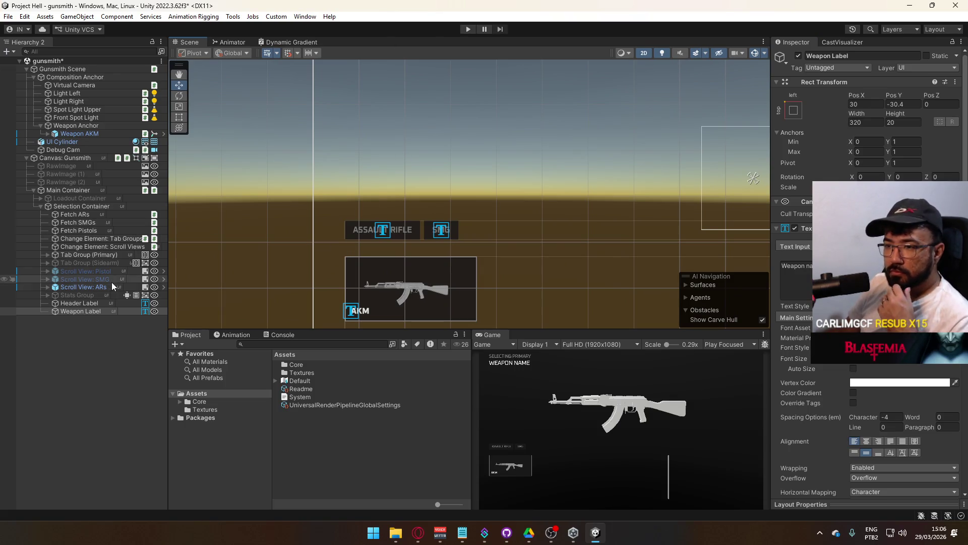
left_click(48, 287)
left_click(55, 295)
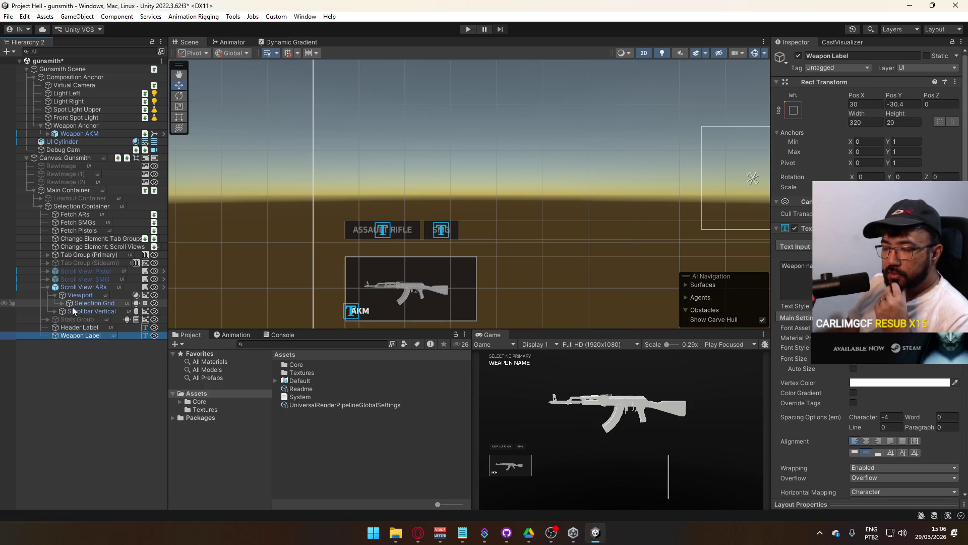
left_click(62, 303)
left_click(76, 310)
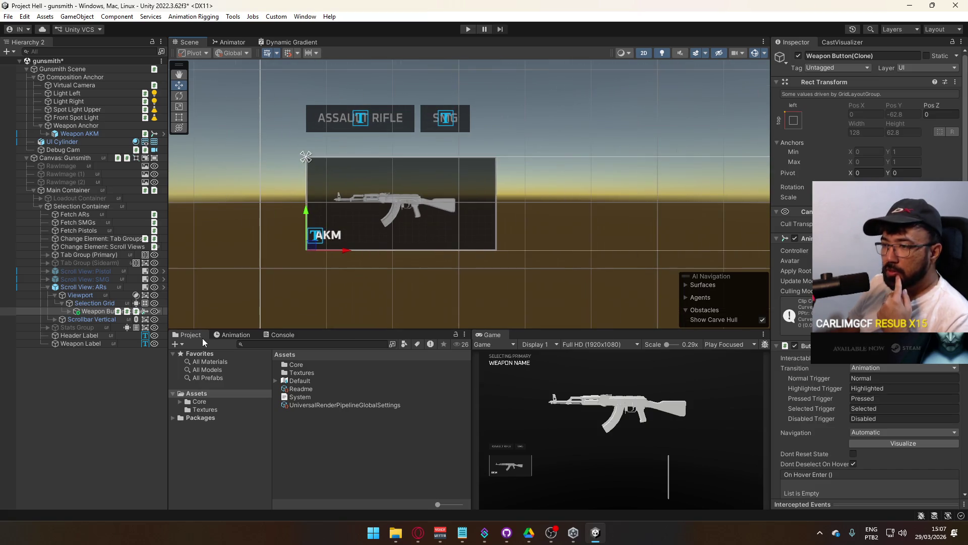
left_click(67, 310)
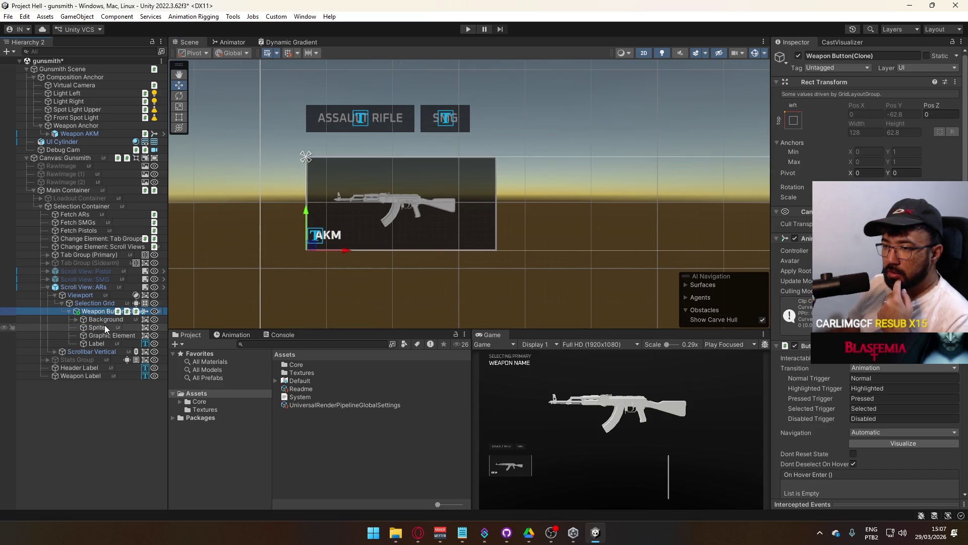
left_click(74, 319)
Inspect the Border, Graphic Element and Weapon Button(Clone) settings and its animator controller.
left_click(107, 327)
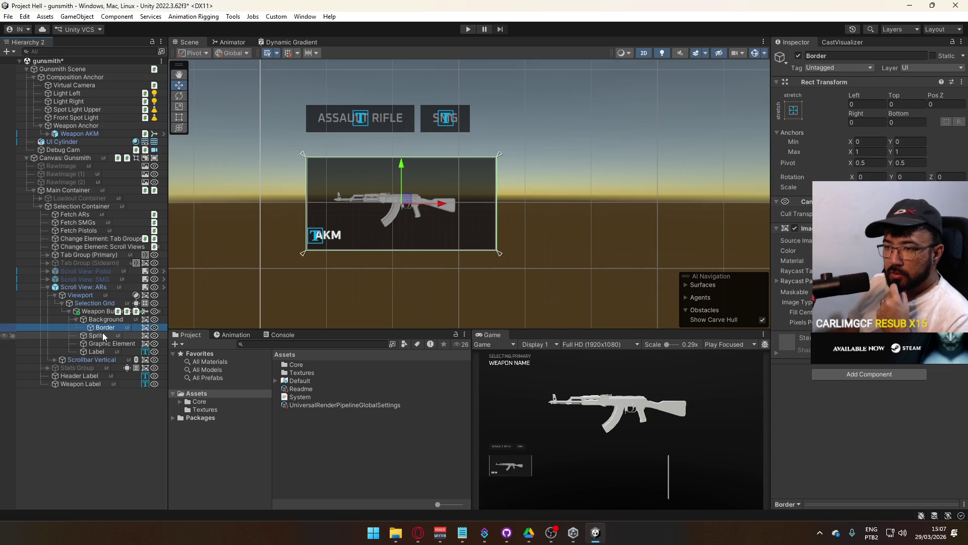
left_click(109, 343)
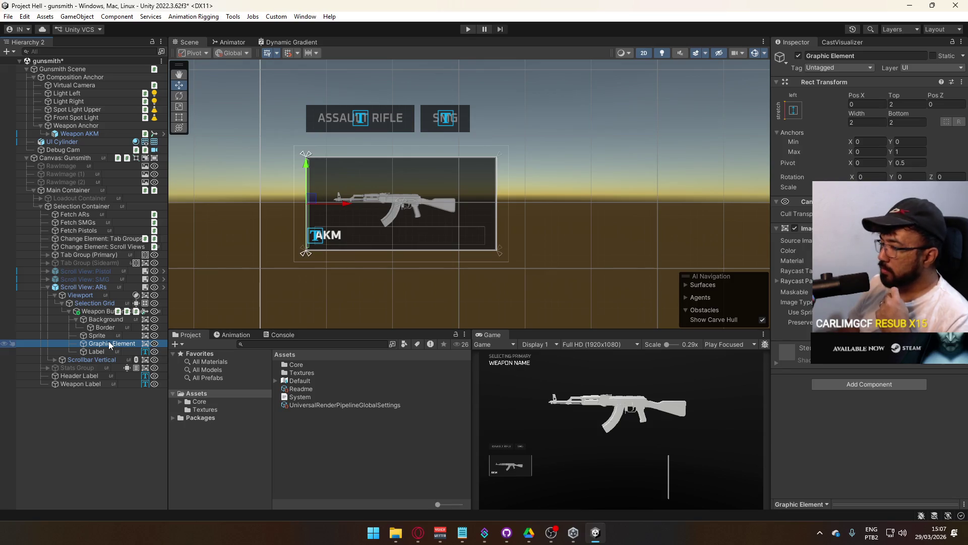
left_click(96, 311)
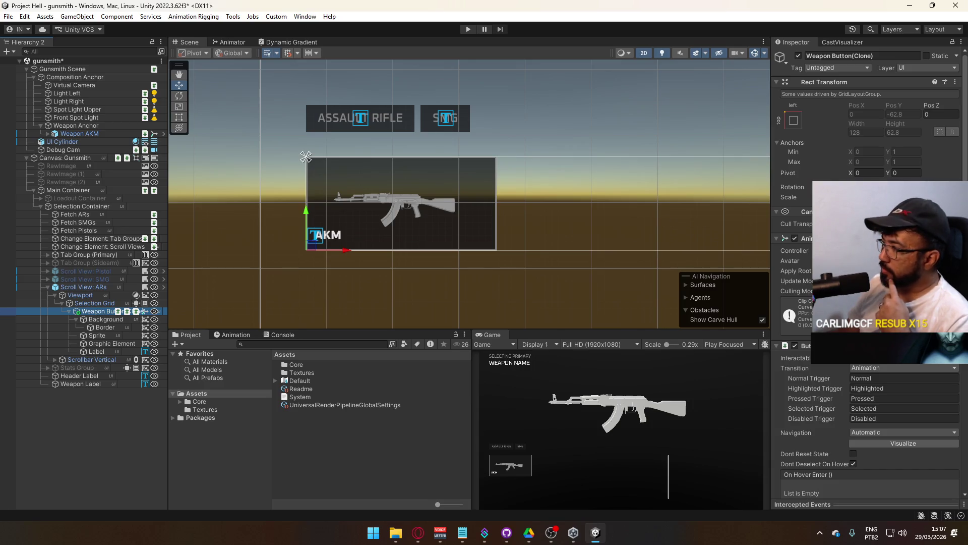
left_click(883, 251)
Duplicate the Button animator controller and rename the copy 'Weapon Button'.
left_click(338, 366)
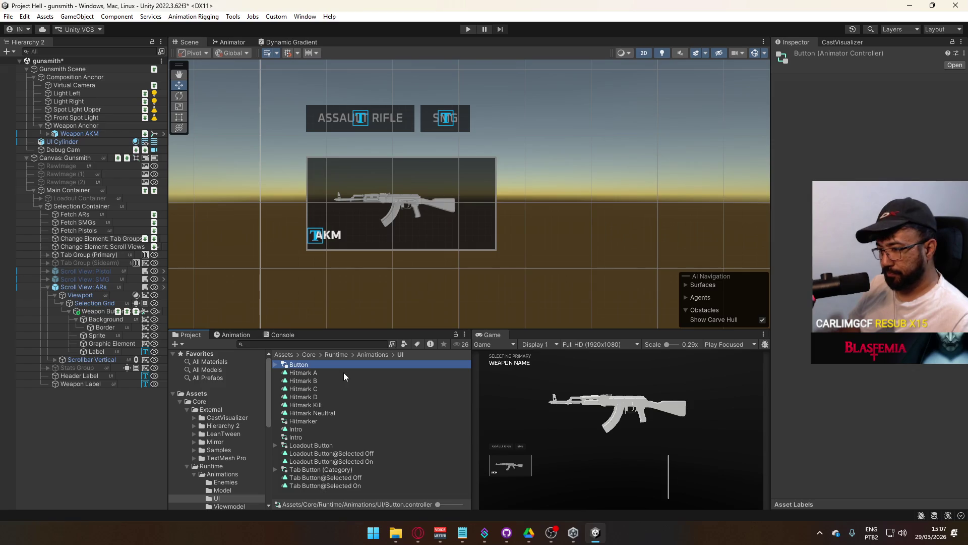
key("ctrl+d")
left_click(317, 372)
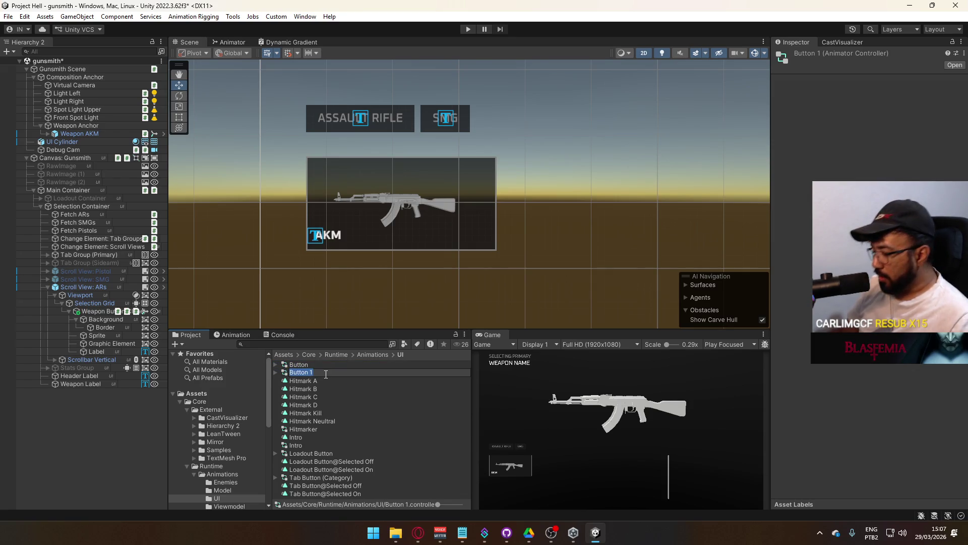
type("Weapon Butt")
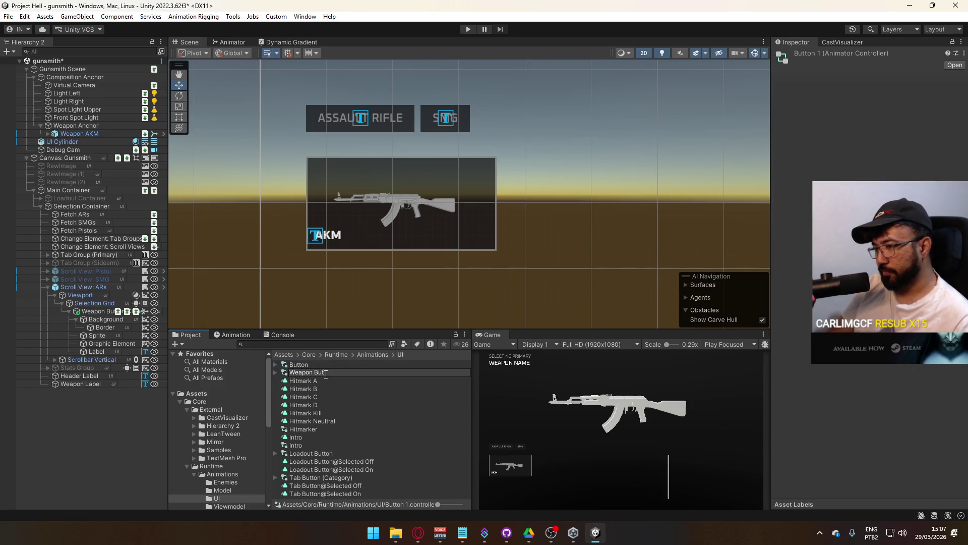
type("on")
key("Return")
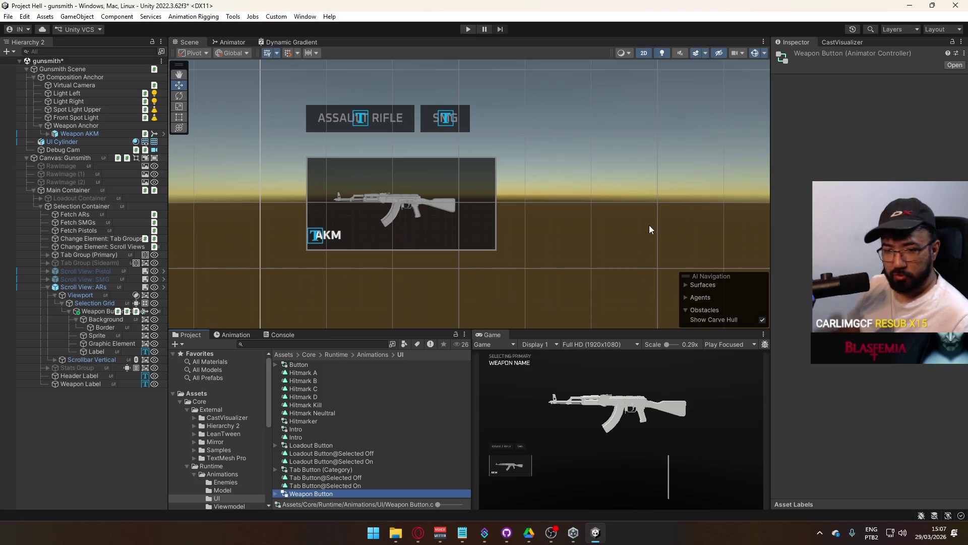
Open the Weapon Button state graph, close the Dynamic Gradient panel, and list its clips.
double_click(322, 493)
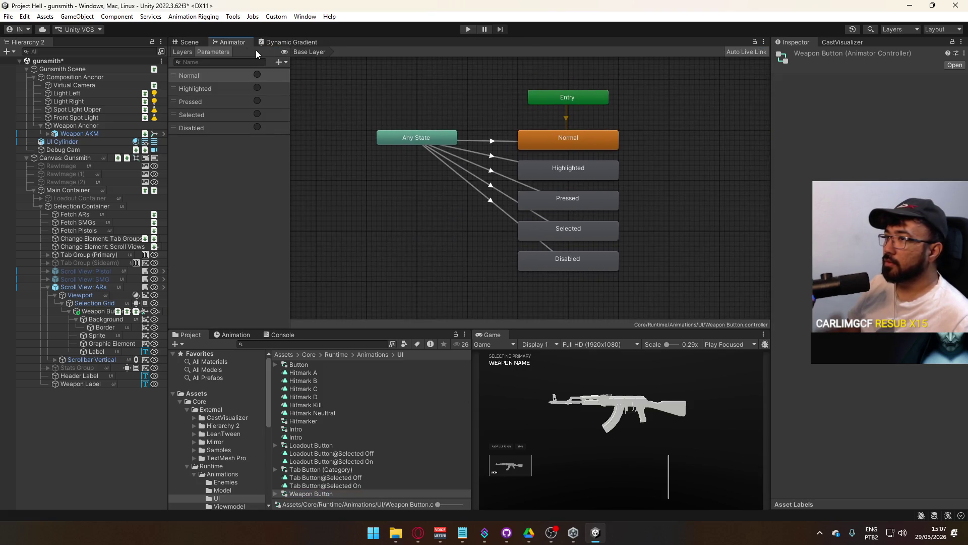
left_click(190, 43)
right_click(285, 42)
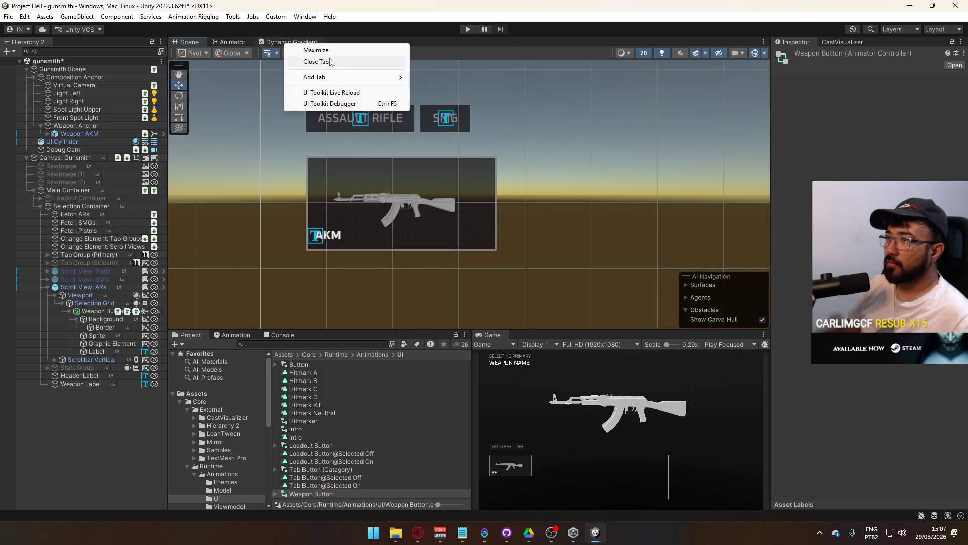
left_click(299, 62)
left_click(233, 42)
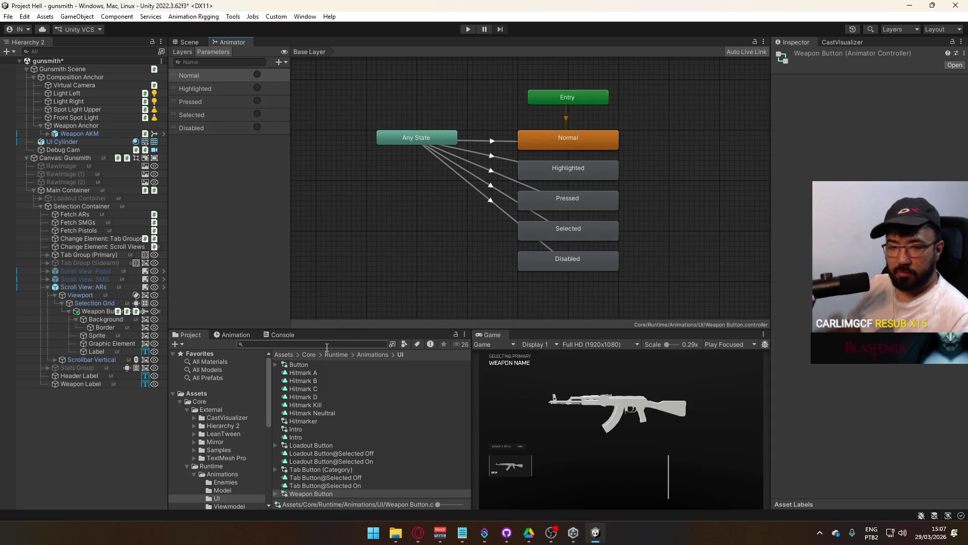
left_click(275, 494)
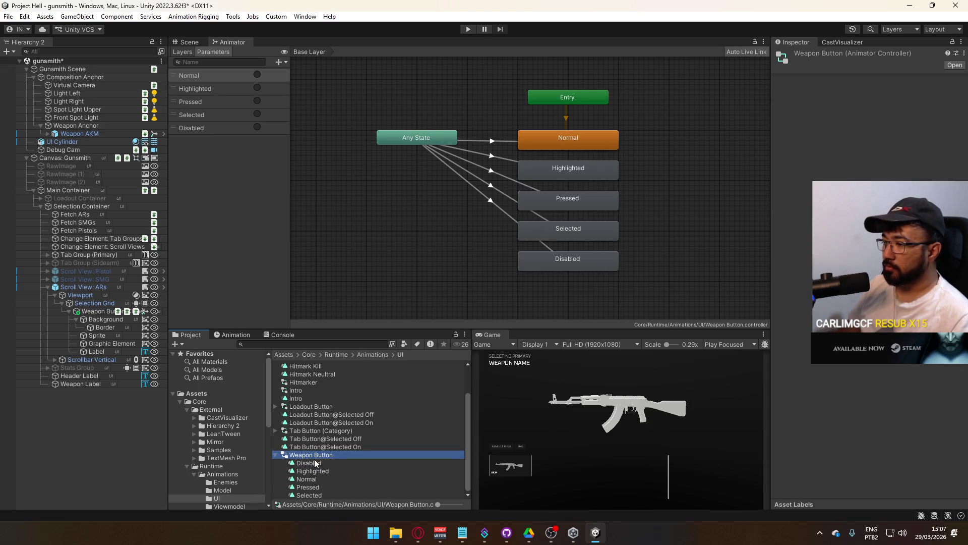
Duplicate the Loadout Button Selected Off/On clips and rename one copy 'Weapon Button@Selected Off'.
left_click(358, 423)
left_click(333, 414, "ctrl")
key("ctrl+d")
left_click(311, 430)
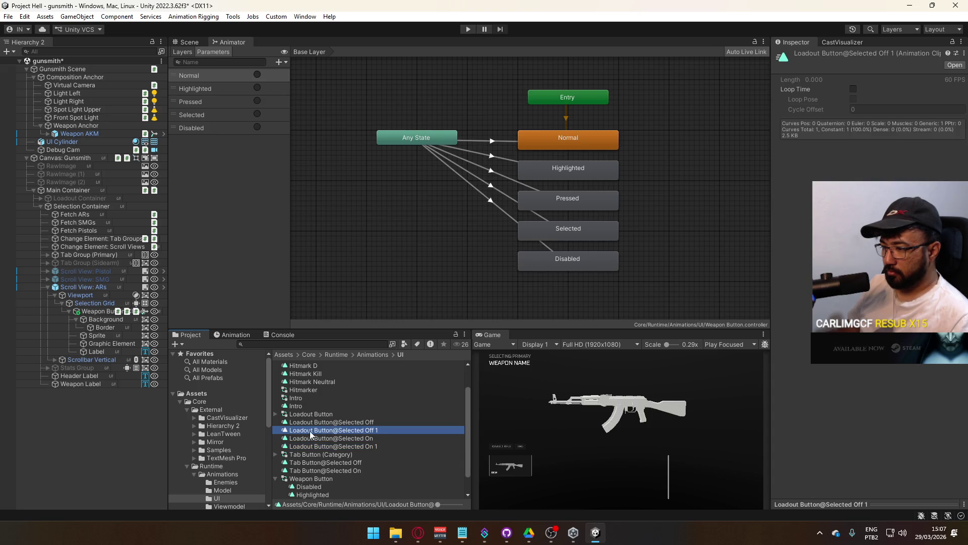
key("F2")
double_click(302, 430)
type("W")
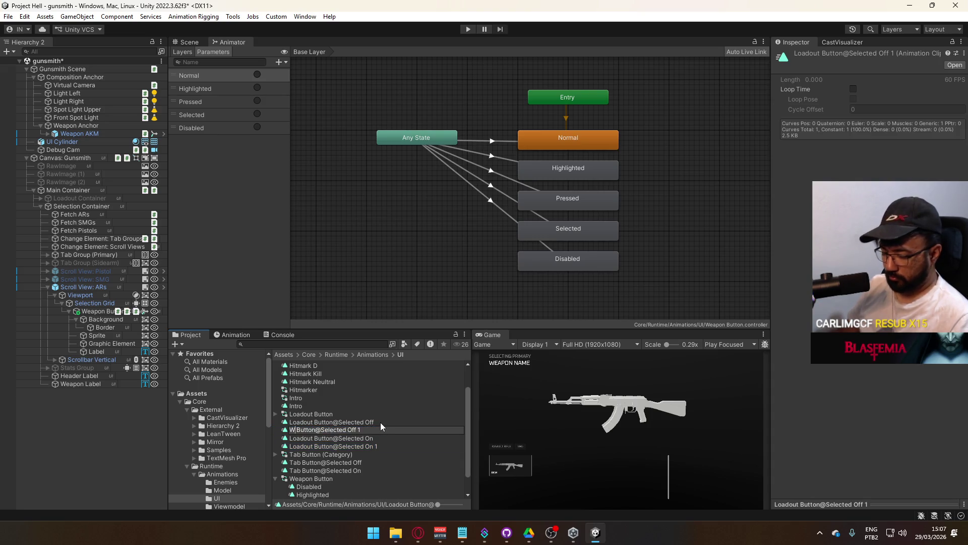
type("eapon")
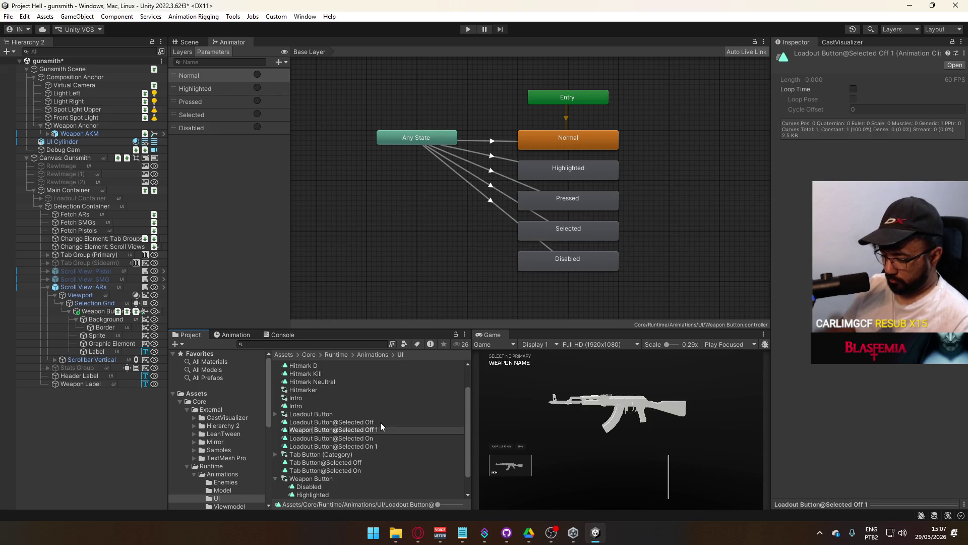
key("End")
key("BackSpace")
key("BackSpace")
key("Return")
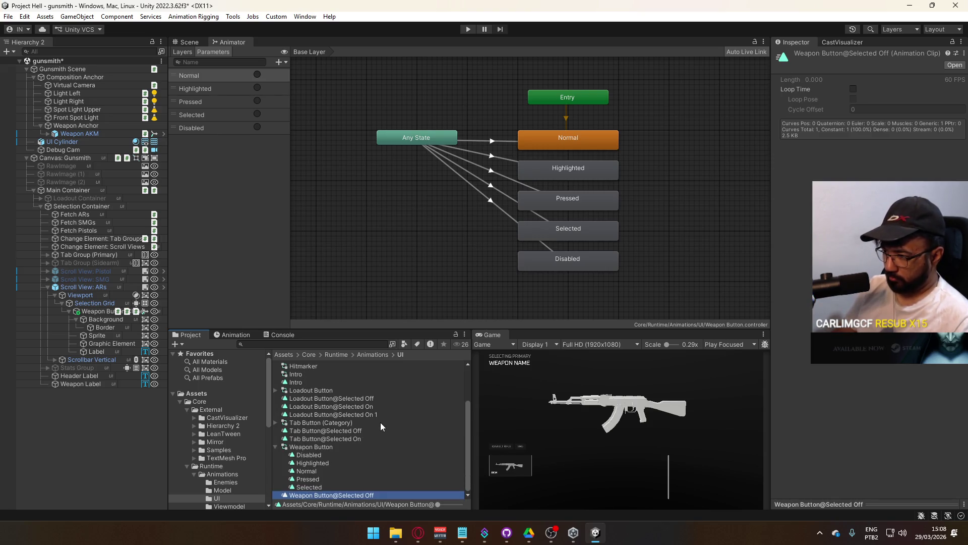
Rename the other copied clip to 'Weapon Button@Selected On'.
left_click(375, 414)
key("F2")
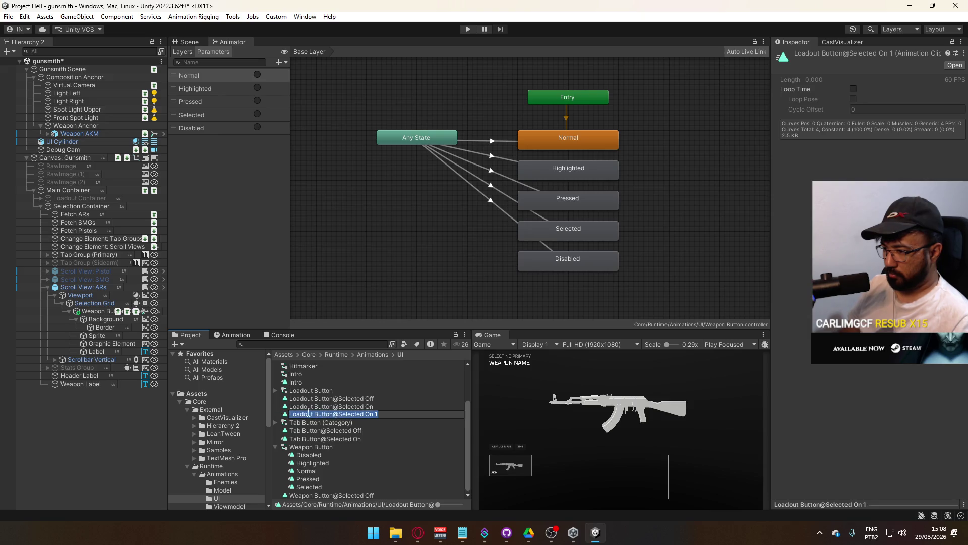
double_click(309, 413)
type("Weapon")
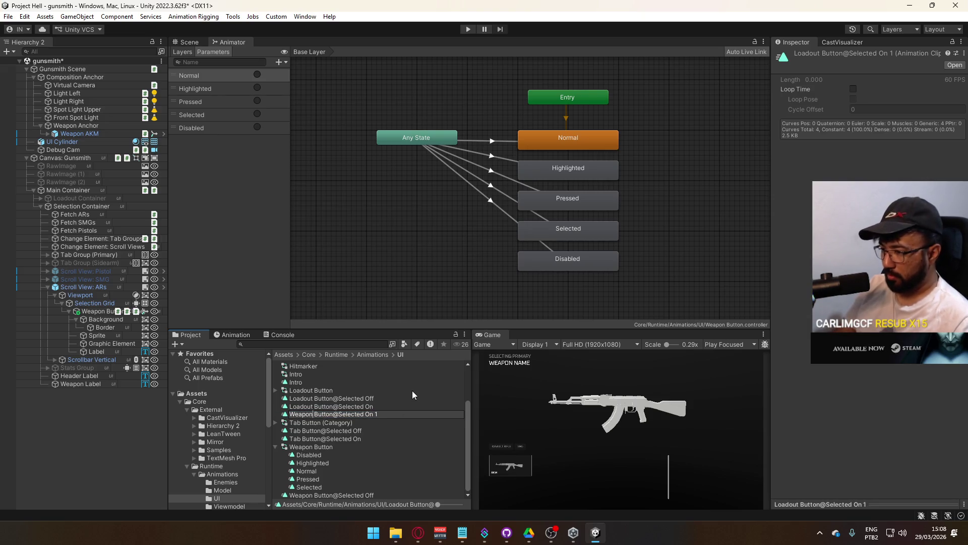
key("End")
key("BackSpace")
key("BackSpace")
key("Return")
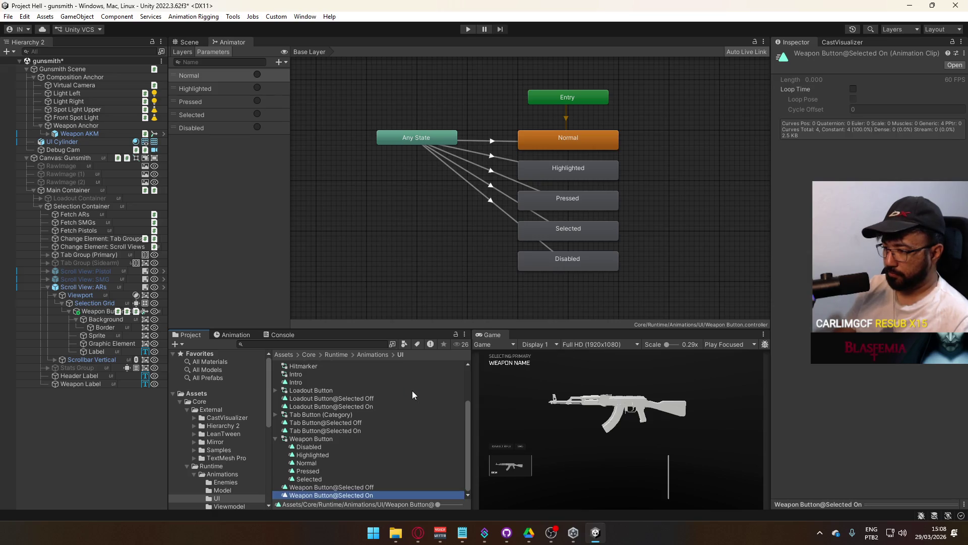
Review the Weapon Button controller's layers, then open the Loadout Button controller's graph.
left_click(276, 441)
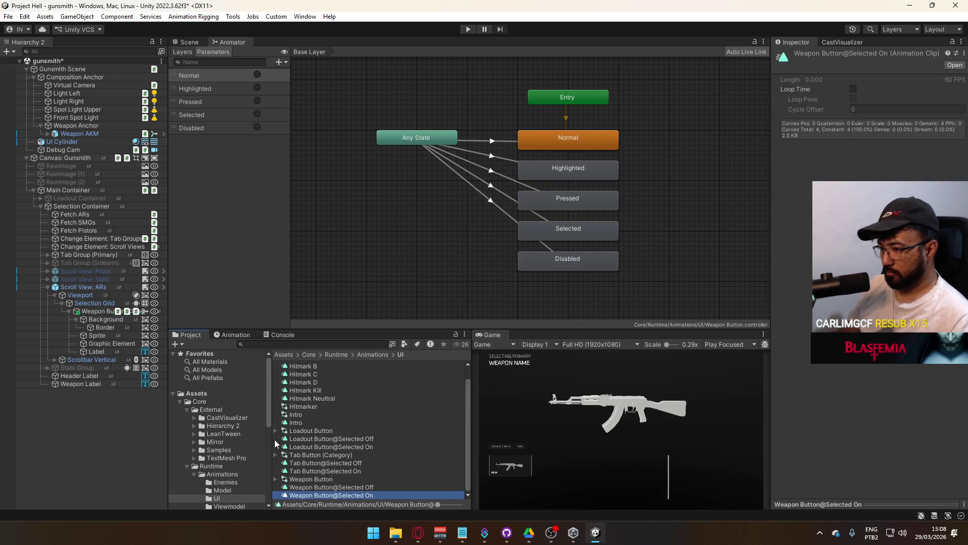
left_click(332, 479)
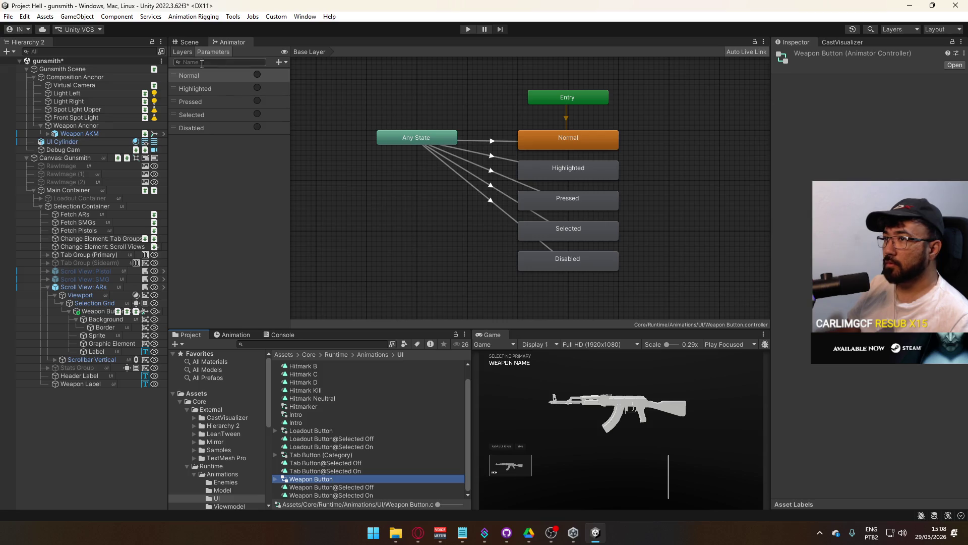
left_click(173, 53)
left_click(209, 82)
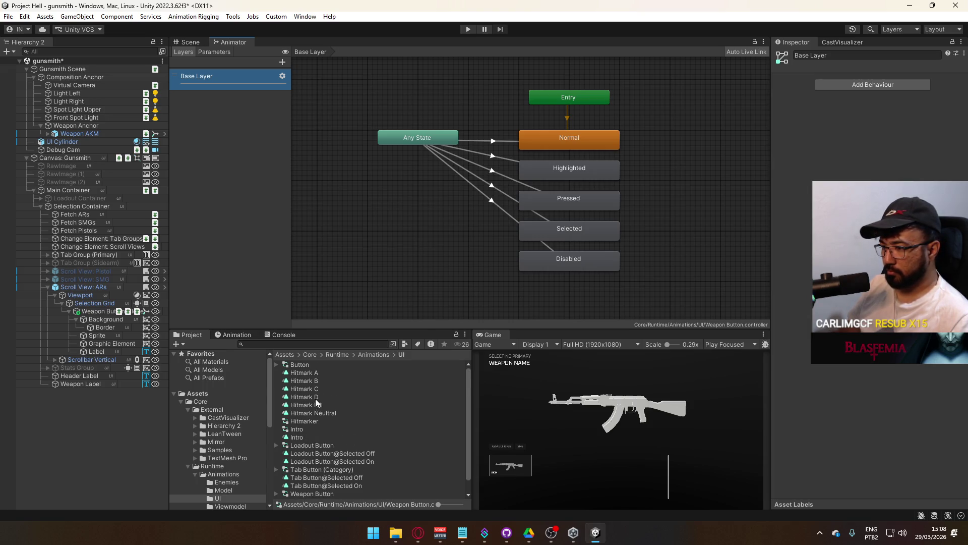
left_click(320, 431)
double_click(320, 431)
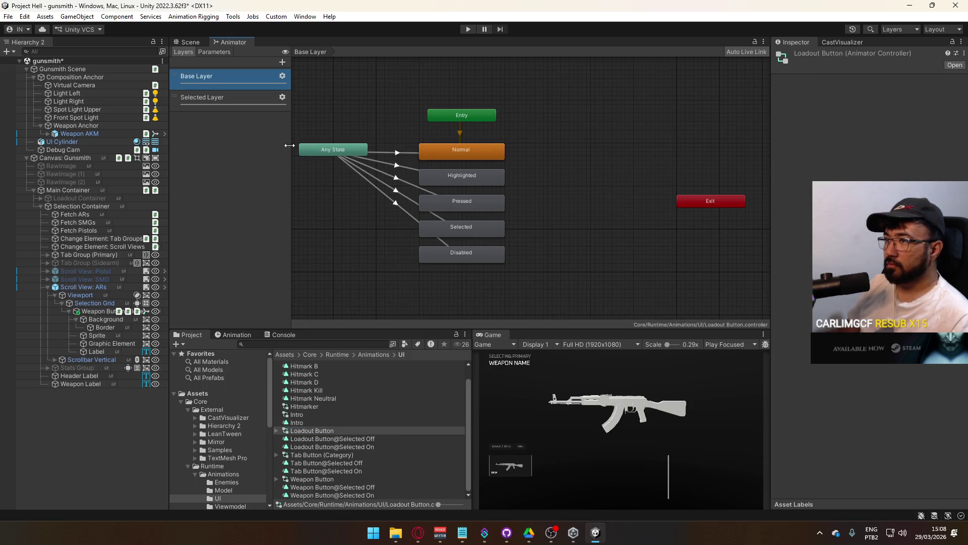
Remove the old Weapon Button controller and rename the Loadout Button copy 'Weapon Button'.
left_click(335, 482)
key("ctrl+z")
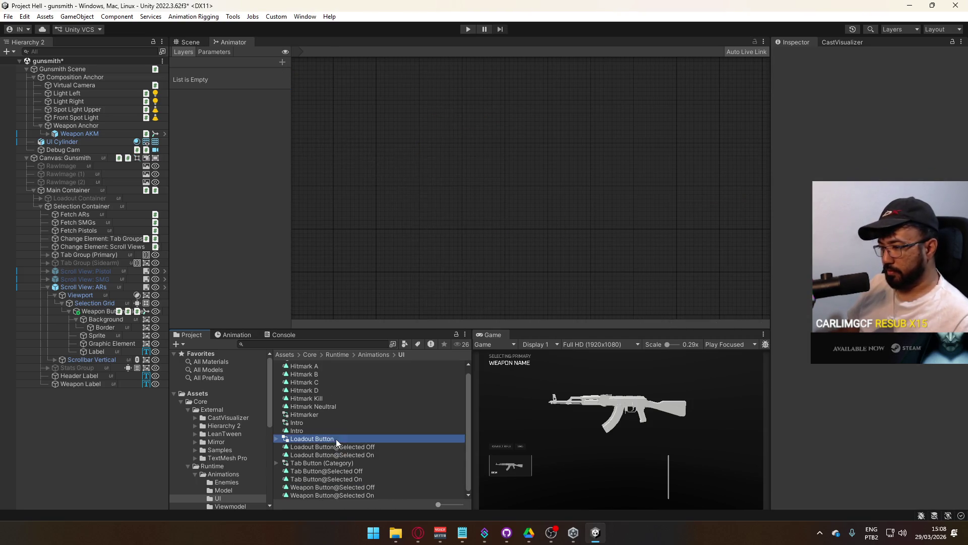
left_click(336, 438)
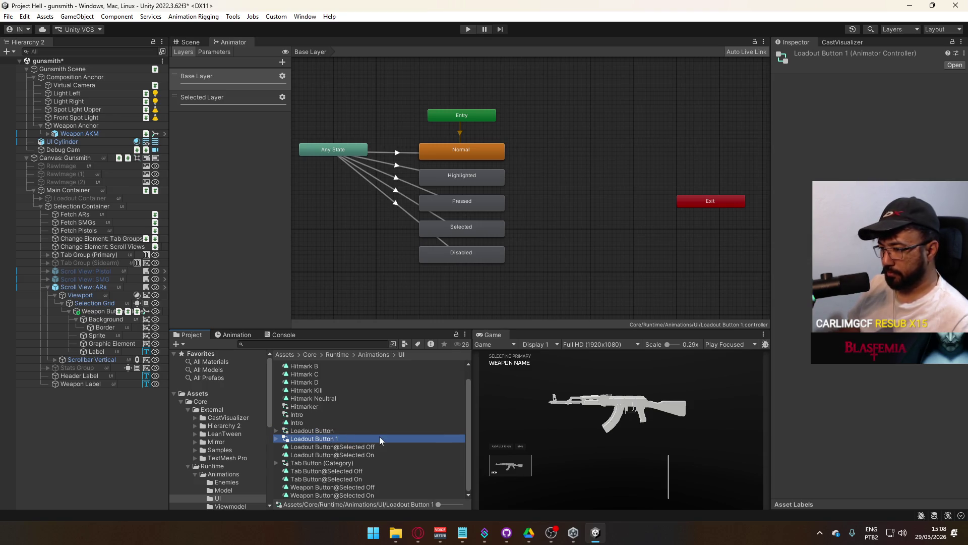
key("F2")
type("Weao")
key("BackSpace")
type("pon")
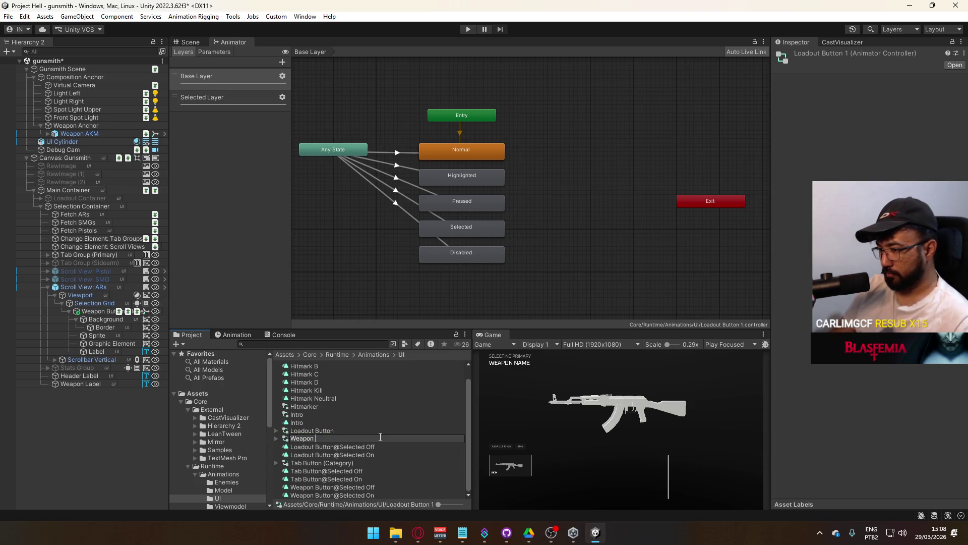
type("ton")
key("Return")
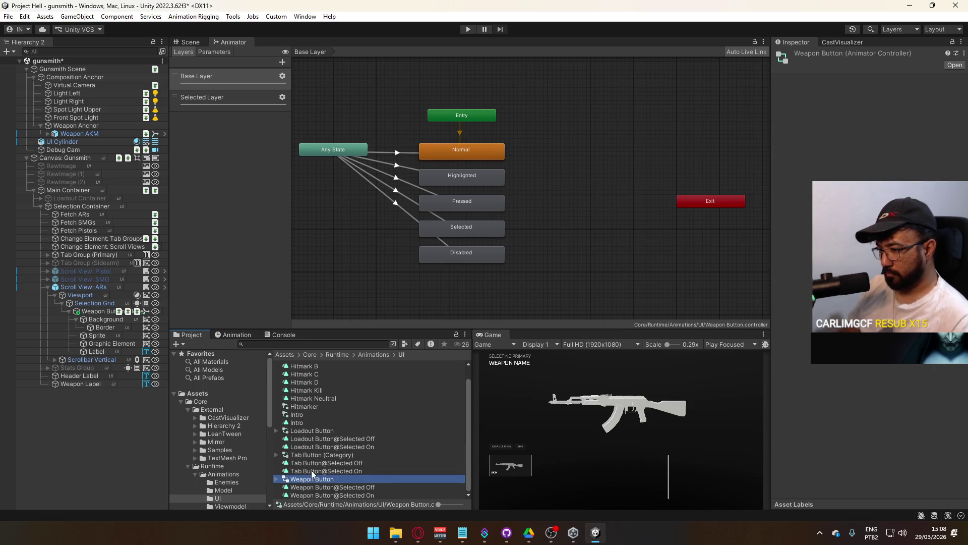
left_click(277, 479)
left_click(277, 479)
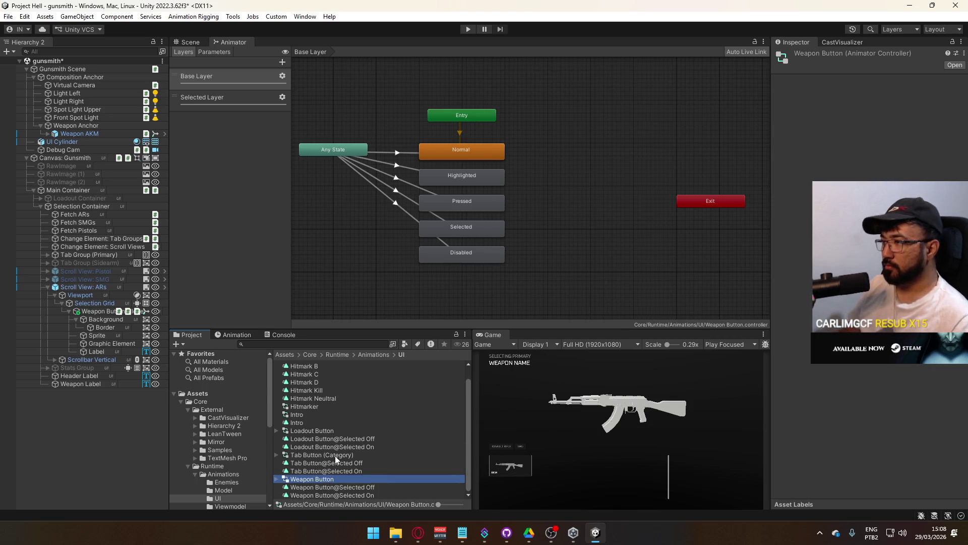
Assign the new Selected On and Selected Off clips to the Selected Layer states' motions.
left_click(208, 99)
left_click(520, 160)
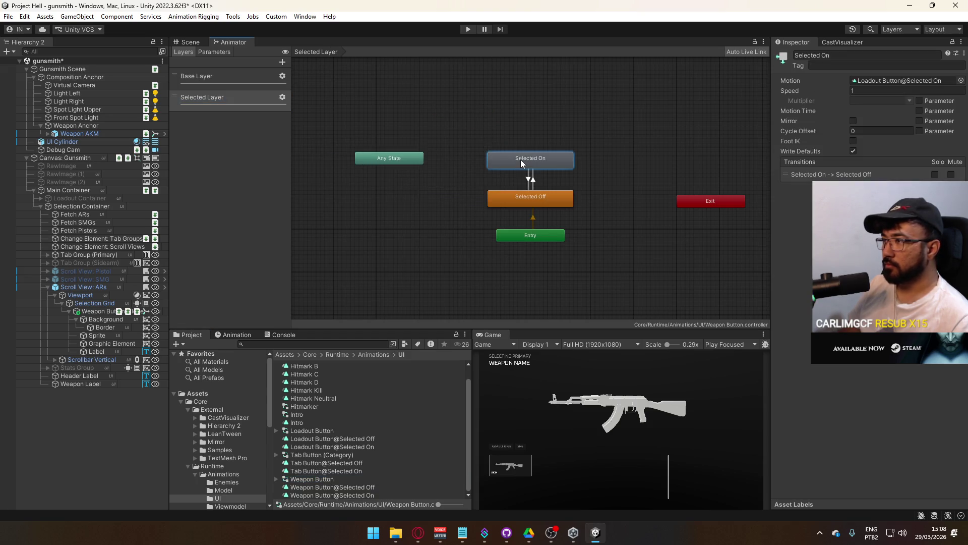
mouse_move(374, 495)
left_mouse_down()
mouse_move(470, 434)
mouse_move(898, 80)
left_mouse_up()
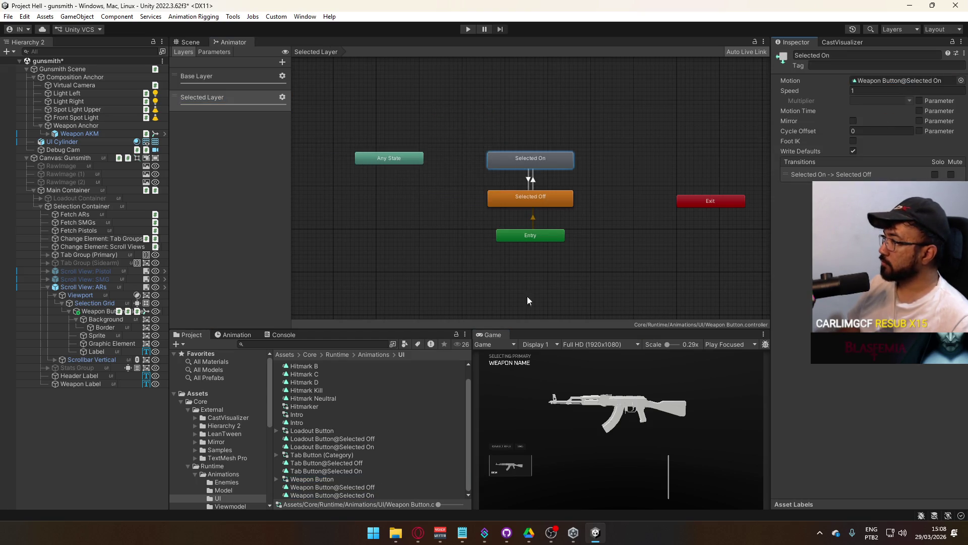
left_click(530, 197)
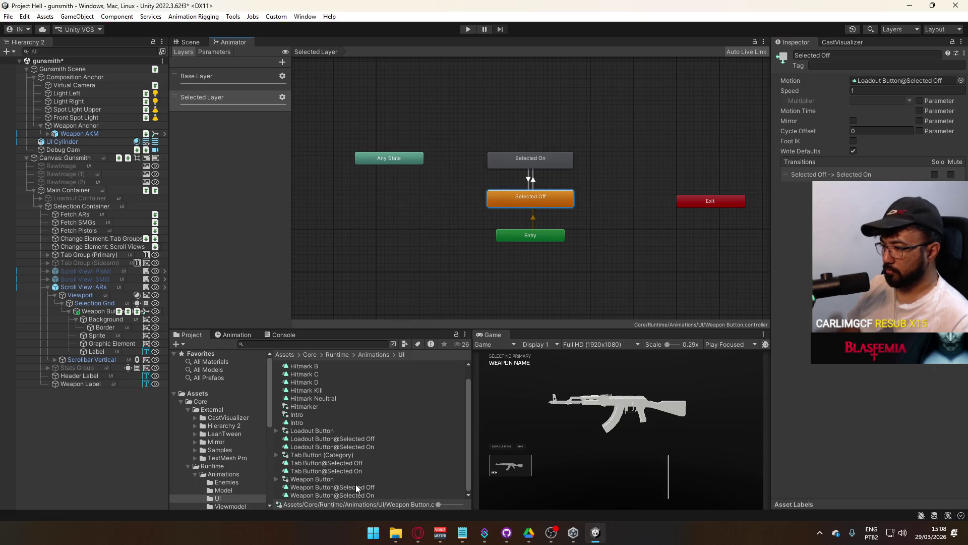
mouse_move(358, 488)
left_mouse_down()
mouse_move(842, 128)
mouse_move(884, 81)
left_mouse_up()
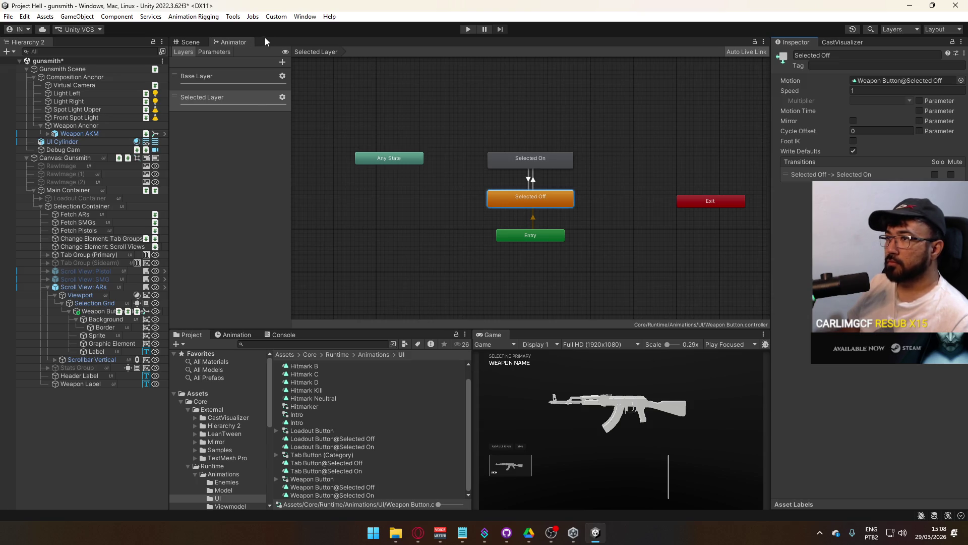
left_click(192, 43)
scroll(363, 258, "up", 5)
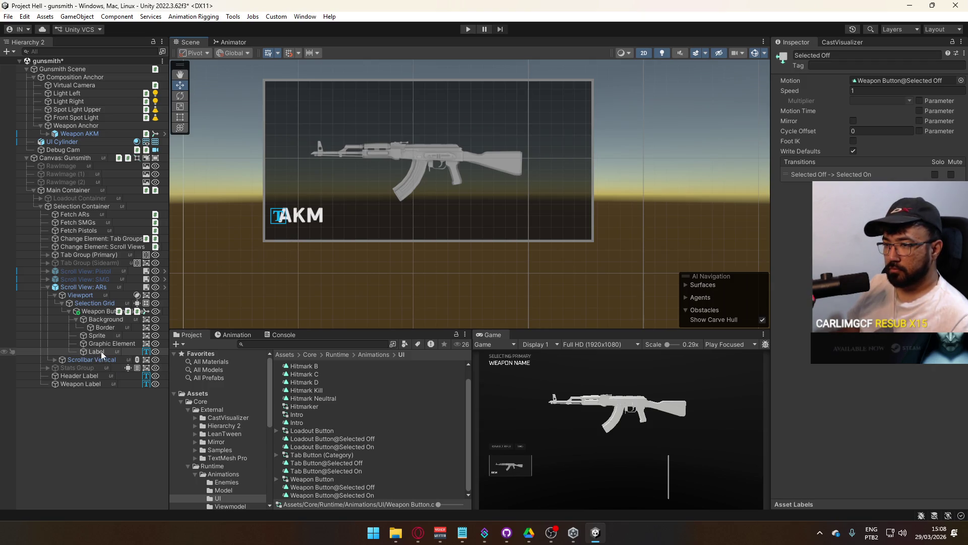
Give the Graphic Element the Rounded Frame sprite as its source image.
left_click(104, 321)
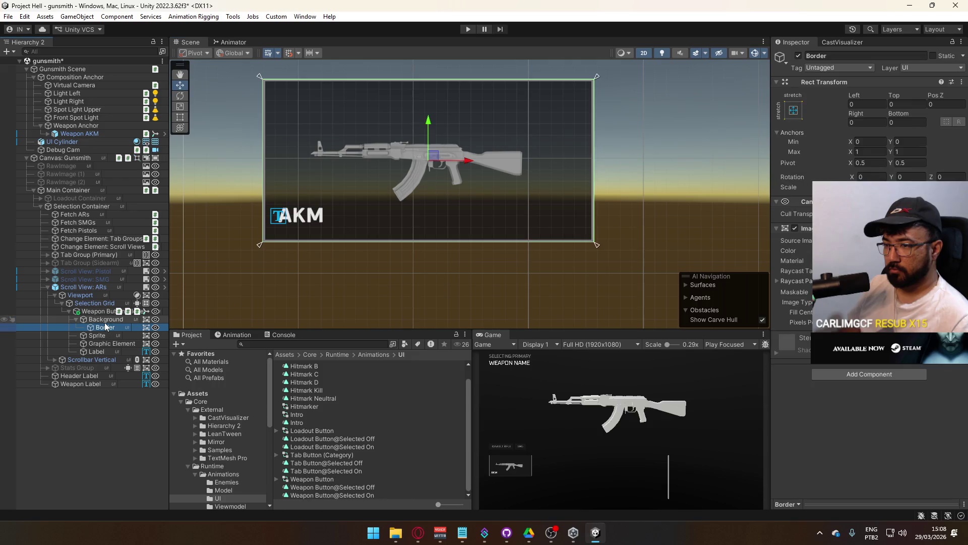
left_click(98, 325)
left_click(104, 336)
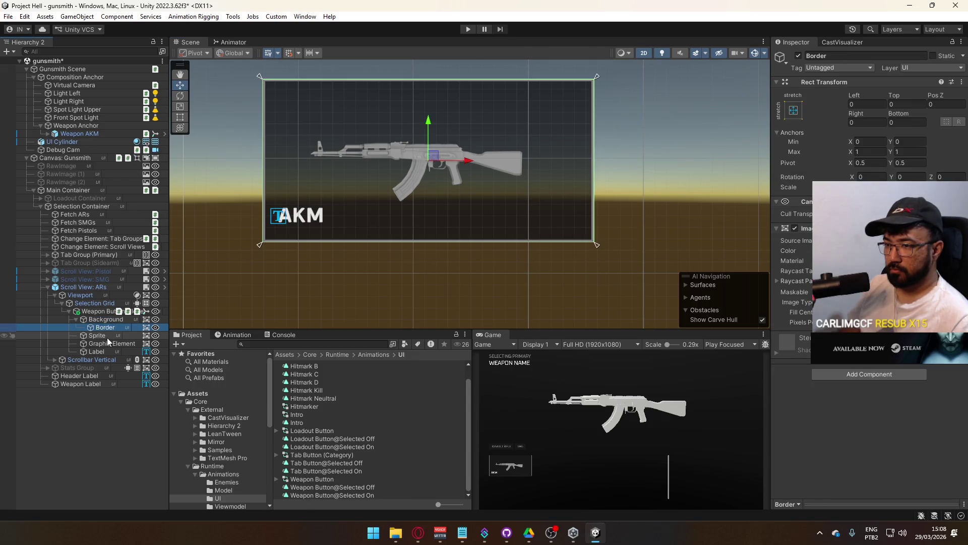
left_click(106, 340)
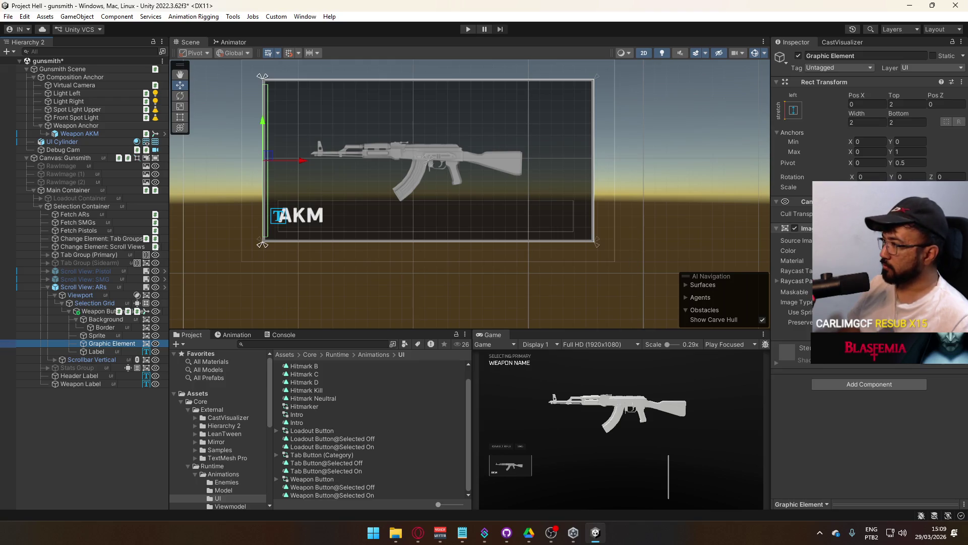
left_click(960, 241)
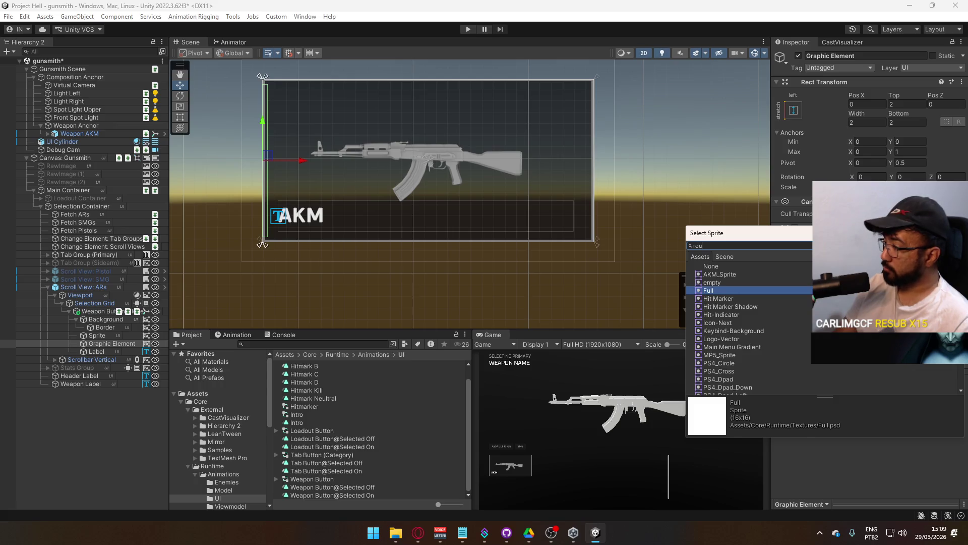
type("roun")
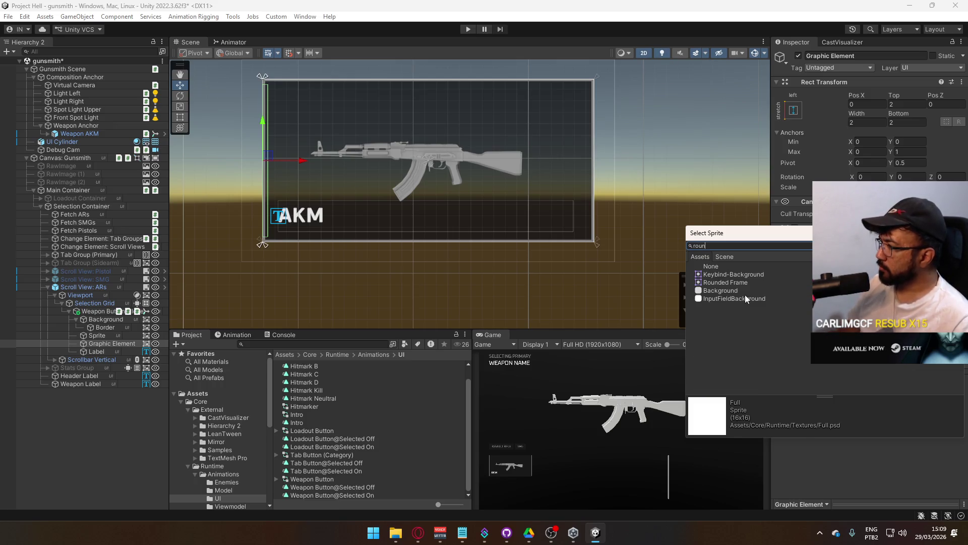
double_click(737, 283)
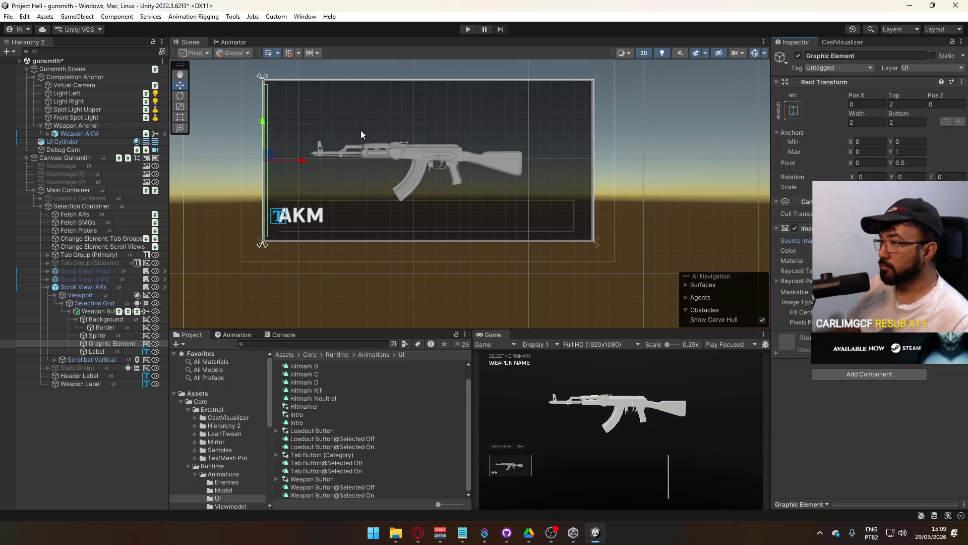
Make the Graphic Element's colour fully opaque red.
left_click(888, 250)
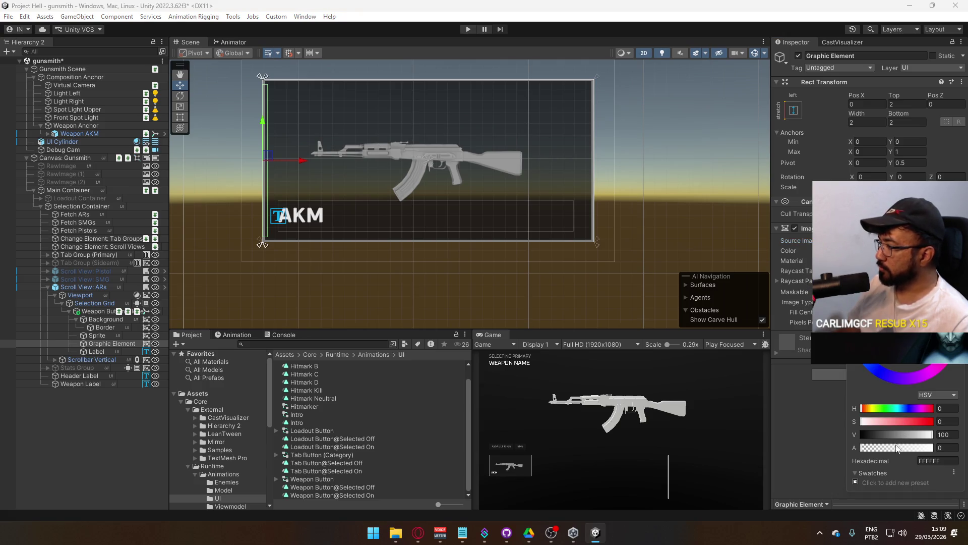
left_click_drag(898, 448, 933, 448)
left_click_drag(896, 359, 931, 313)
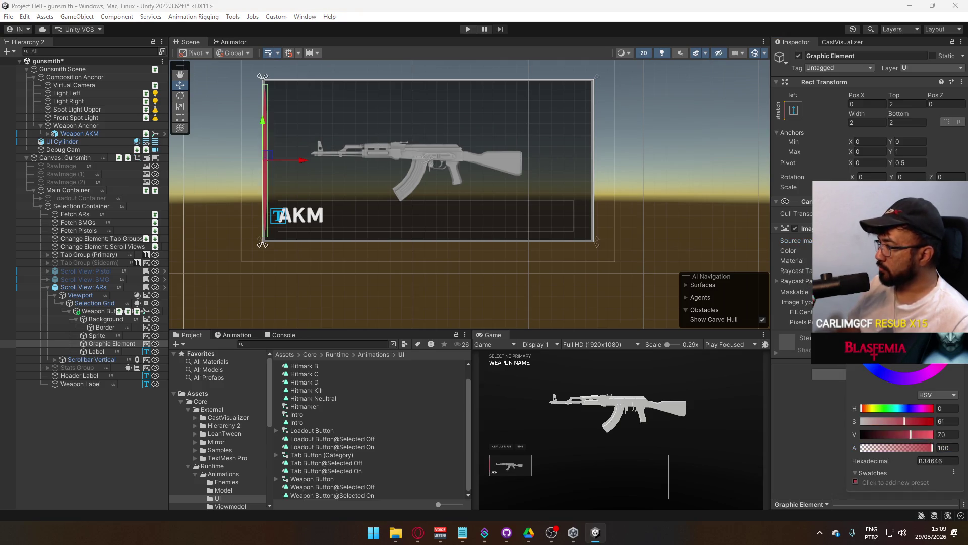
key("Return")
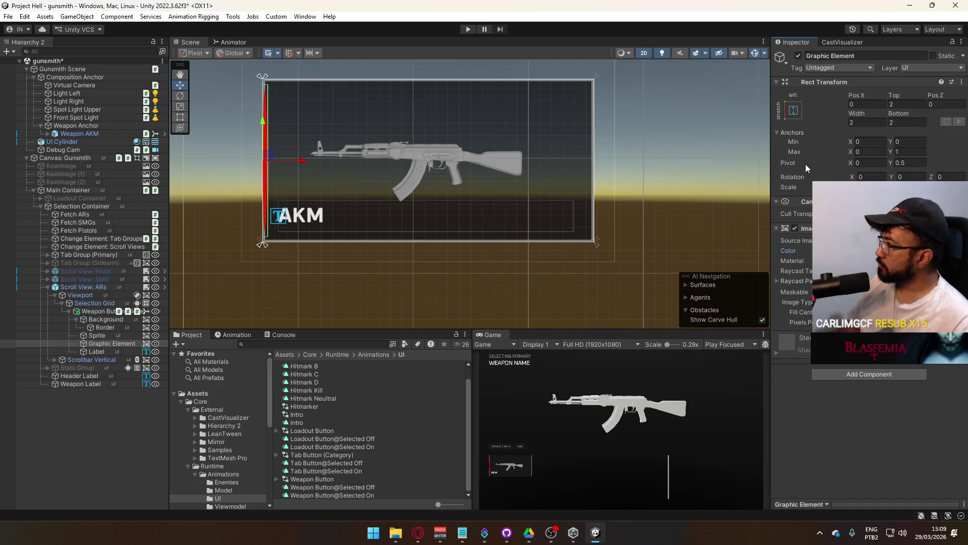
Anchor the element middle-centre with Pos X 0 and a 32×32 size.
left_click(872, 121)
type("0")
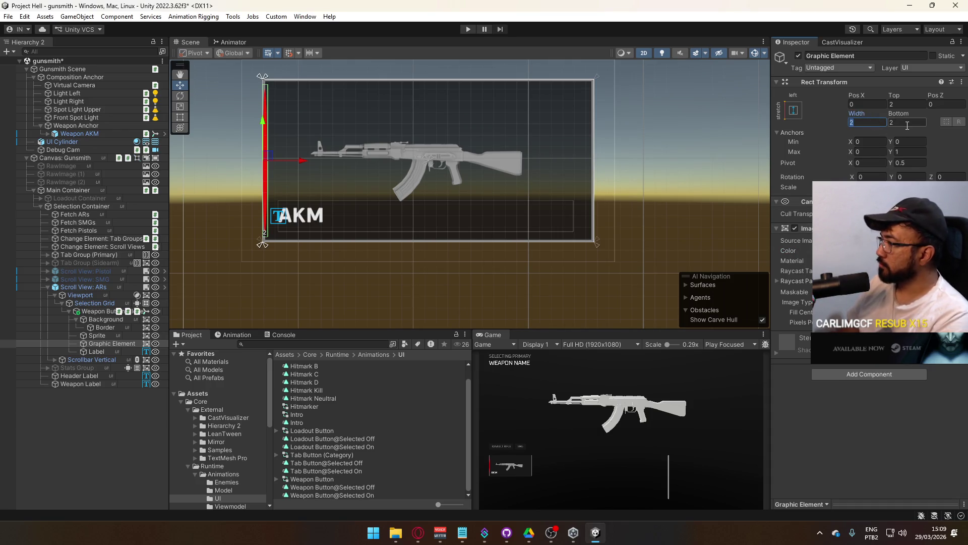
left_click(907, 123)
type("0")
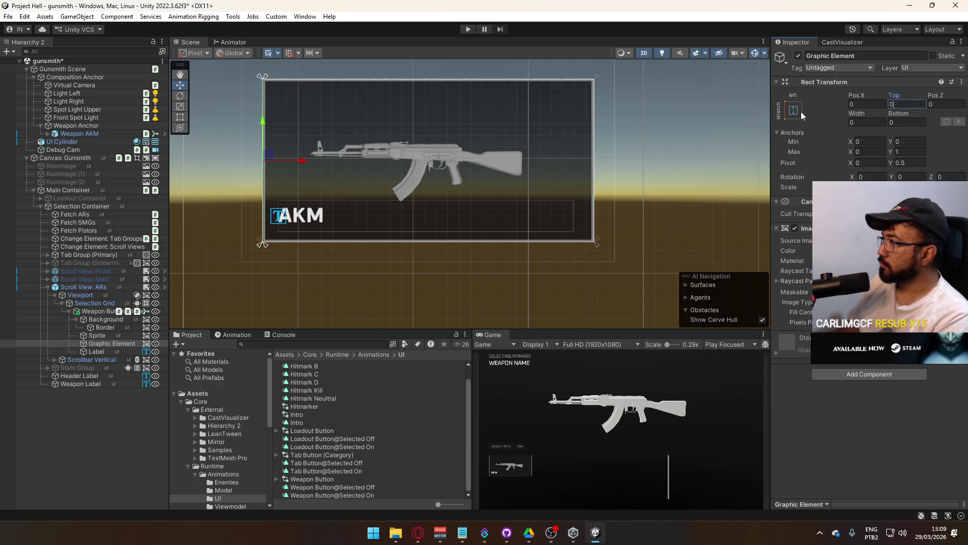
left_click(796, 111)
left_click(875, 103)
type("0")
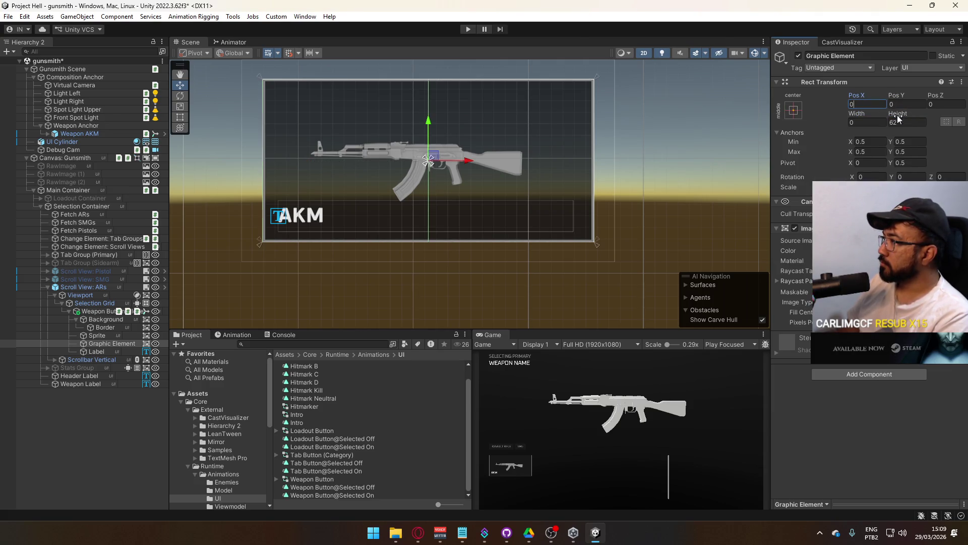
left_click(878, 121)
type("32")
left_click(898, 122)
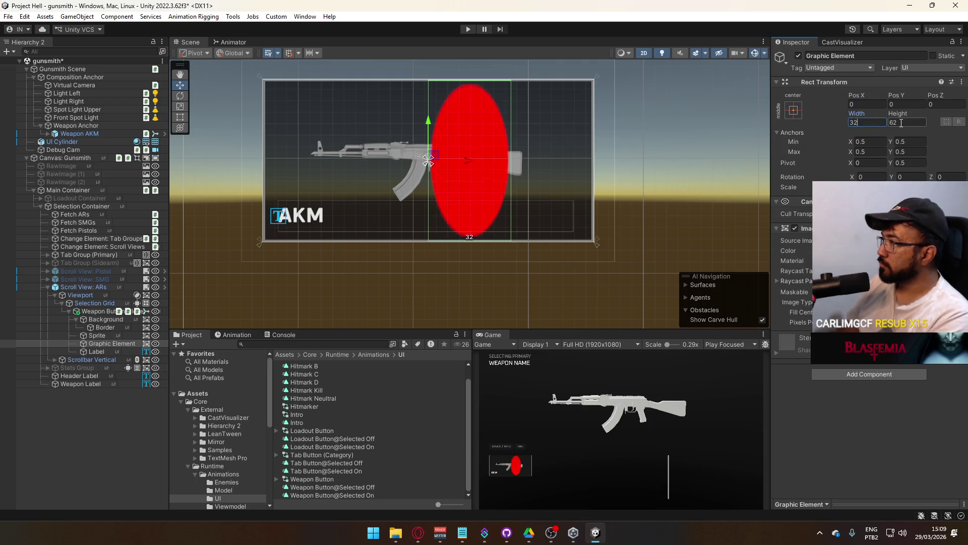
type("32")
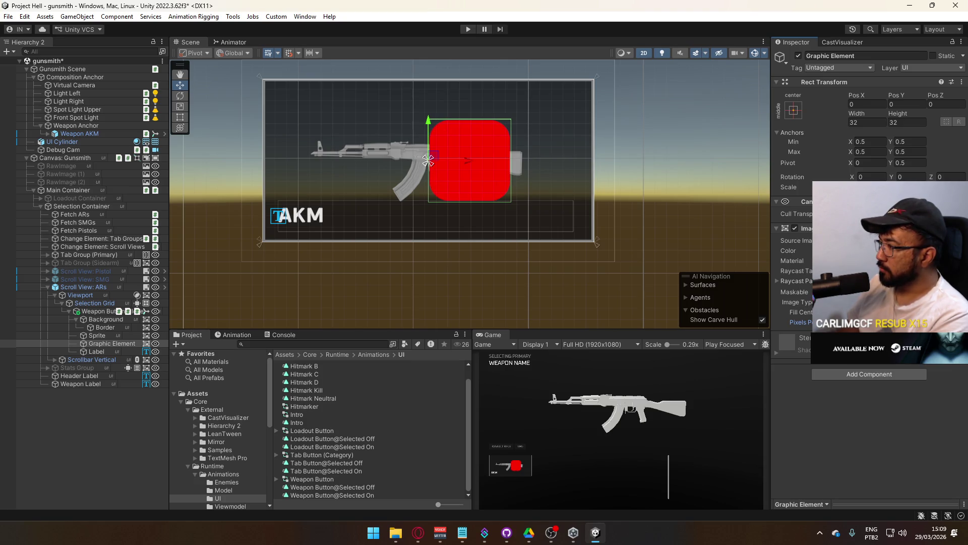
Restore the circle sprite and shrink the element to 16×16.
key("ctrl+z")
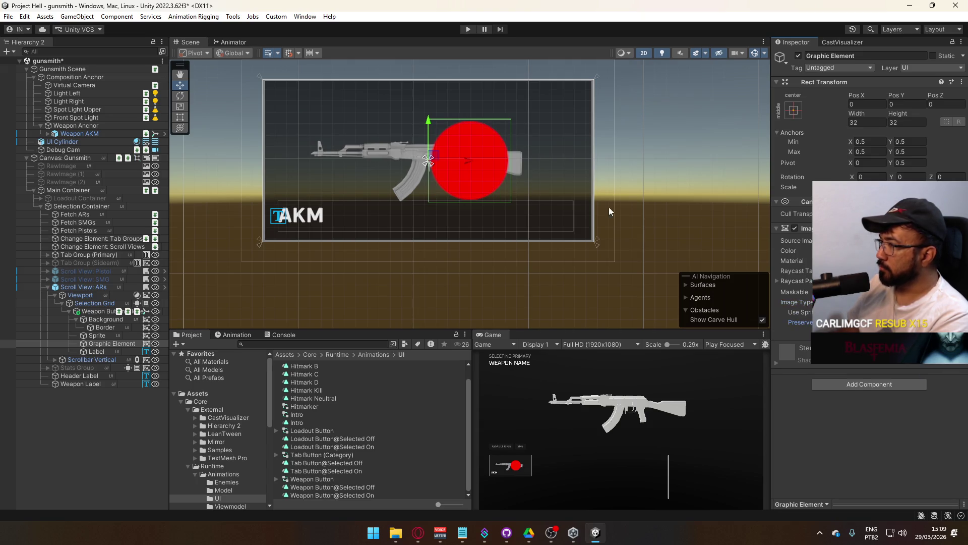
type("16")
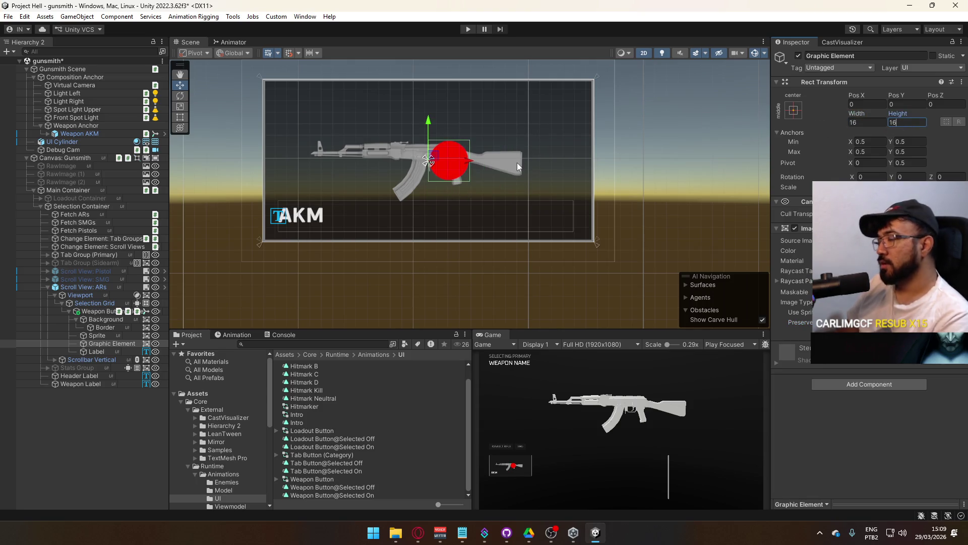
scroll(443, 198, "up", 1)
Move the circle to the card's top-right corner with Pivot X 0.5 and width/height 8.
left_click_drag(496, 145, 455, 201)
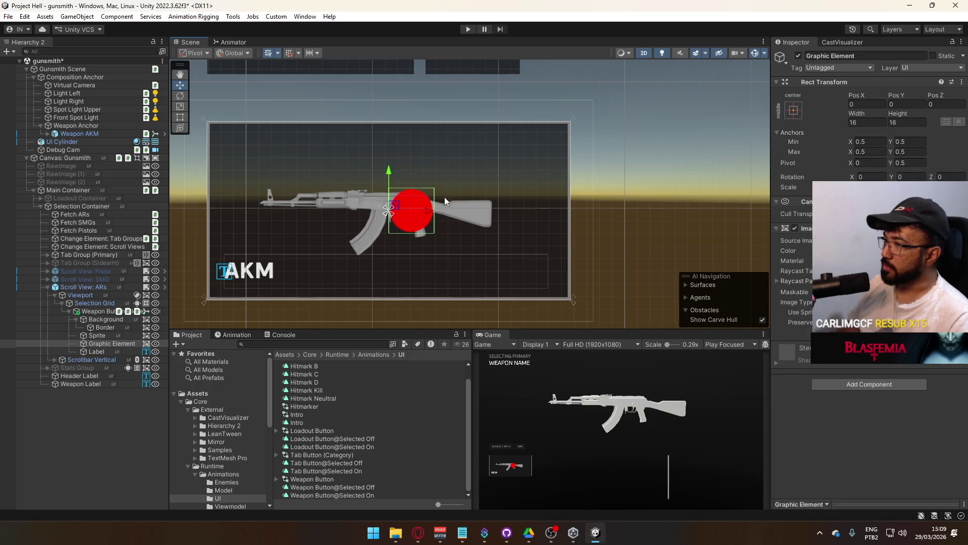
left_click_drag(431, 212, 557, 204)
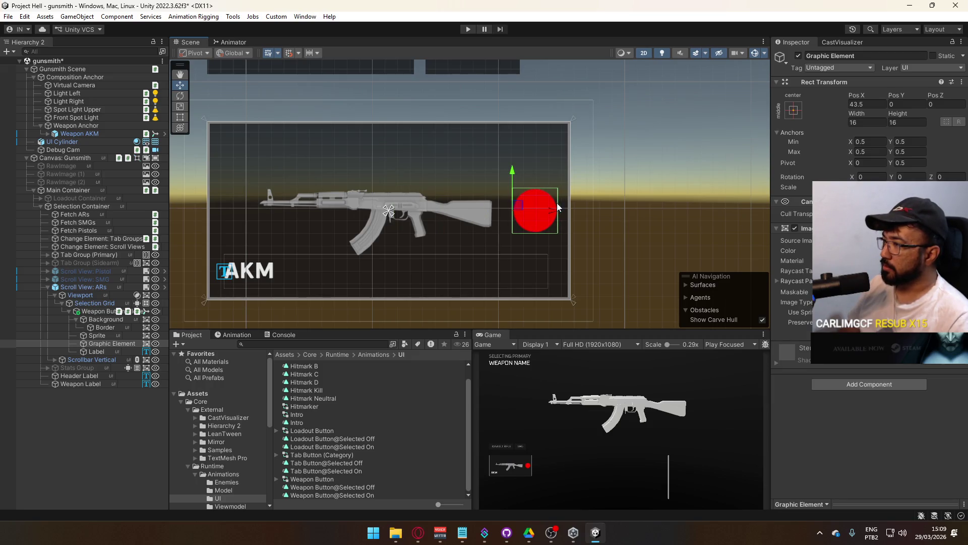
left_click_drag(512, 174, 514, 113)
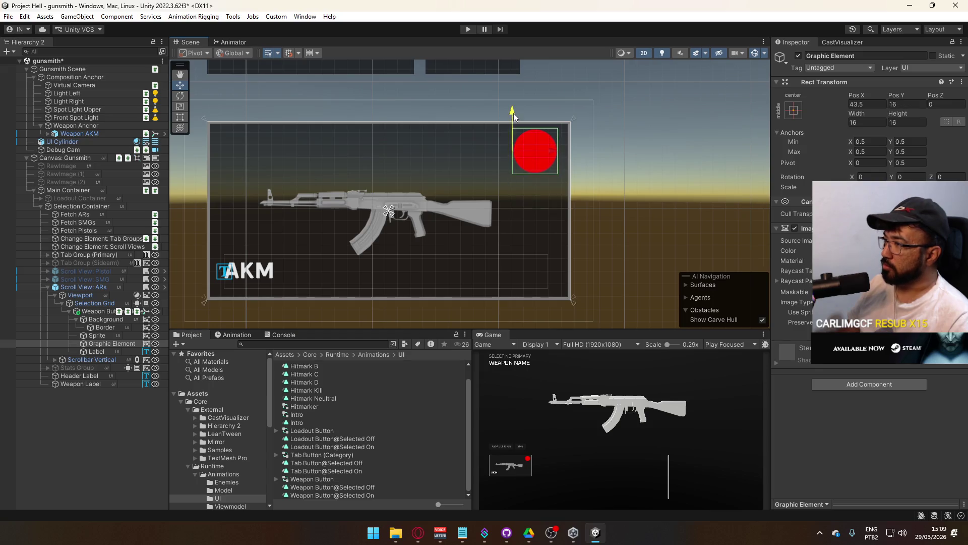
left_click(872, 161)
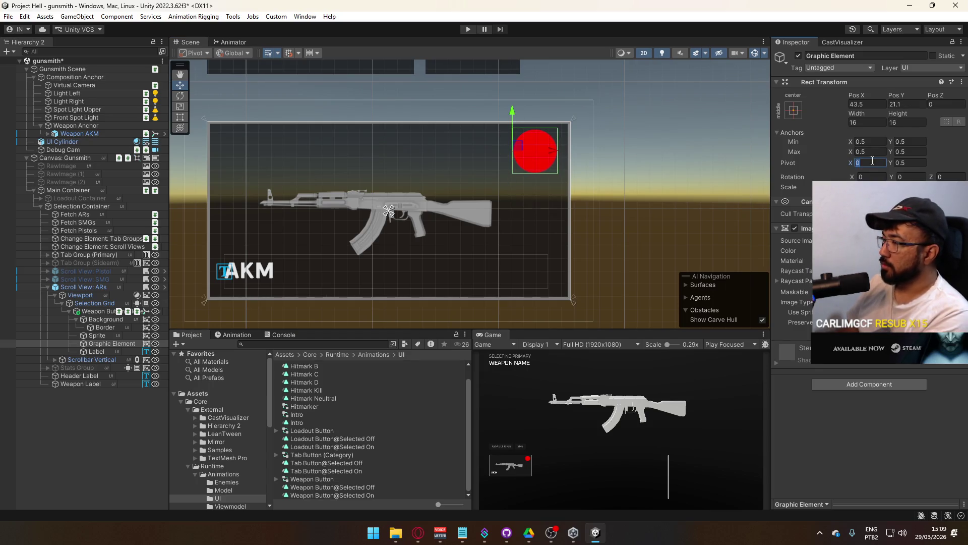
type(".5")
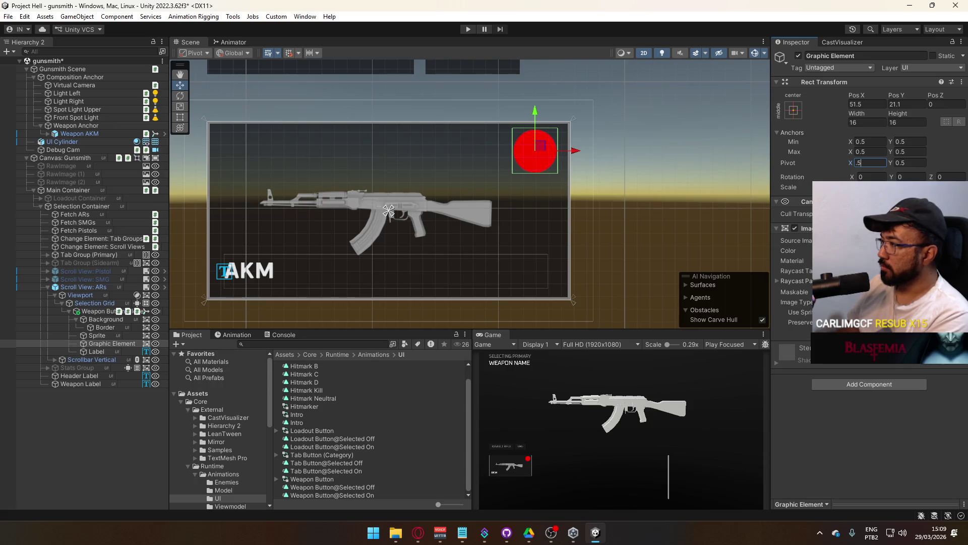
left_click(866, 123)
type("8")
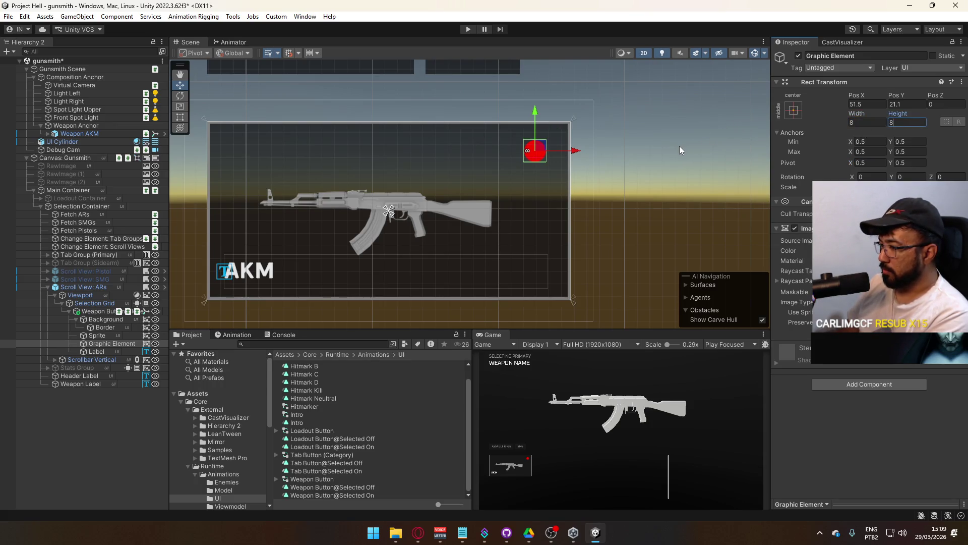
left_click_drag(571, 150, 579, 150)
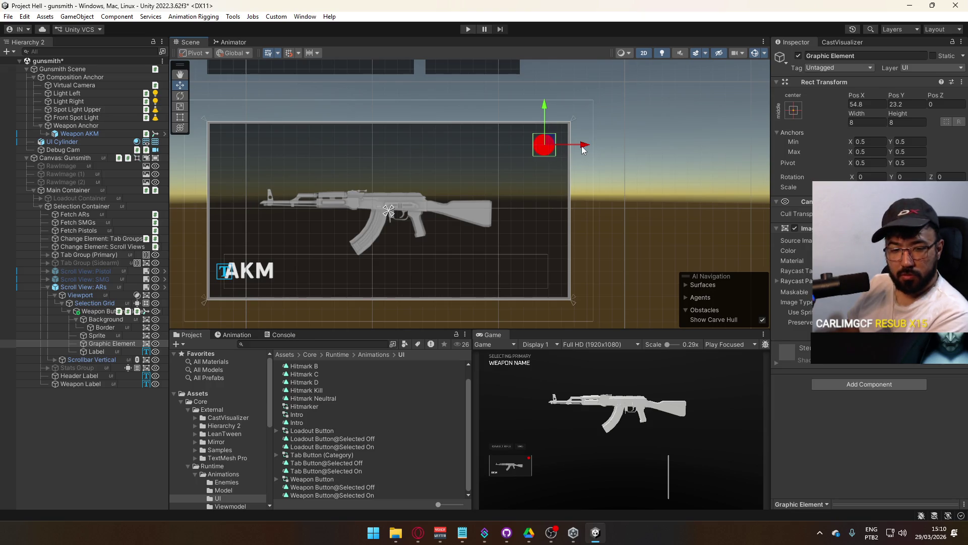
left_click_drag(546, 107, 546, 109)
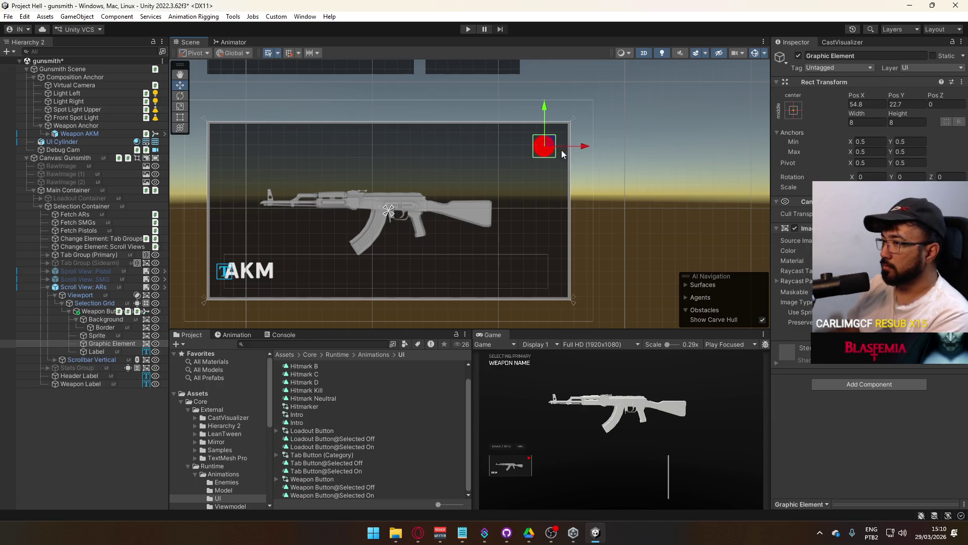
Recolour the circle from red to orange and begin resizing its width.
left_click(903, 251)
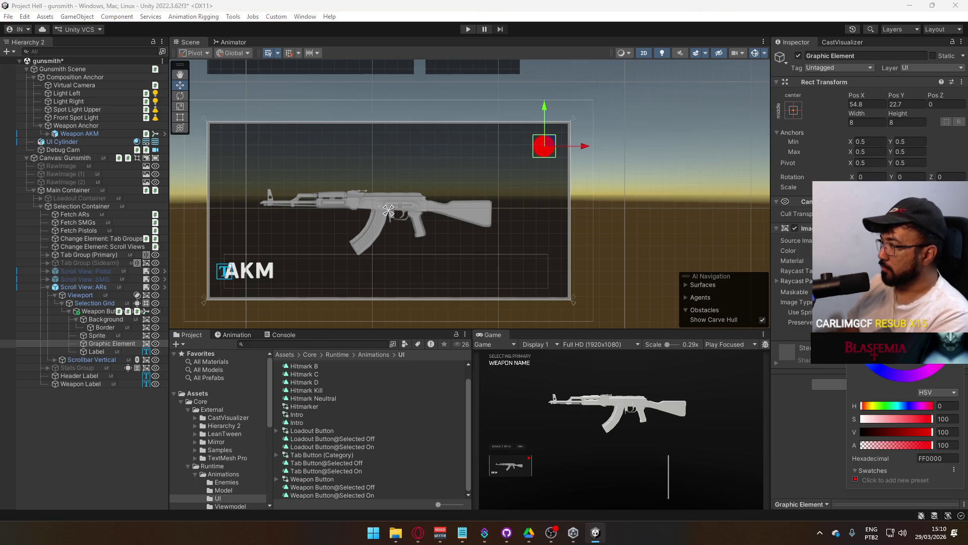
left_click_drag(953, 323, 942, 290)
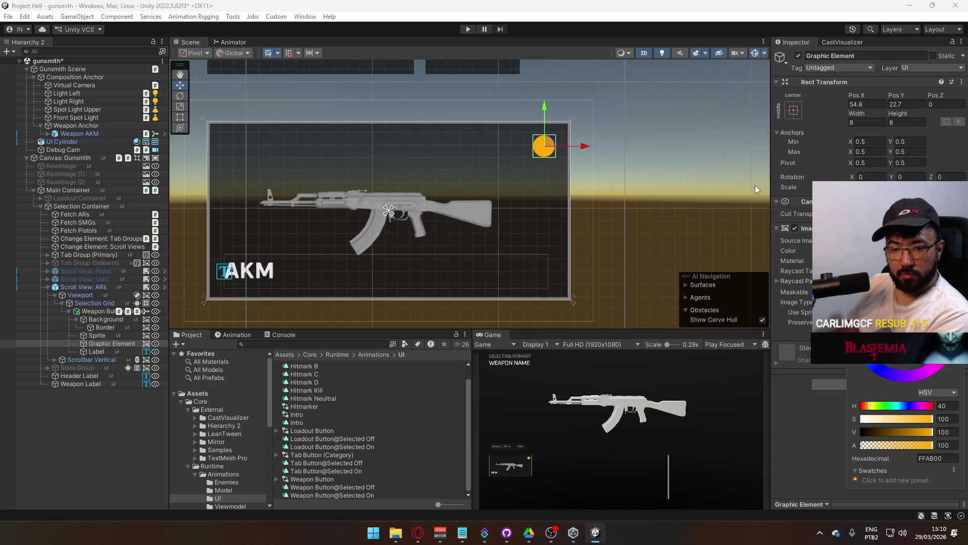
left_click(865, 123)
type("4")
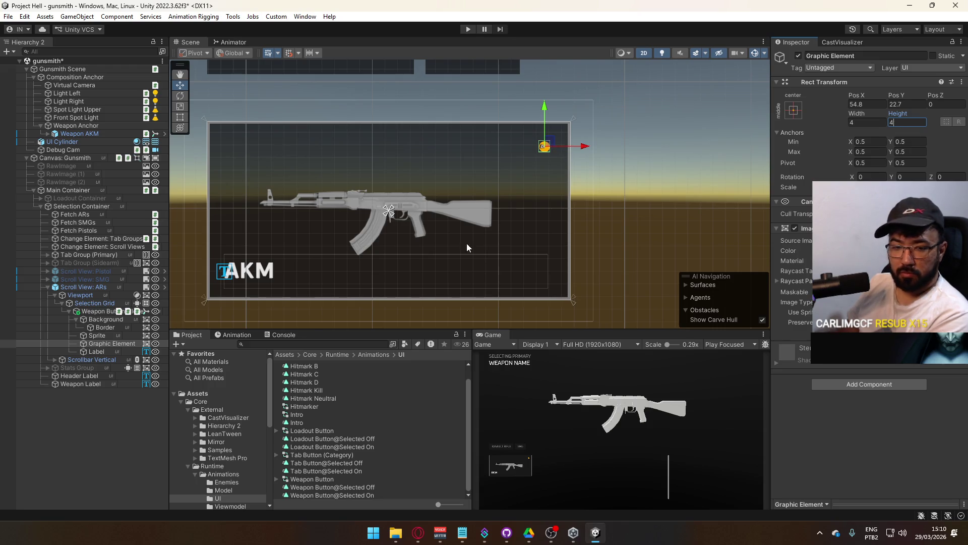
left_click(418, 533)
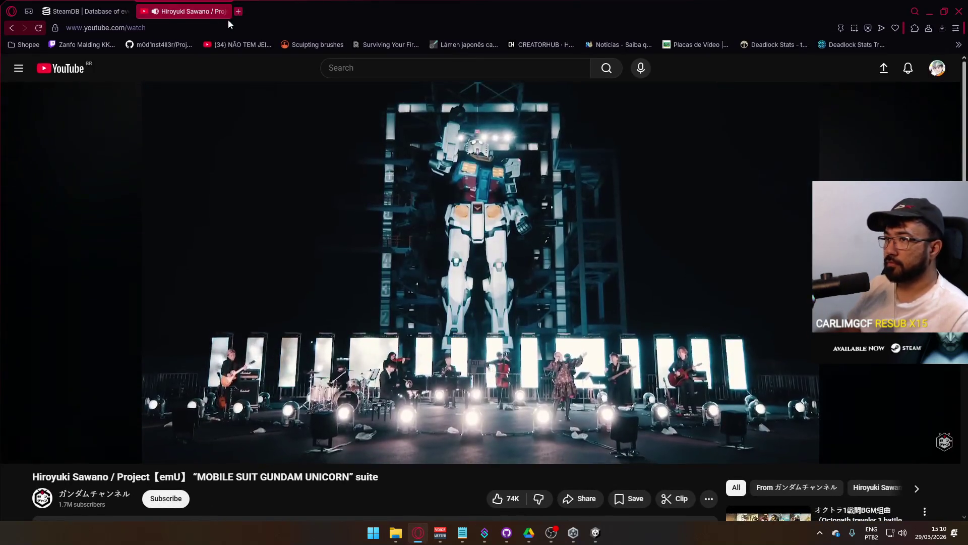
Open YouTube in a new tab and search for 'mw2019 gunsmith'.
right_click(87, 58)
left_click(124, 70)
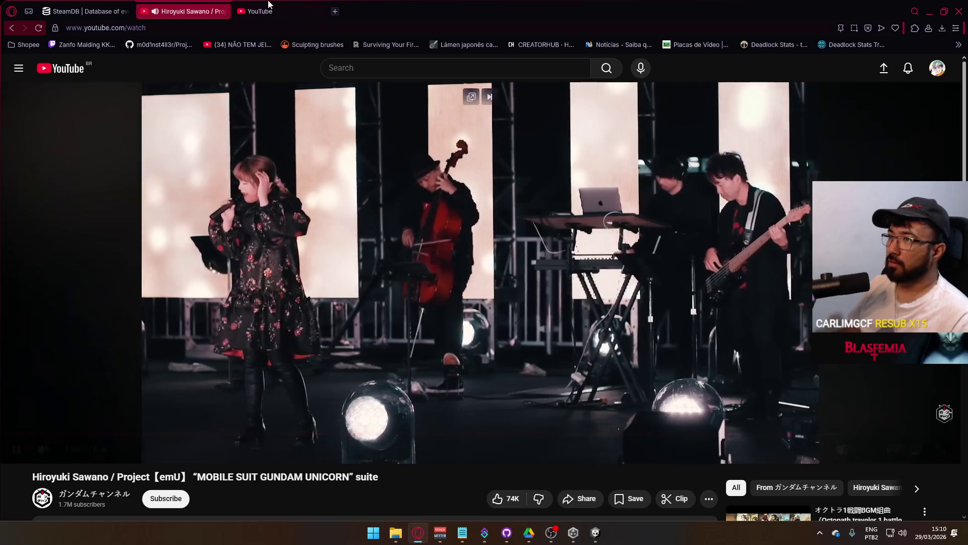
key("ctrl+Tab")
left_click(483, 69)
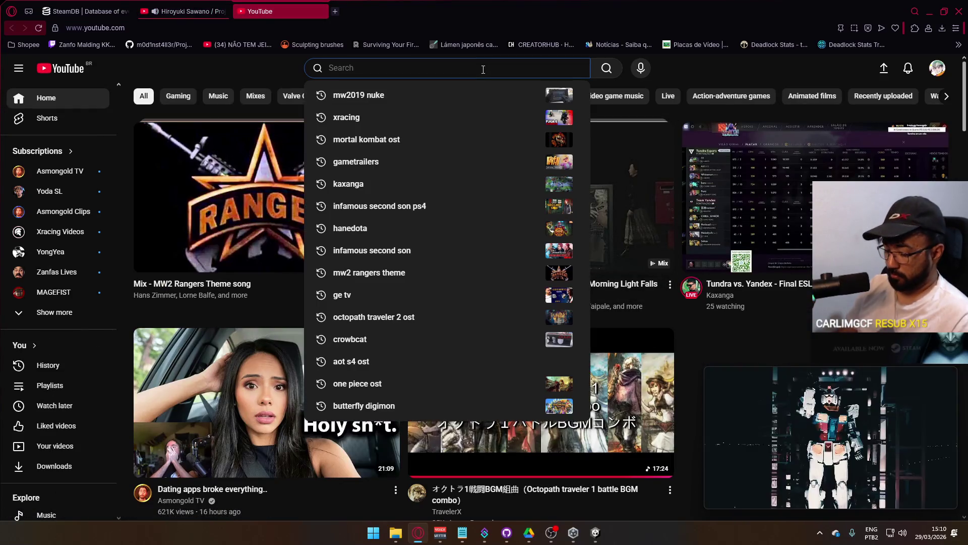
type("mw2019")
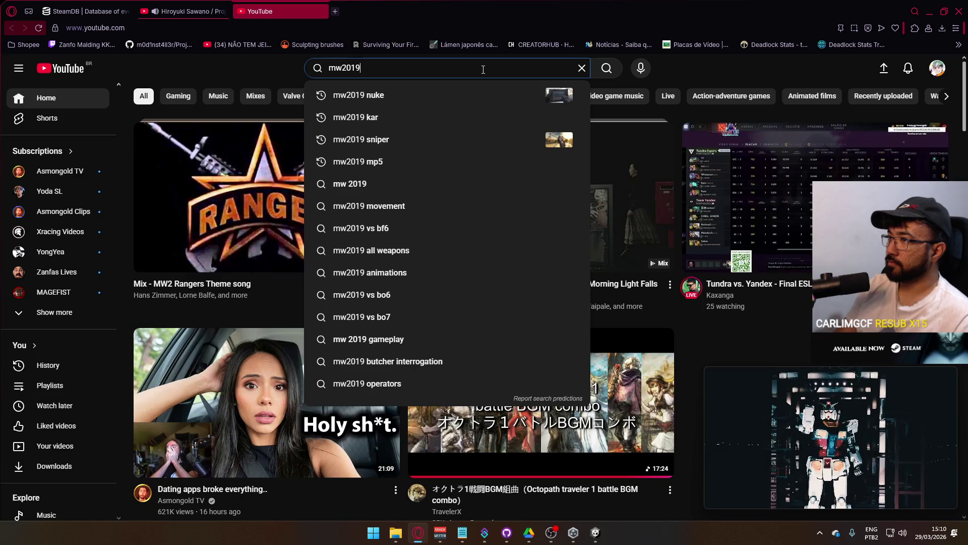
type(" gunsmith")
key("Return")
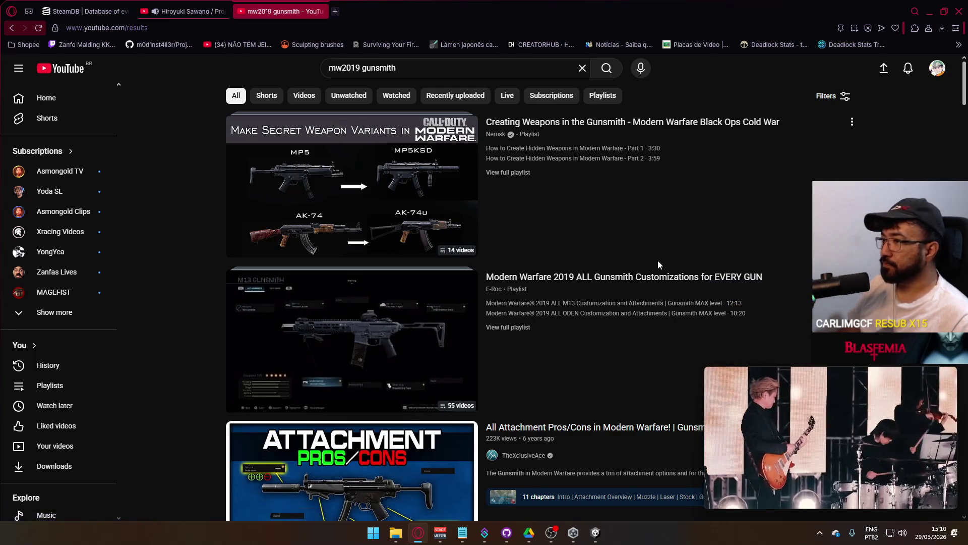
Browse the search results and open the Dragunov customization video.
scroll(634, 258, "down", 3)
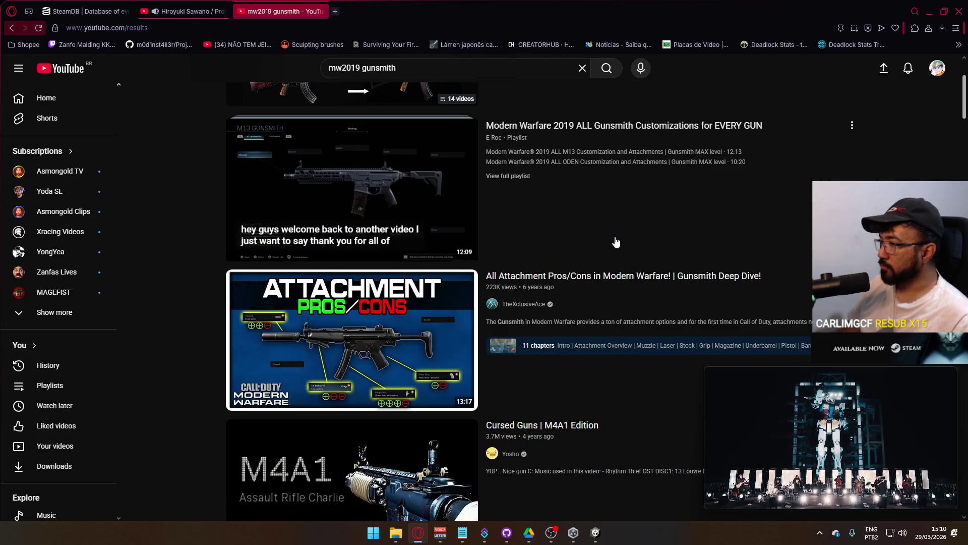
scroll(615, 241, "down", 4)
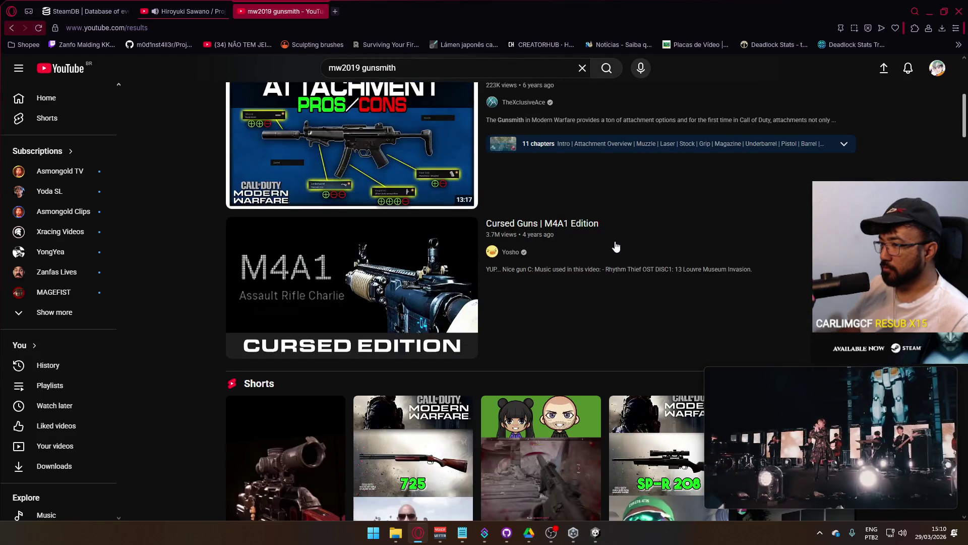
scroll(616, 246, "down", 7)
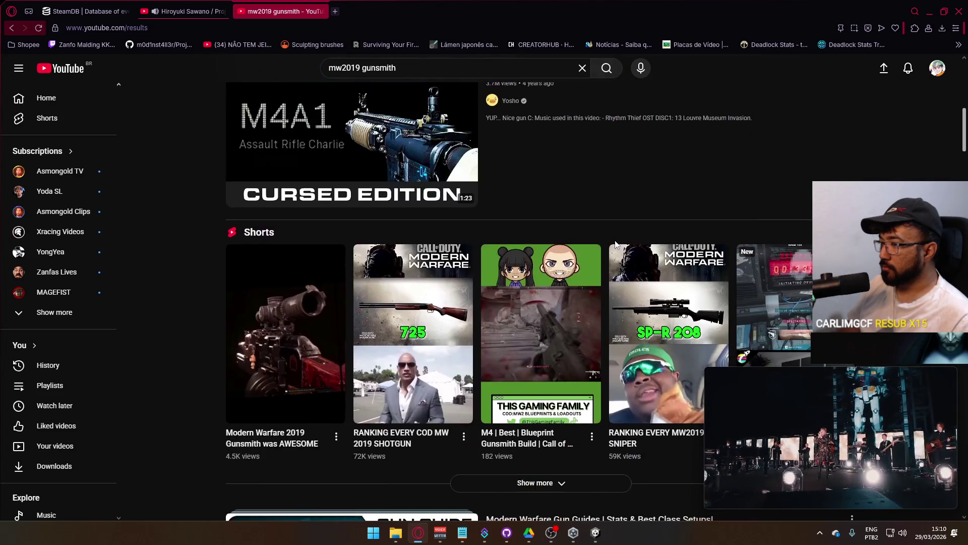
scroll(616, 245, "down", 3)
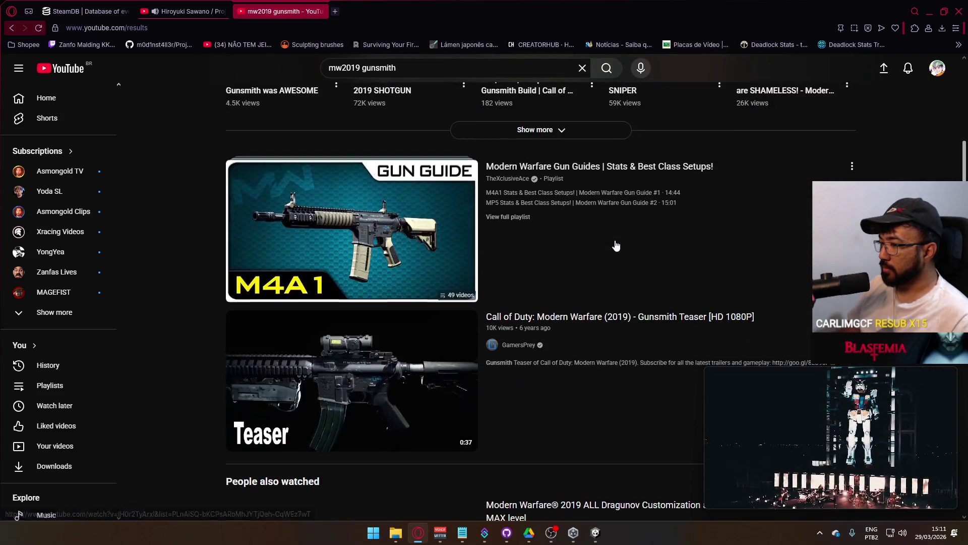
scroll(616, 246, "down", 4)
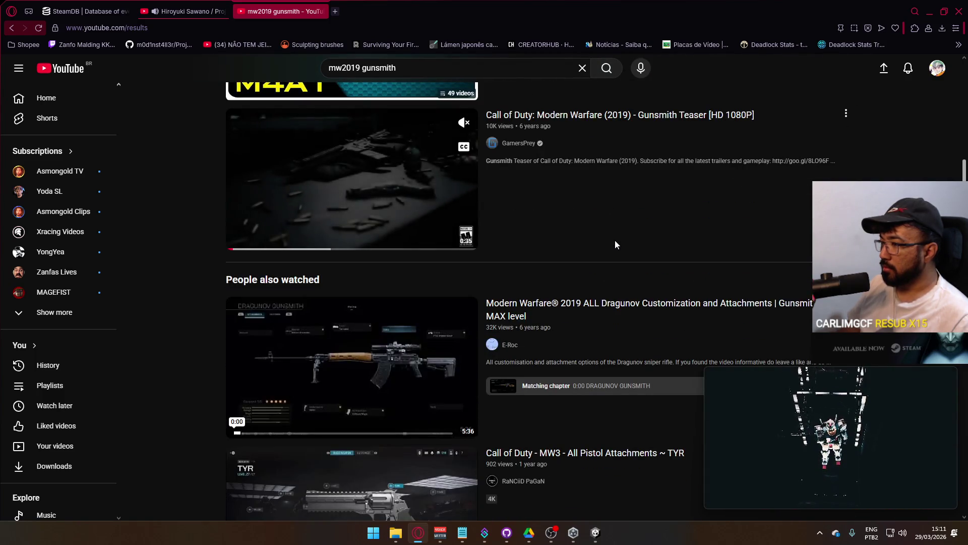
scroll(615, 244, "down", 3)
scroll(616, 252, "up", 2)
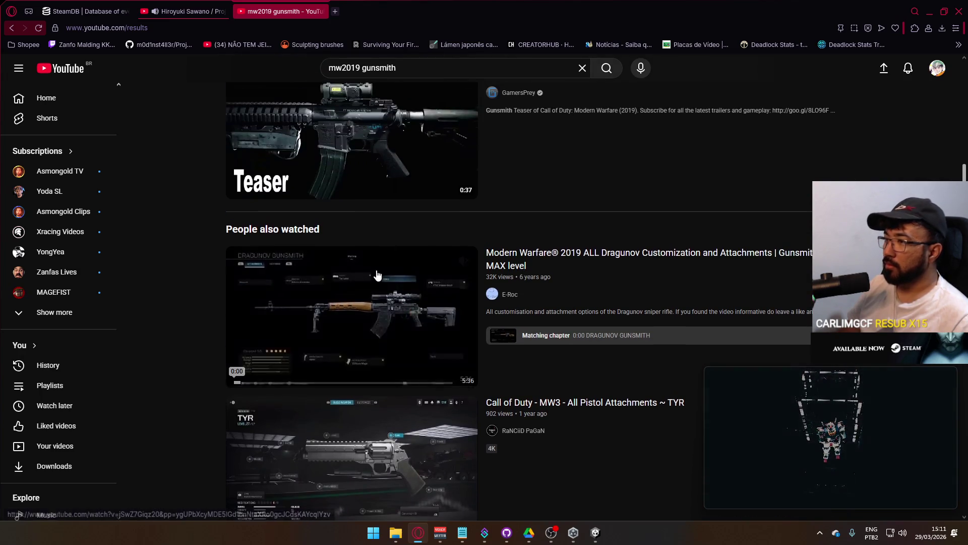
left_click(191, 11)
left_click(280, 11)
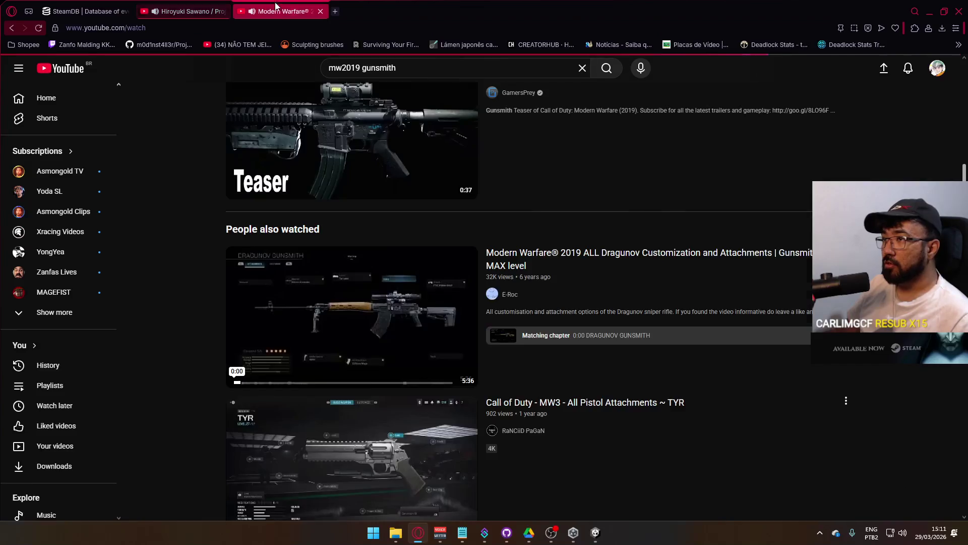
Return to the Dragunov video, mute it, and jump from the Muzzle chapter to the Tactical Suppressor.
left_click(399, 282)
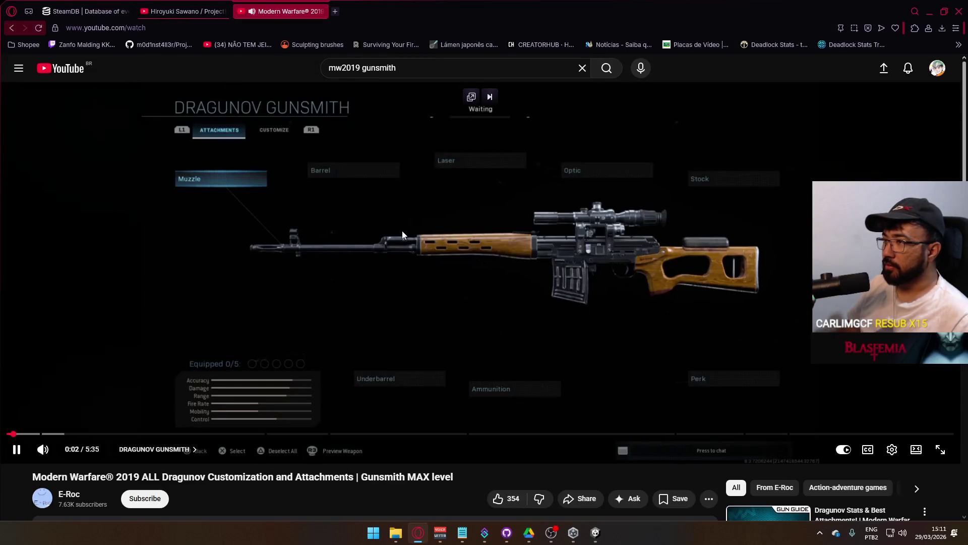
left_click(48, 451)
left_click(45, 434)
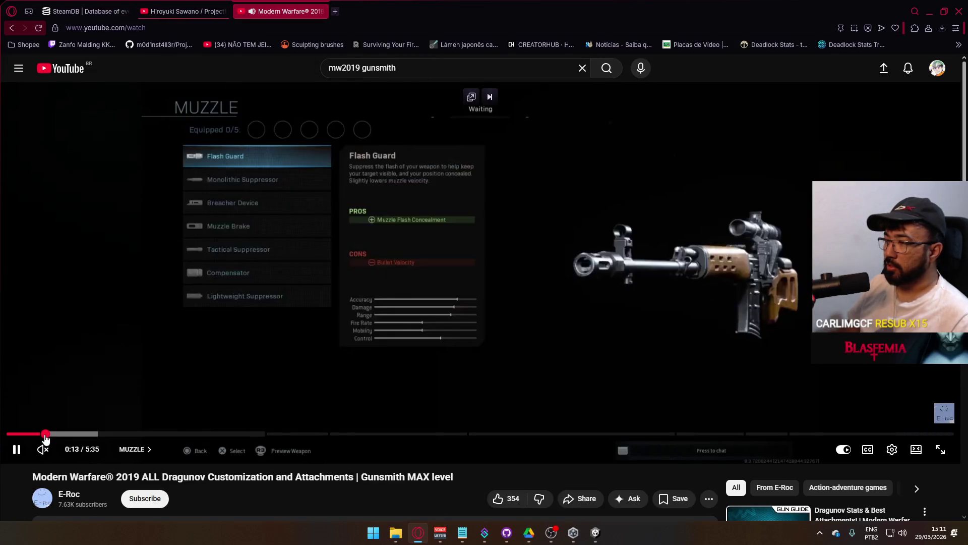
left_click(83, 434)
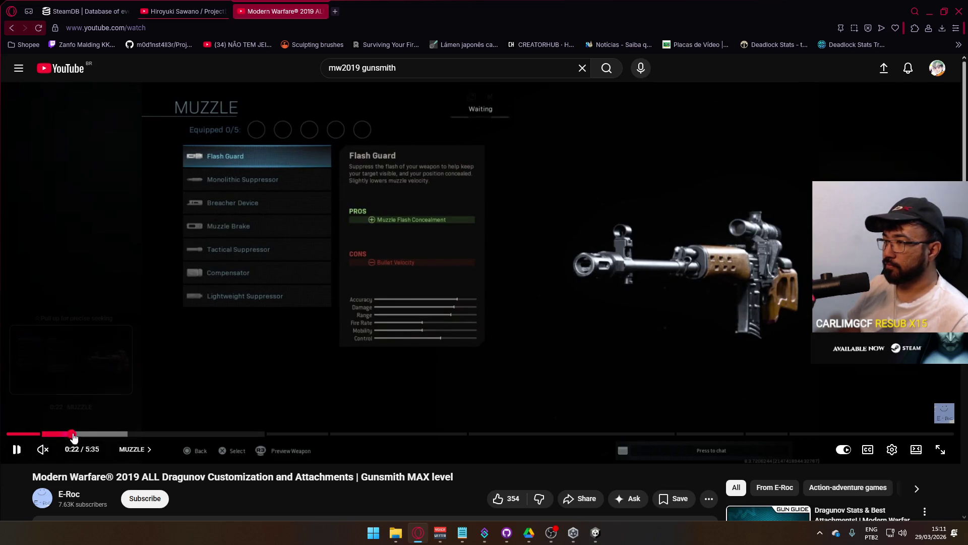
left_click(123, 434)
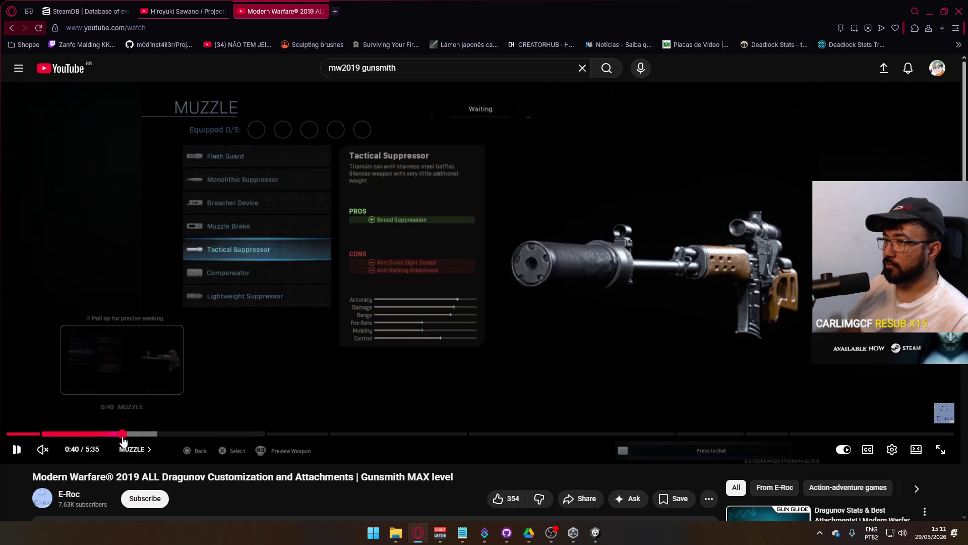
Skip through the barrel, Laser, Ammunition and Underbarrel chapters, then go back to the search results.
left_click(148, 446)
scroll(168, 420, "down", 4)
scroll(161, 353, "up", 2)
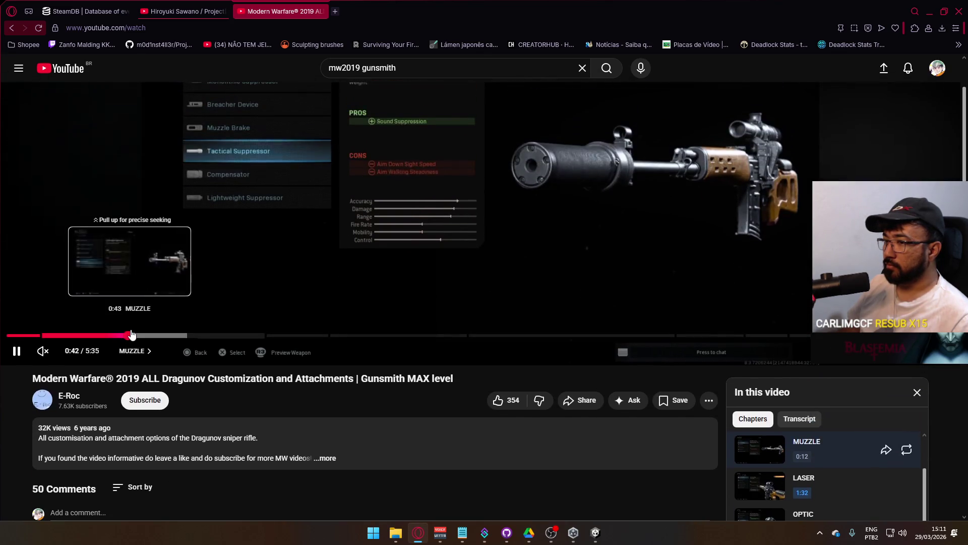
left_click(177, 335)
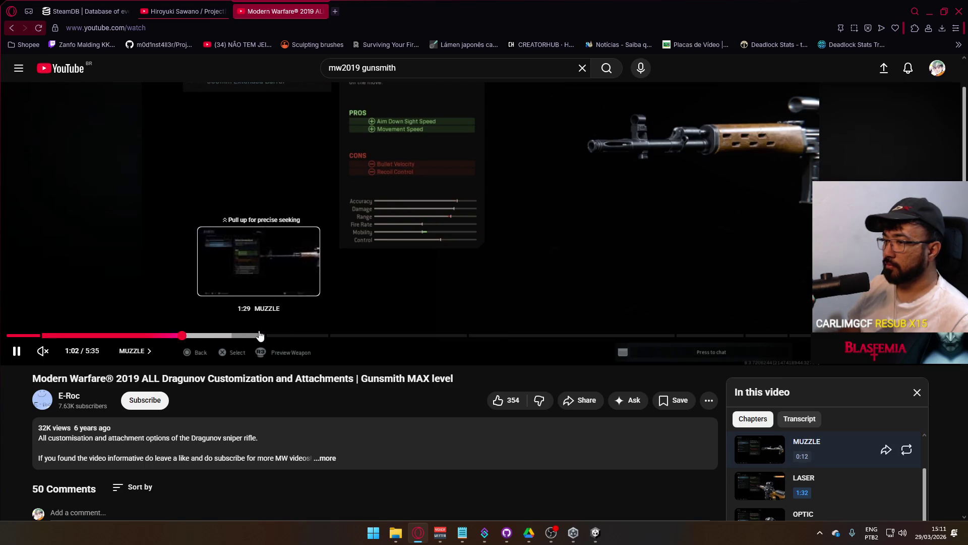
left_click(271, 336)
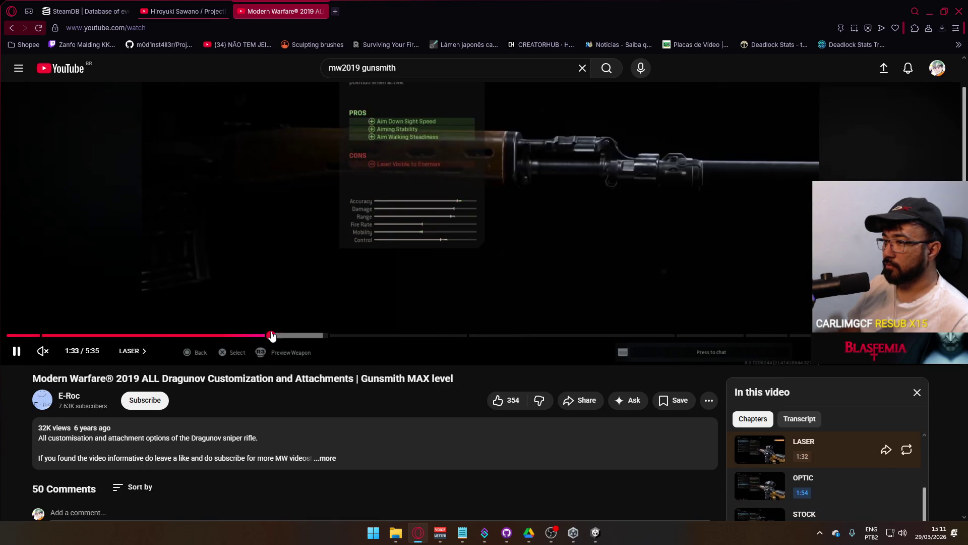
left_click(762, 336)
left_click(801, 335)
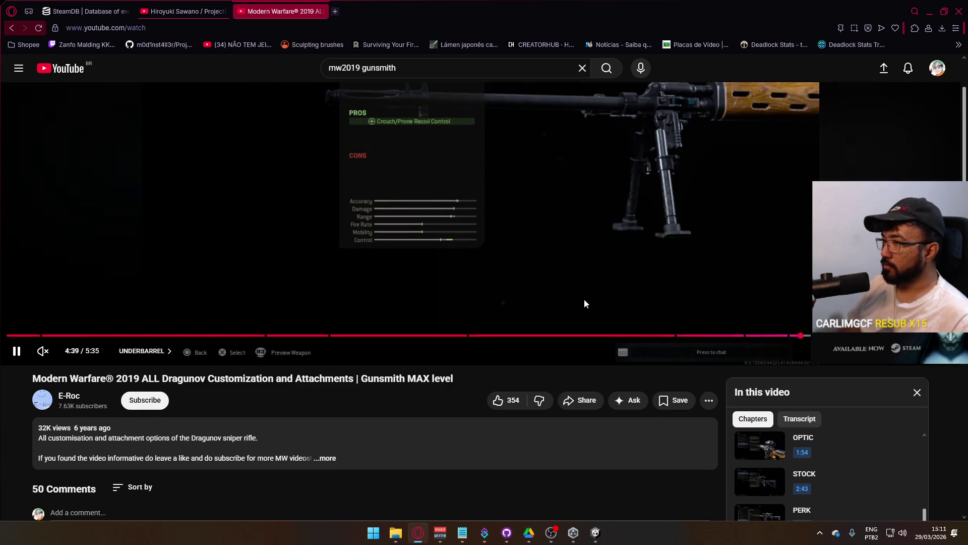
scroll(584, 299, "up", 2)
scroll(581, 297, "down", 2)
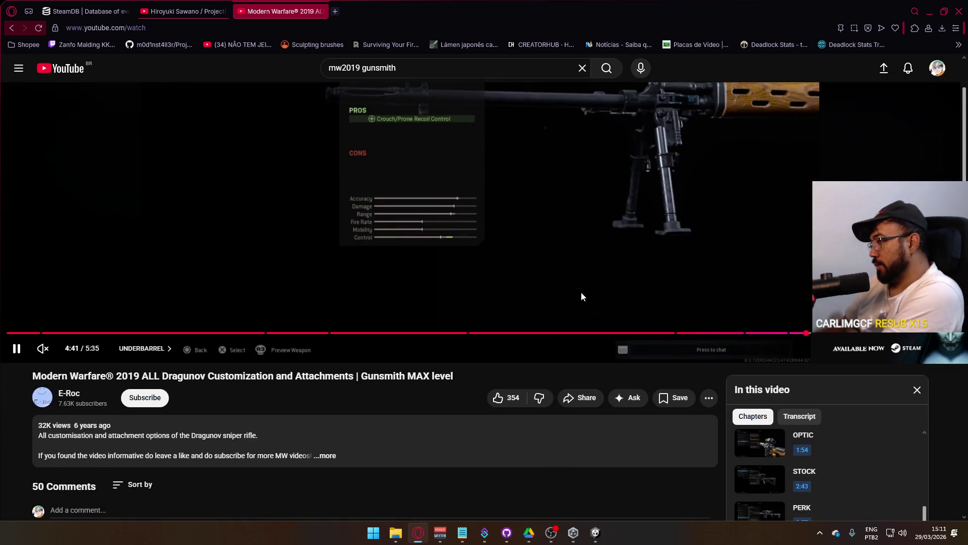
left_click(14, 26)
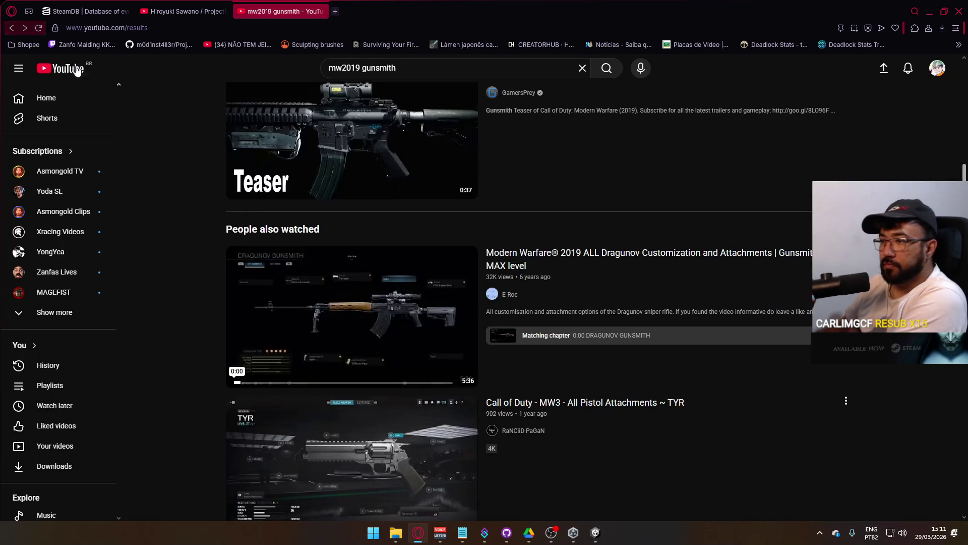
Scroll past the RENETTI, GRAU 5.56 and AK47 gunsmith videos and open the WARZONE 1 IN 2024 short.
scroll(469, 303, "down", 4)
mouse_move(469, 307)
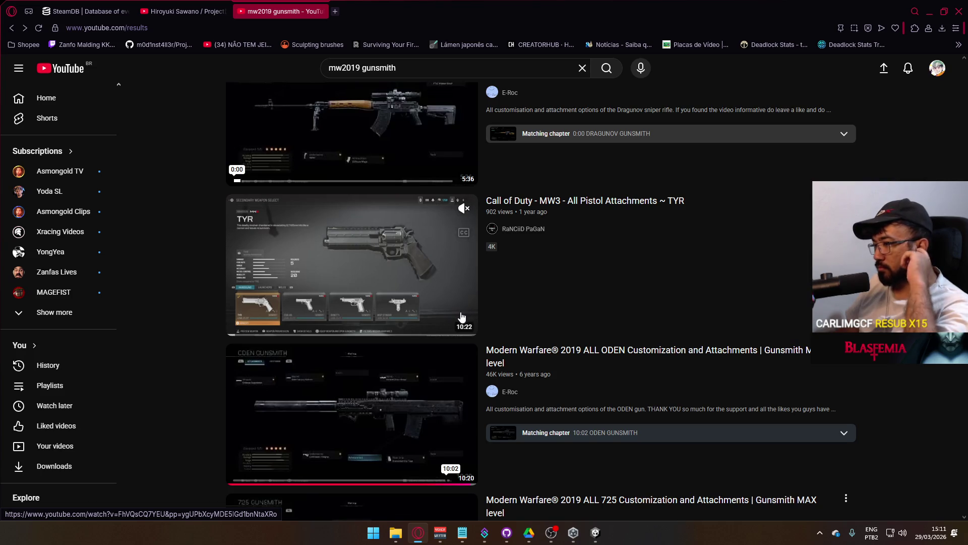
scroll(461, 318, "down", 12)
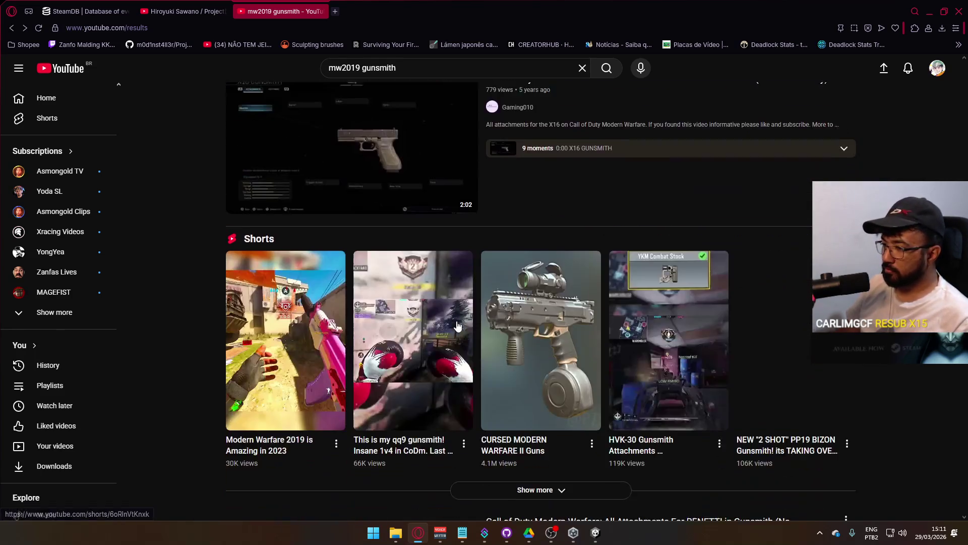
scroll(457, 328, "down", 3)
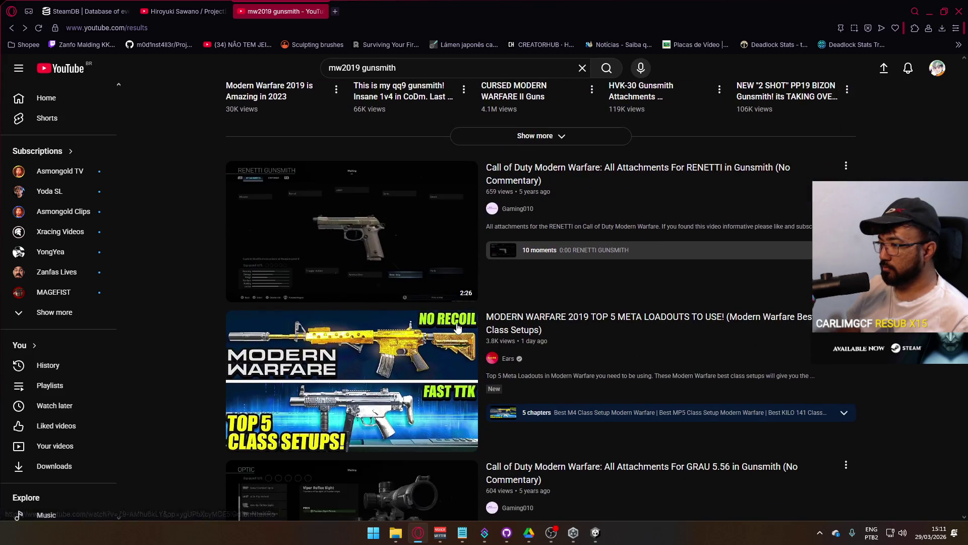
scroll(505, 329, "up", 1)
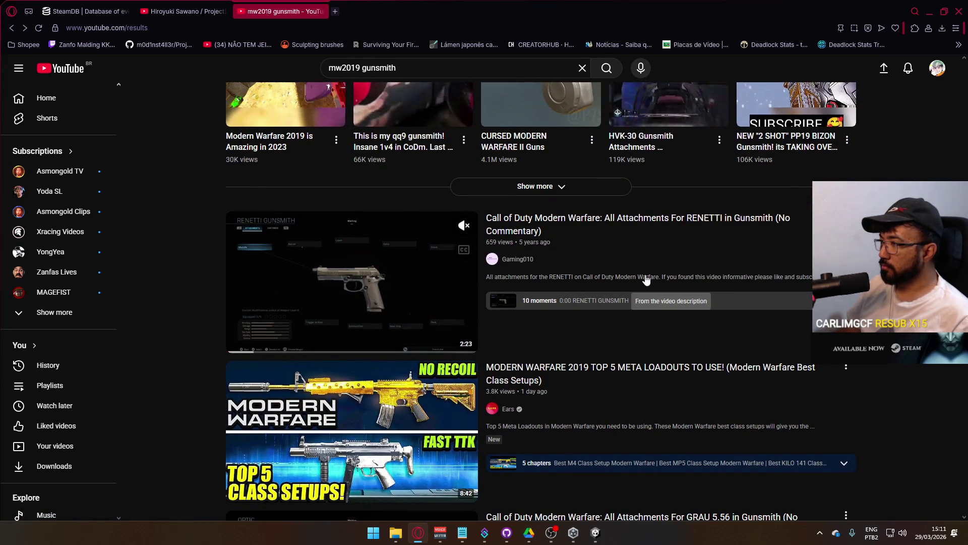
scroll(655, 330, "down", 18)
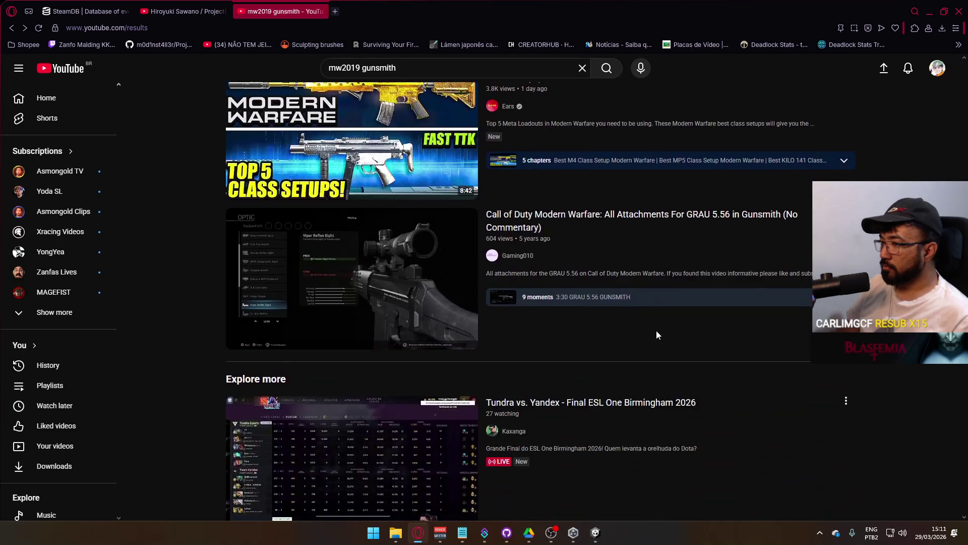
scroll(656, 333, "down", 5)
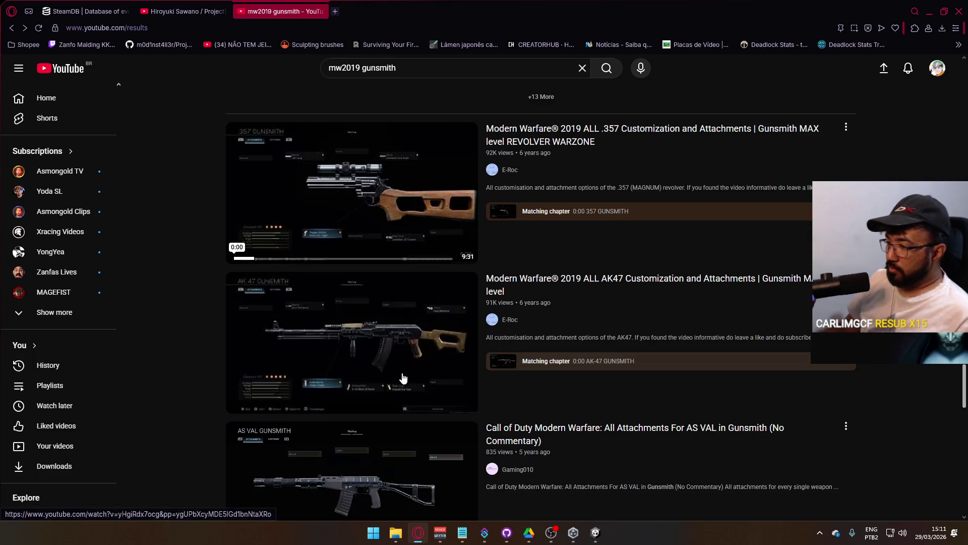
scroll(388, 378, "down", 4)
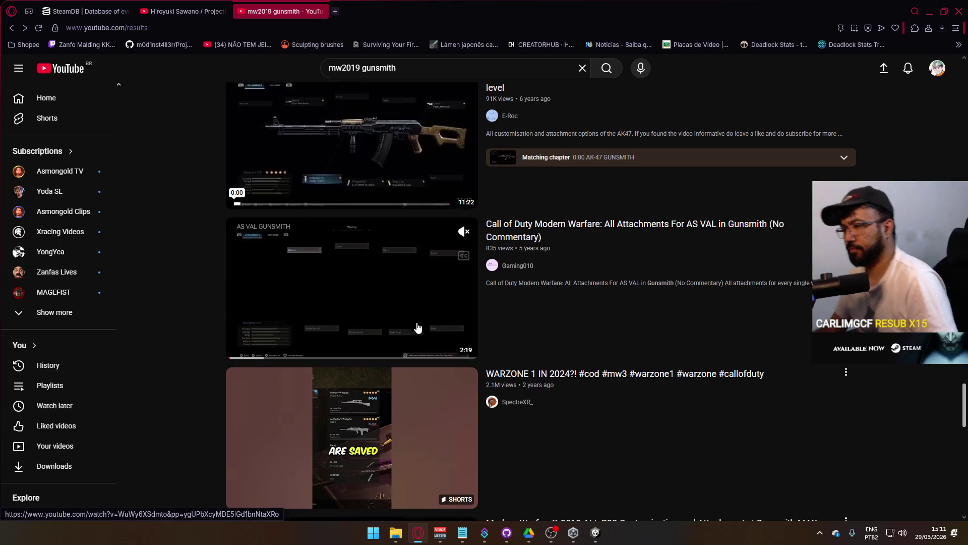
scroll(429, 333, "down", 3)
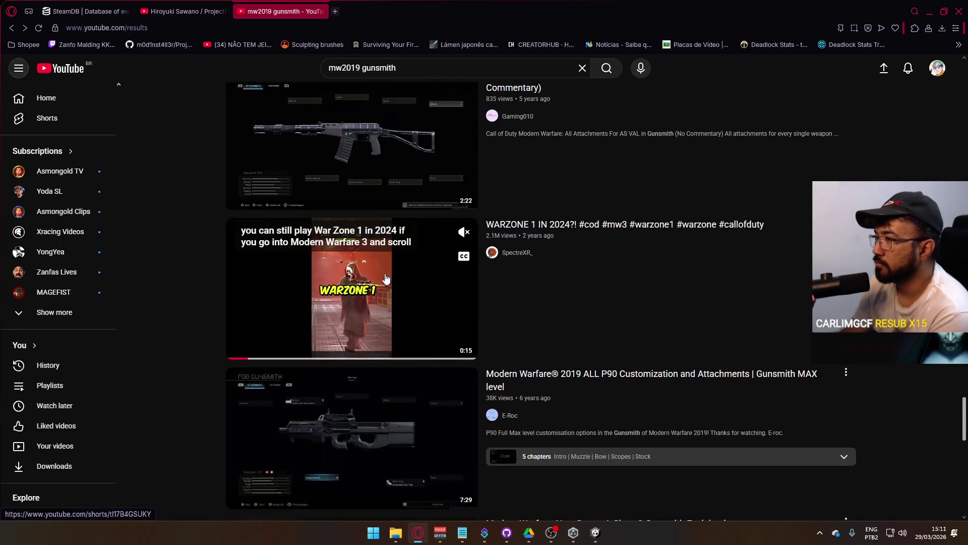
left_click(453, 341)
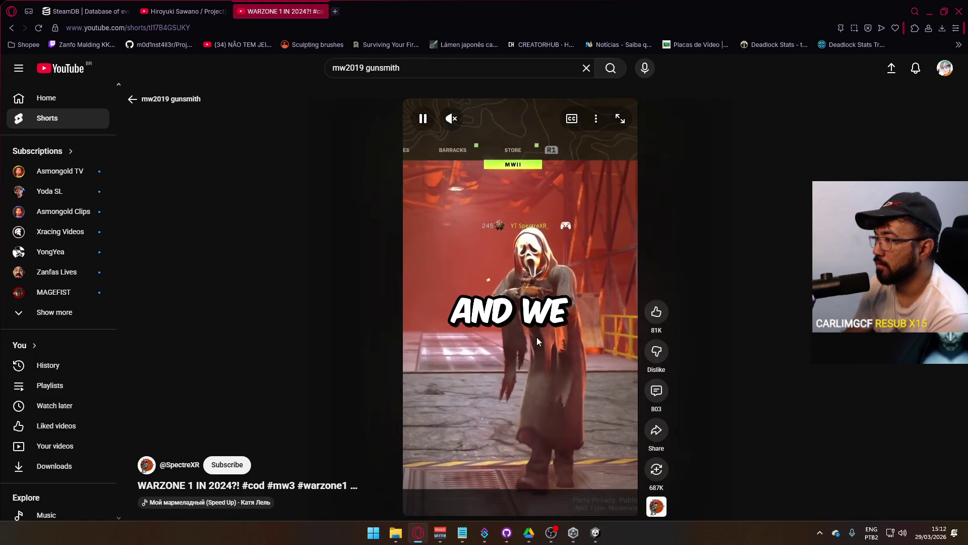
Move on to the next short, then exit Shorts back to the mw2019 gunsmith search results.
scroll(587, 362, "down", 1)
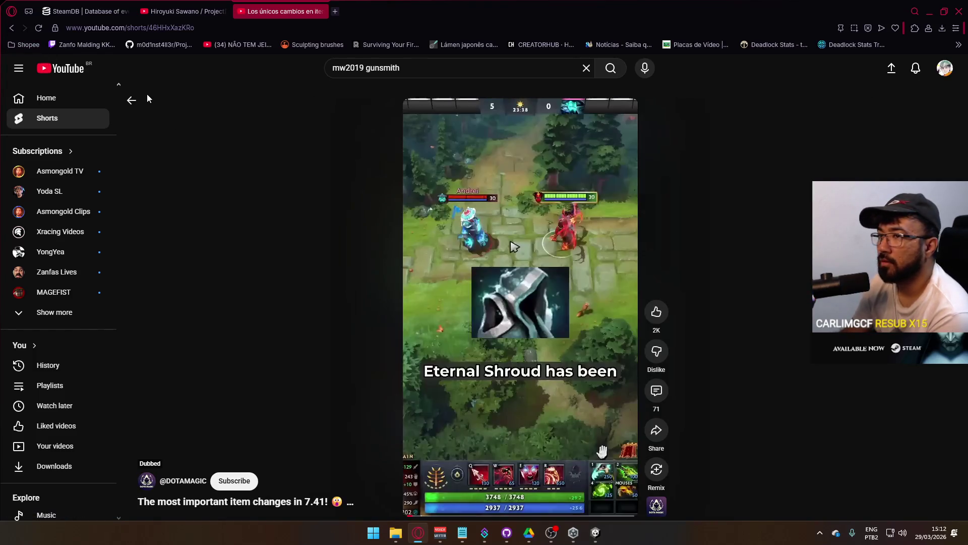
left_click(131, 100)
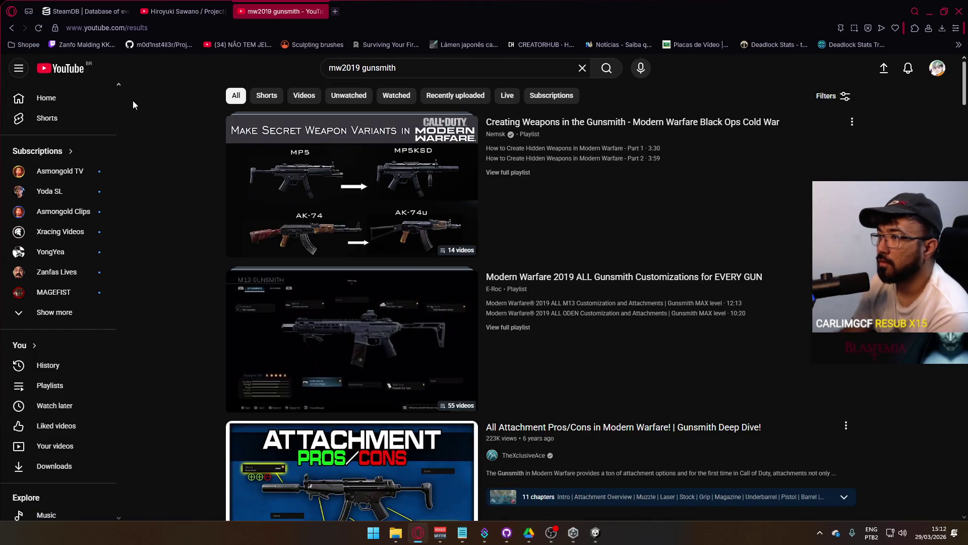
Scroll far down the results and open 'Modern Warfare 2019 ALL MP5 Customization and Attachments | Gunsmith'.
scroll(453, 343, "down", 10)
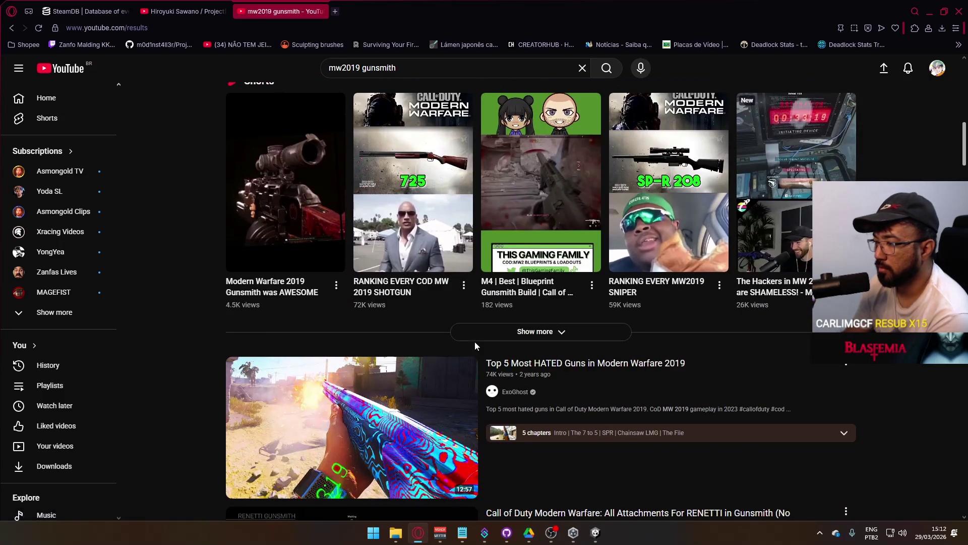
scroll(476, 344, "down", 3)
scroll(475, 345, "down", 4)
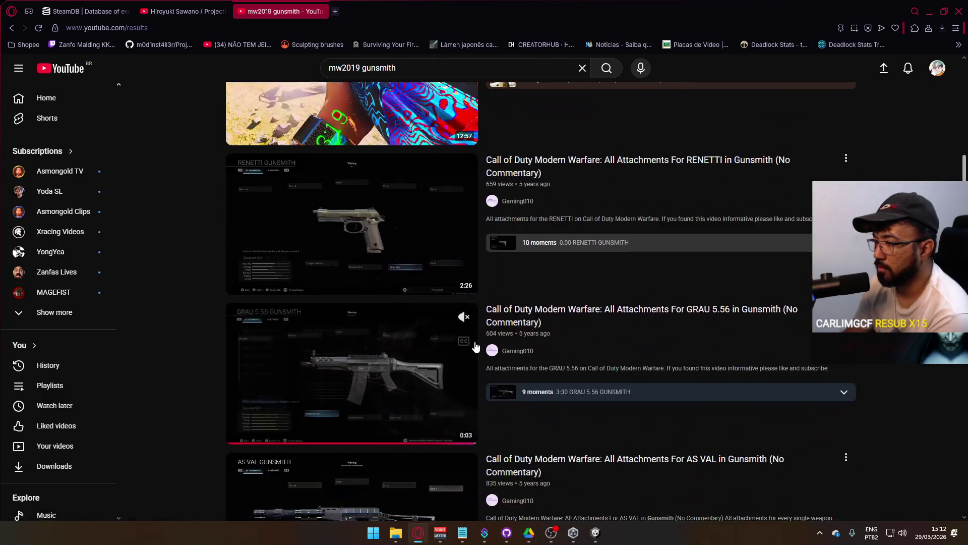
scroll(475, 347, "down", 3)
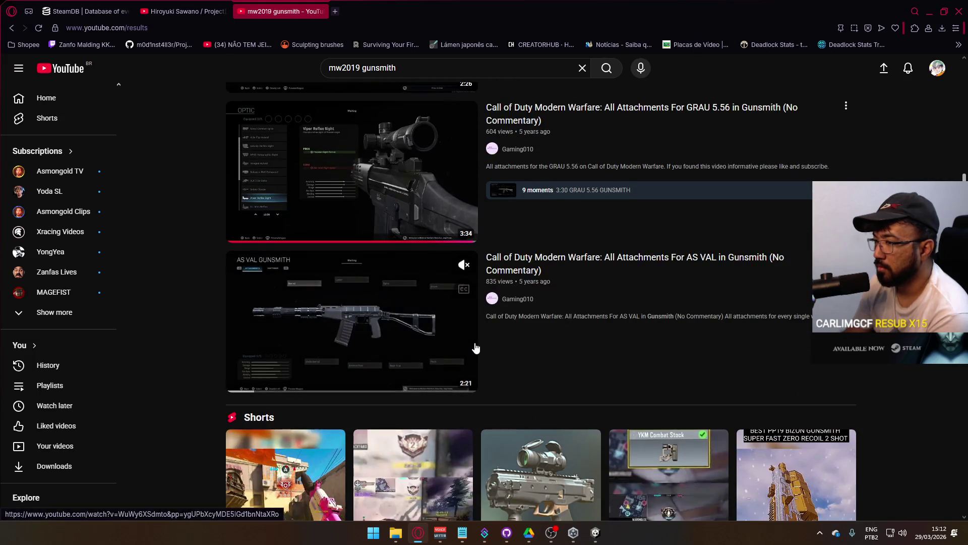
scroll(475, 349, "down", 10)
scroll(474, 349, "down", 1)
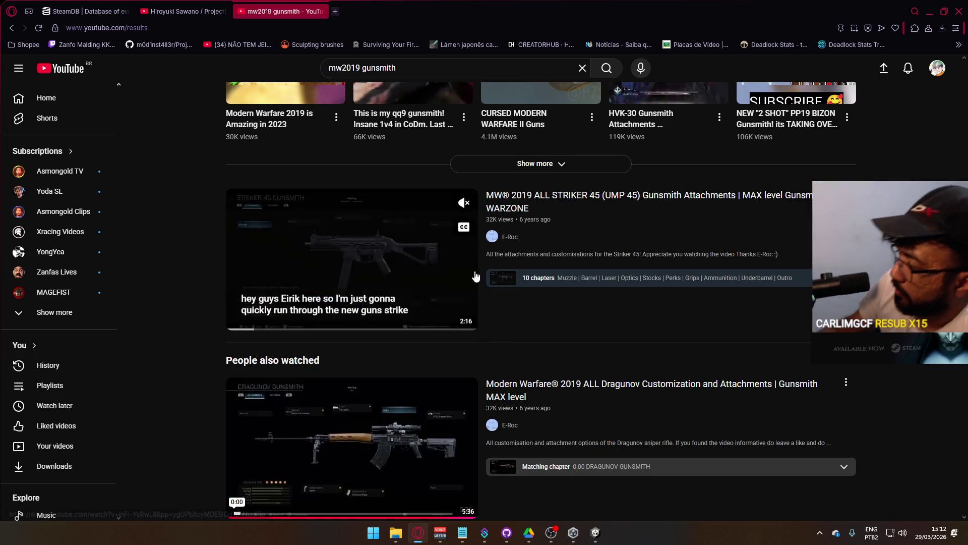
scroll(437, 297, "down", 4)
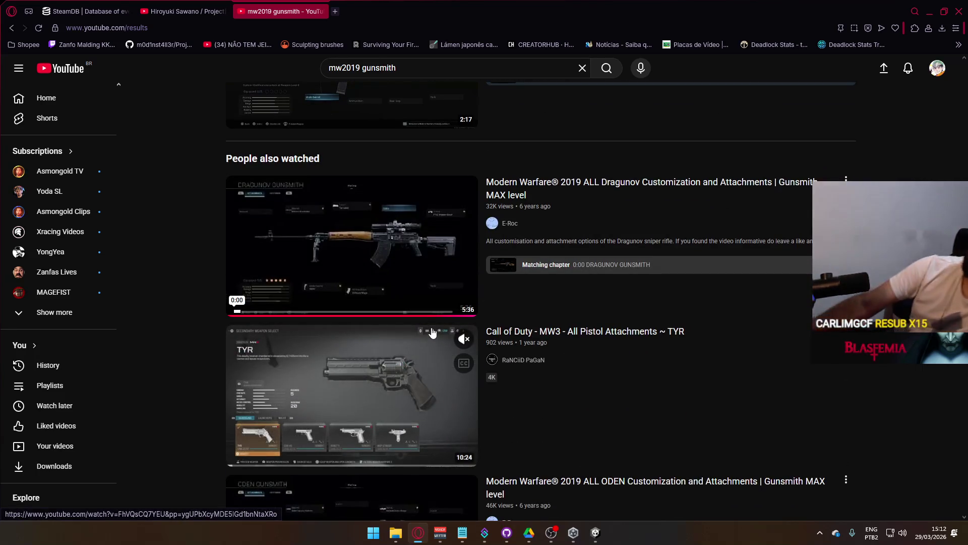
scroll(441, 348, "down", 4)
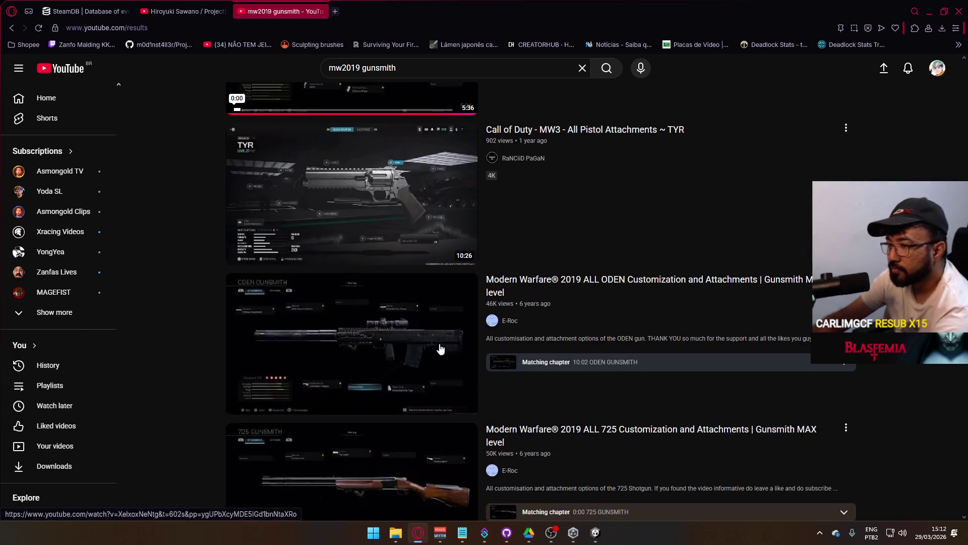
scroll(452, 335, "down", 12)
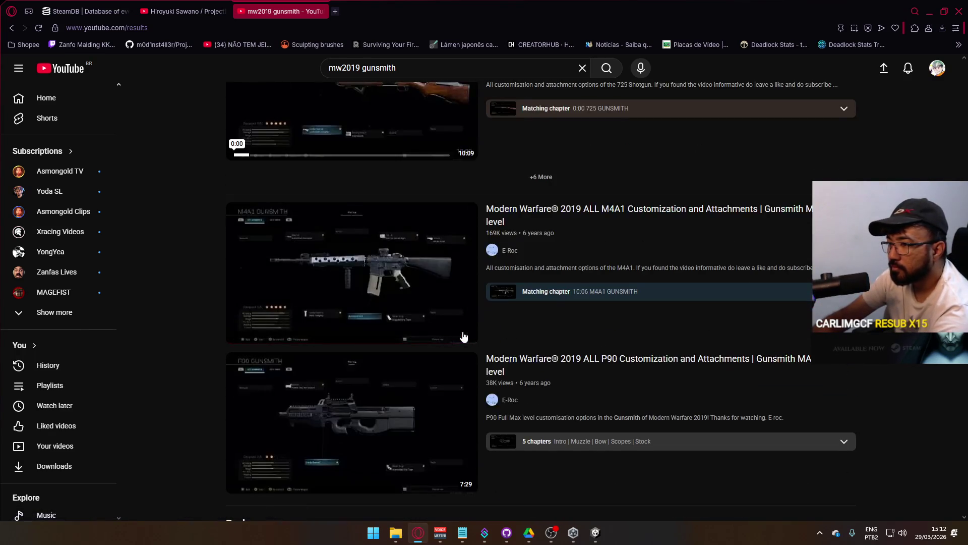
scroll(464, 338, "down", 3)
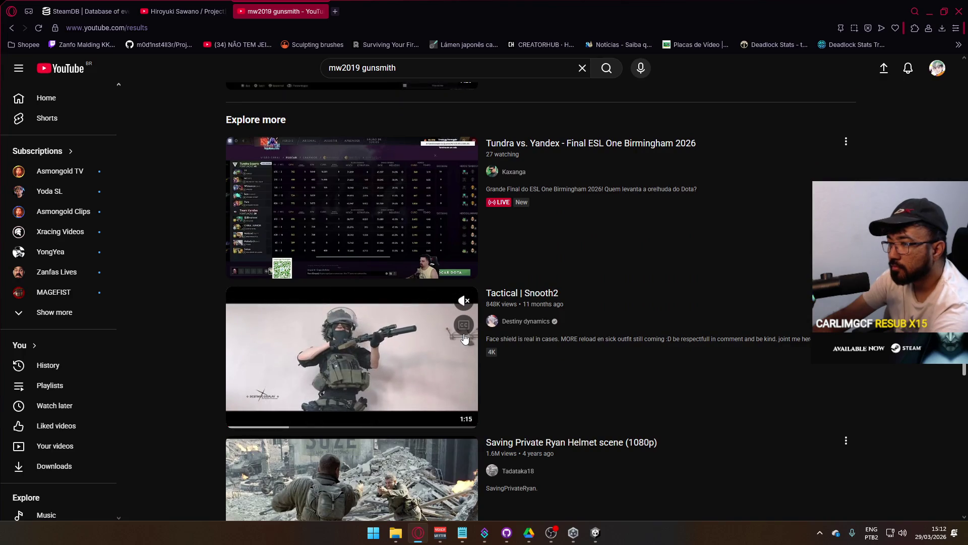
scroll(464, 338, "down", 12)
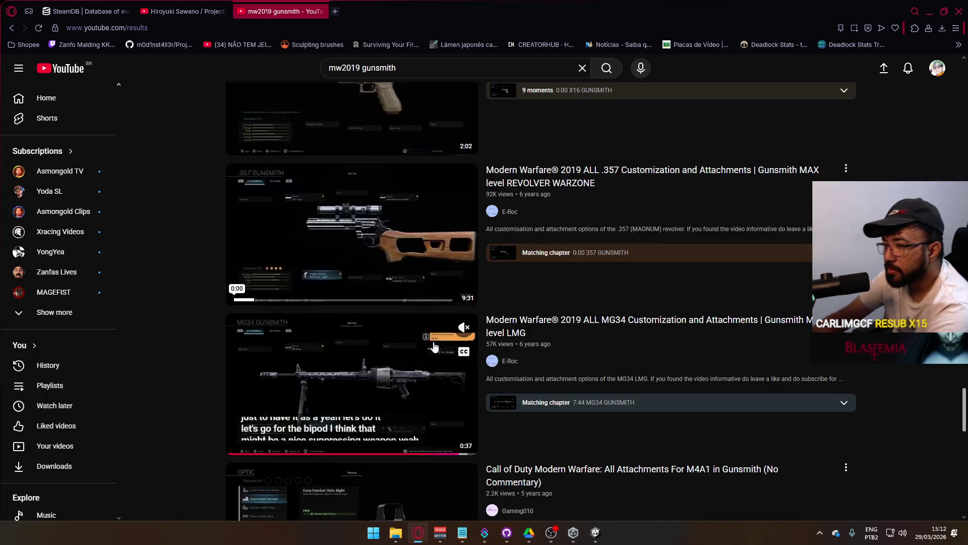
scroll(390, 411, "down", 4)
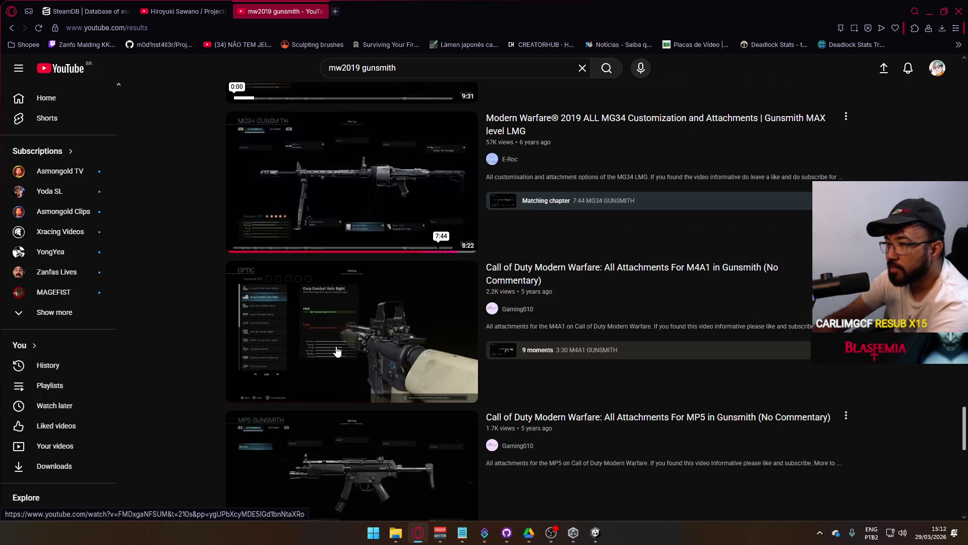
scroll(338, 352, "down", 7)
scroll(370, 336, "down", 6)
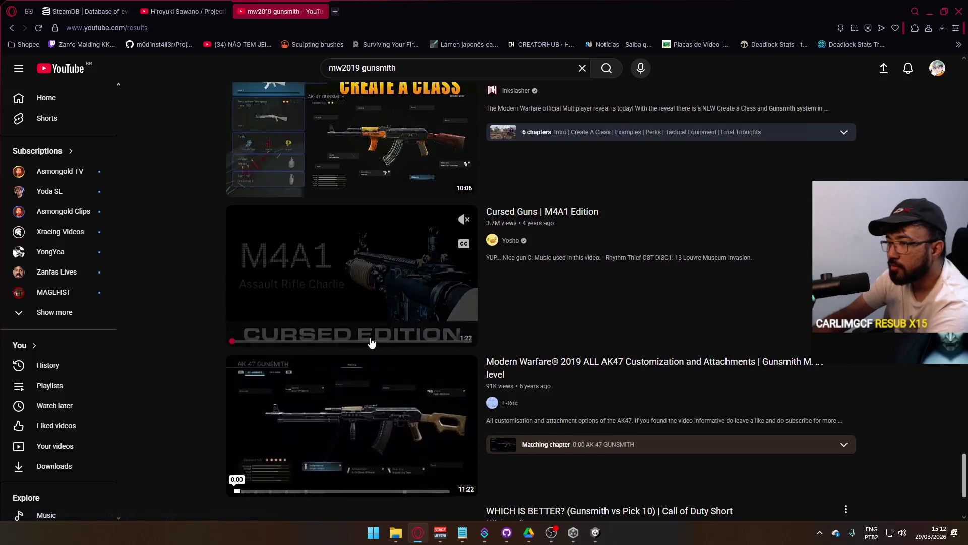
scroll(371, 343, "down", 8)
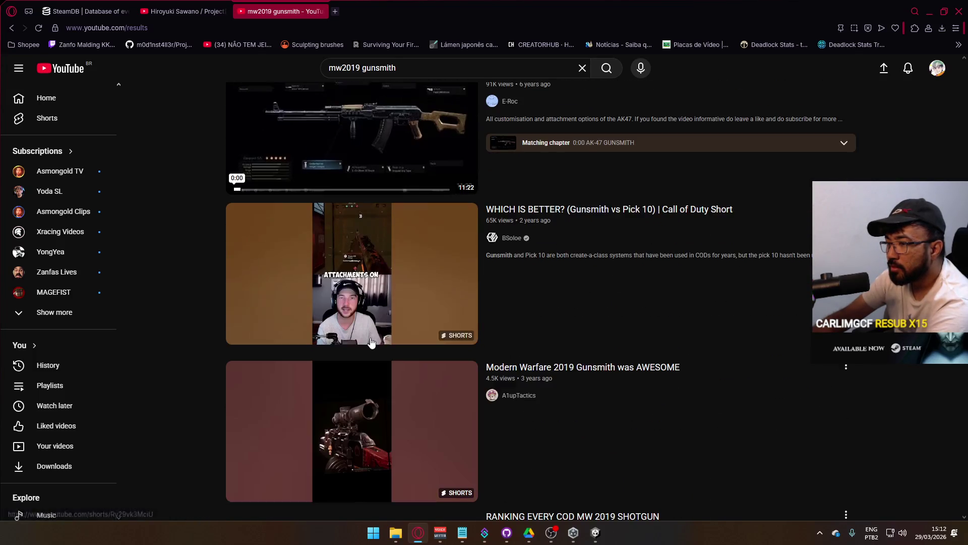
scroll(371, 343, "down", 13)
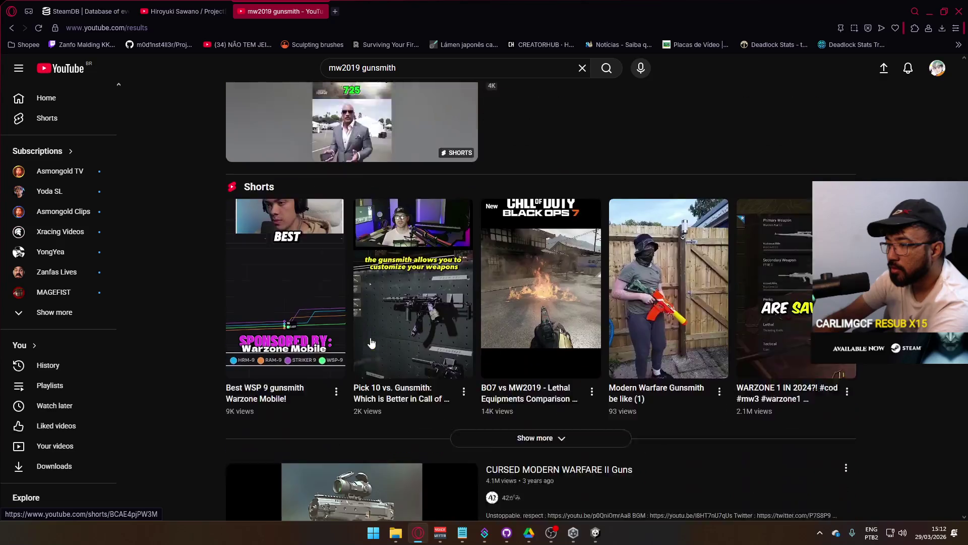
scroll(371, 343, "down", 7)
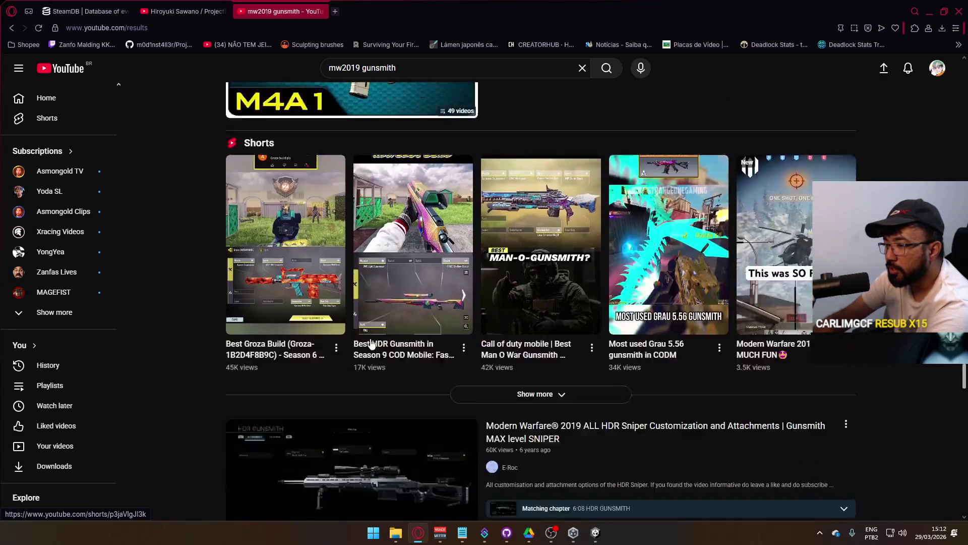
scroll(371, 343, "down", 10)
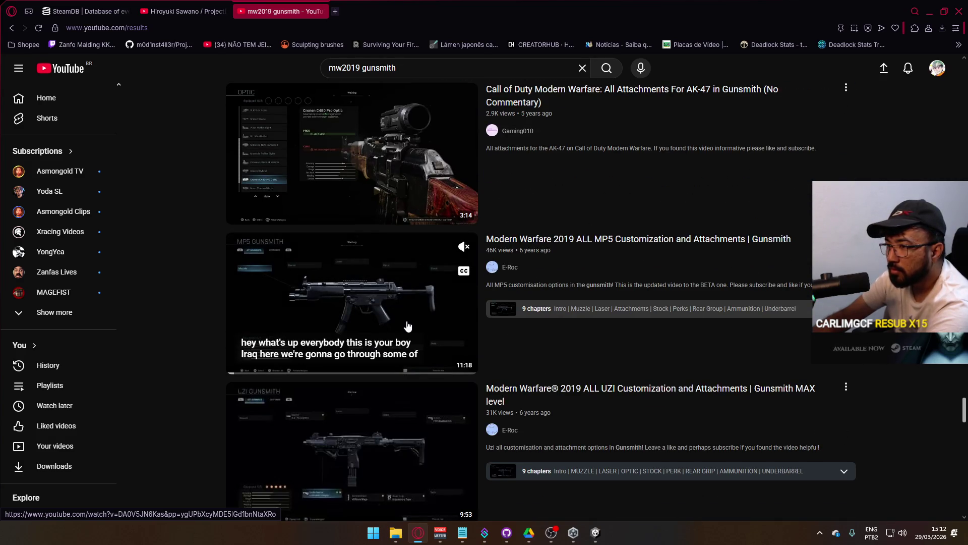
left_click(474, 352)
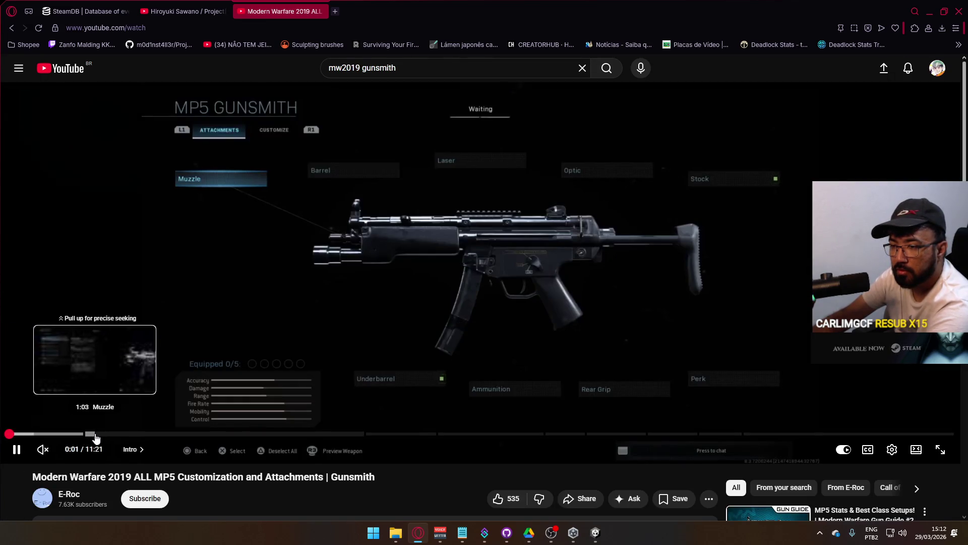
Jump the MP5 video to its Muzzle attachments, back to the intro, then return to the results.
left_click_drag(96, 437, 135, 439)
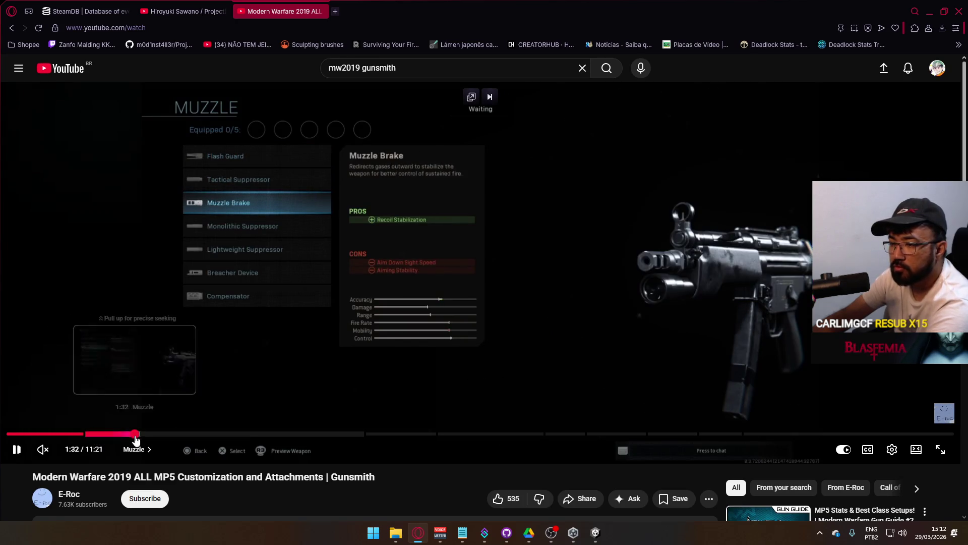
left_click(20, 434)
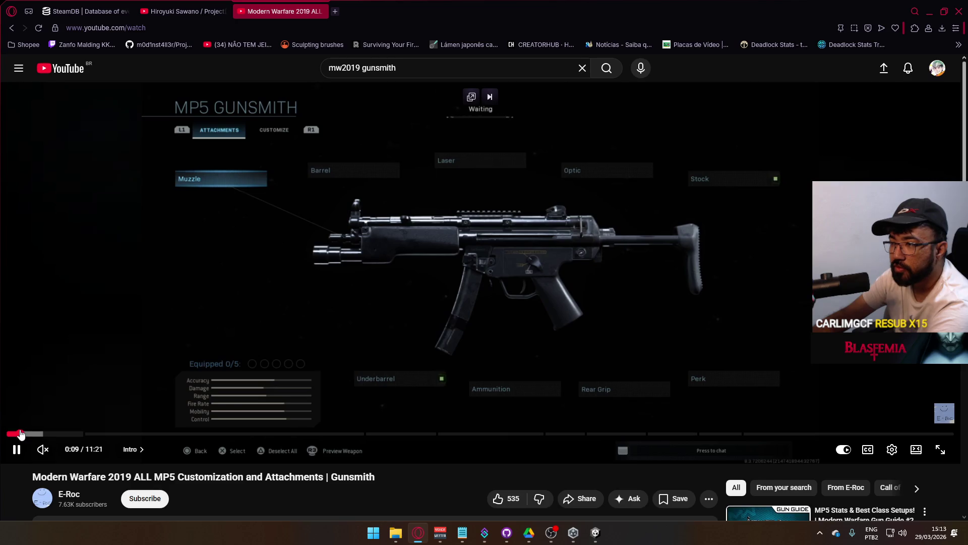
left_click(10, 30)
Briefly play the M4A1 .458 SOCOM XRK Custom Build video, then return and keep scrolling the results.
scroll(382, 376, "down", 10)
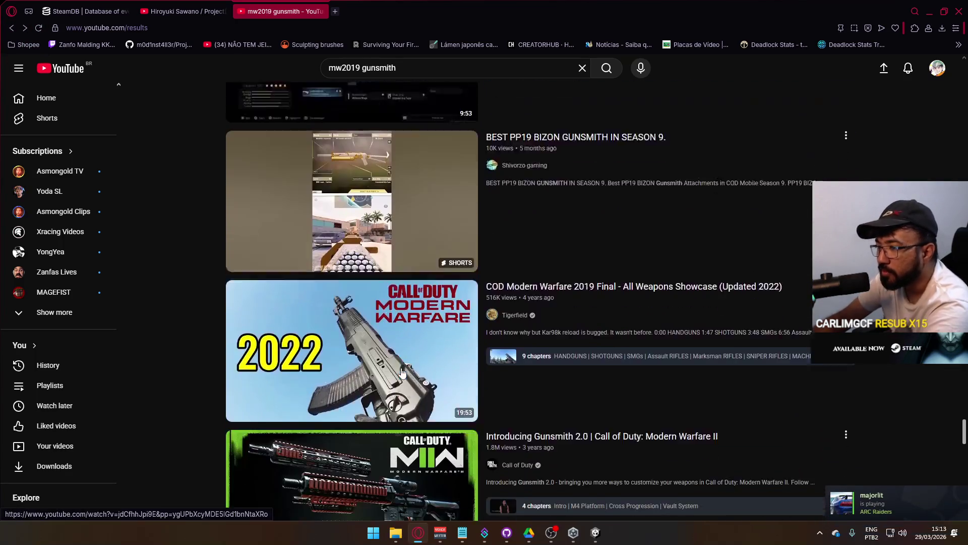
scroll(401, 375, "down", 4)
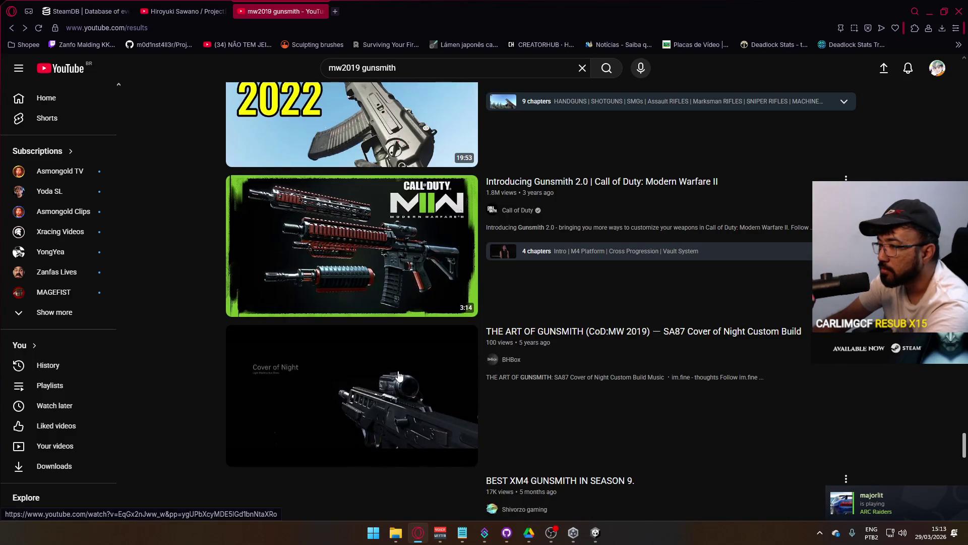
scroll(399, 376, "down", 4)
scroll(399, 375, "down", 4)
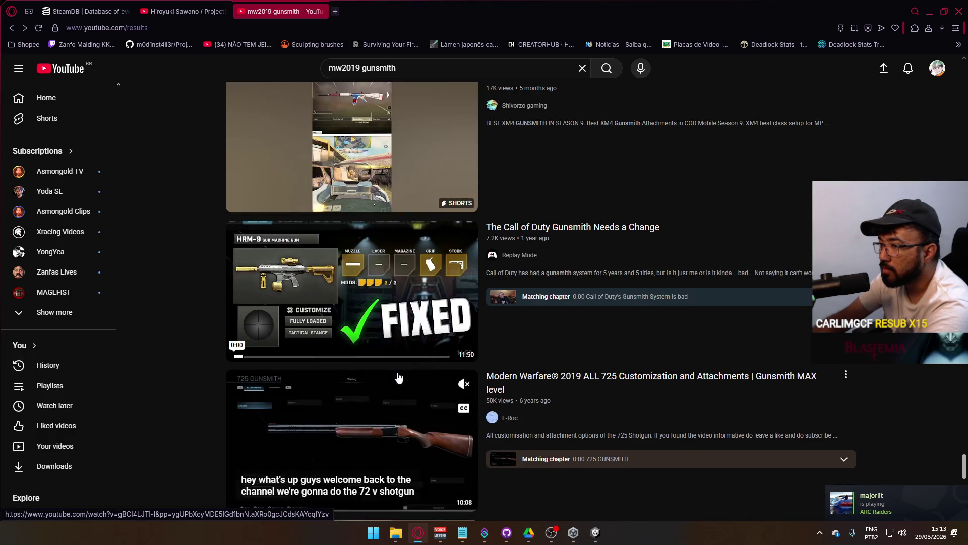
scroll(399, 377, "down", 4)
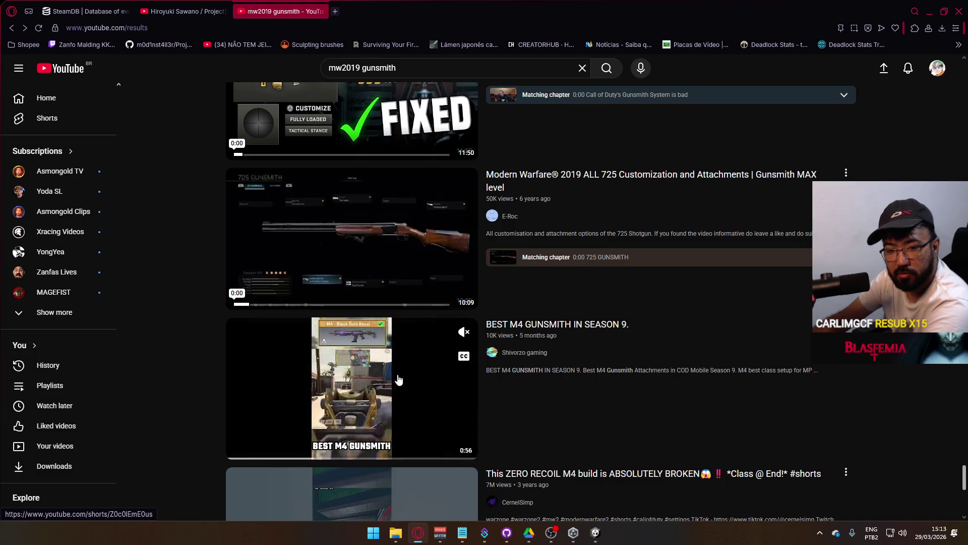
scroll(398, 379, "down", 5)
scroll(398, 379, "down", 3)
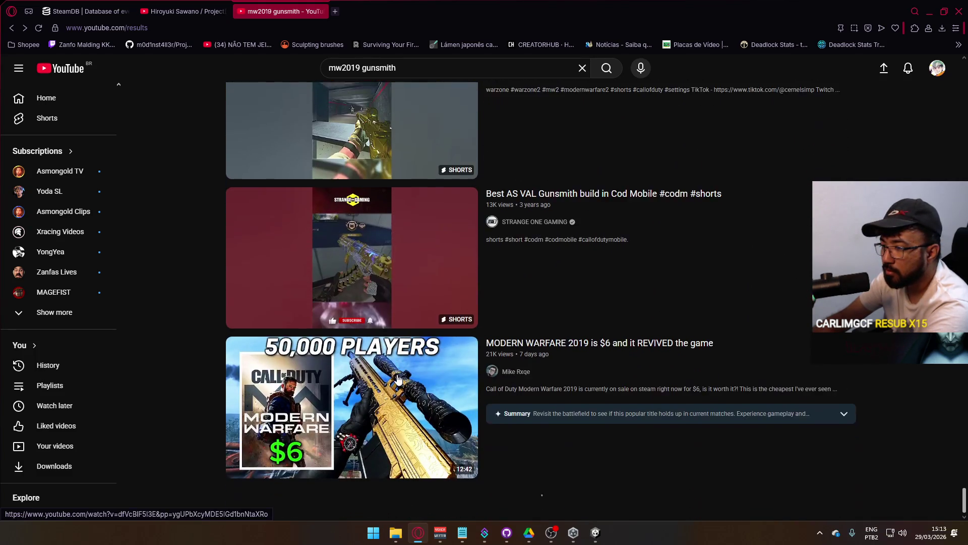
scroll(398, 379, "down", 4)
scroll(398, 379, "down", 10)
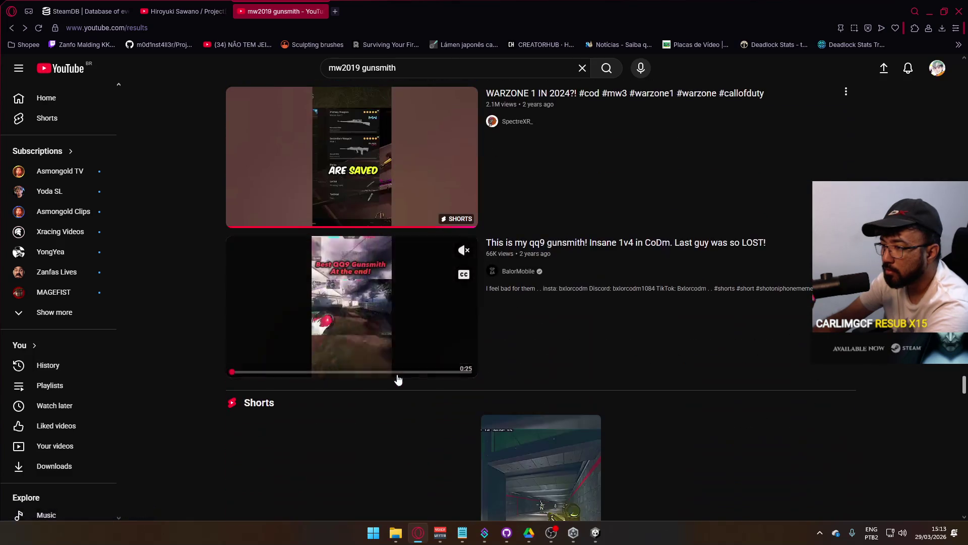
scroll(399, 381, "down", 10)
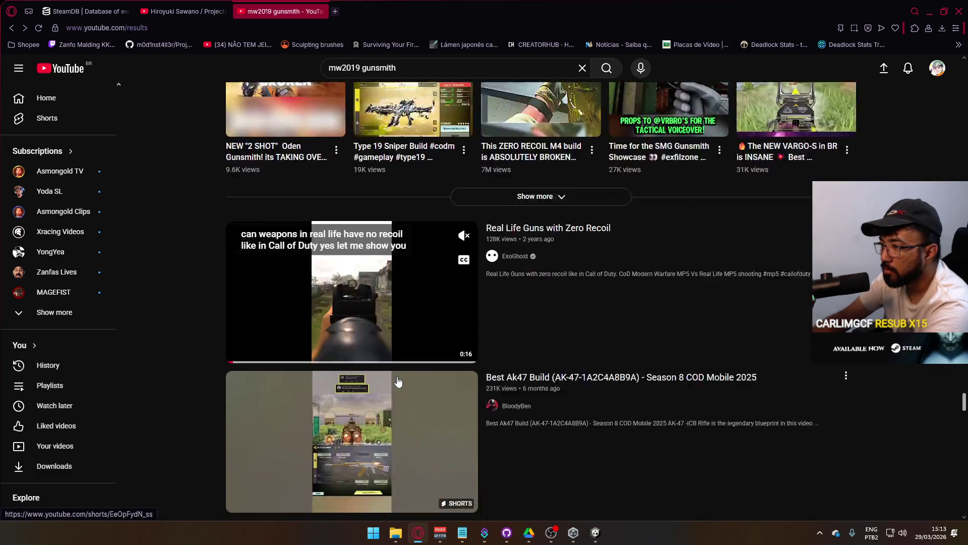
scroll(398, 382, "down", 12)
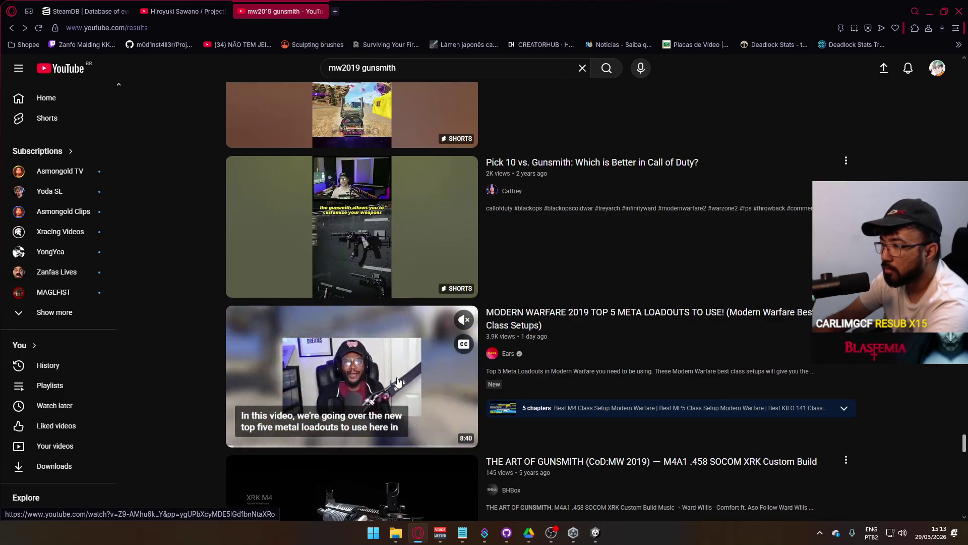
scroll(398, 382, "down", 4)
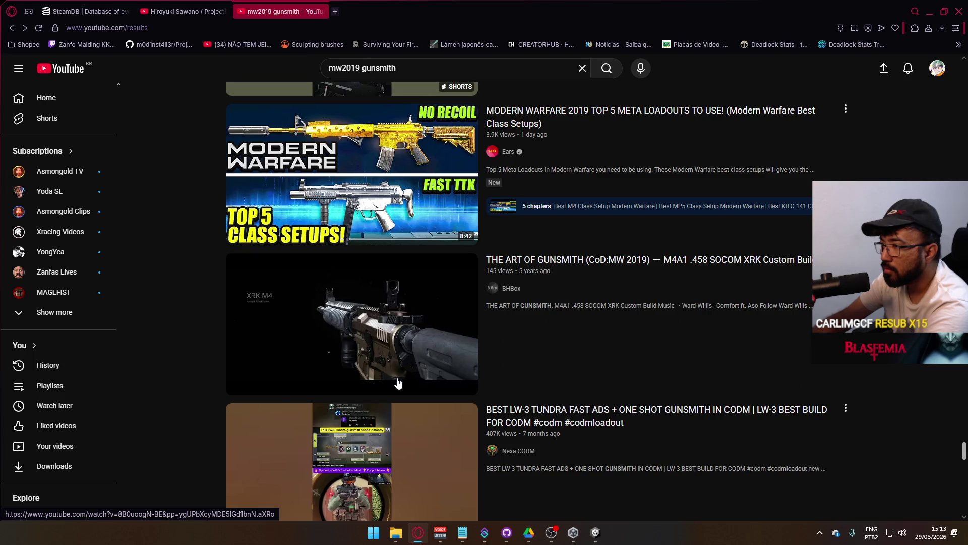
mouse_move(398, 383)
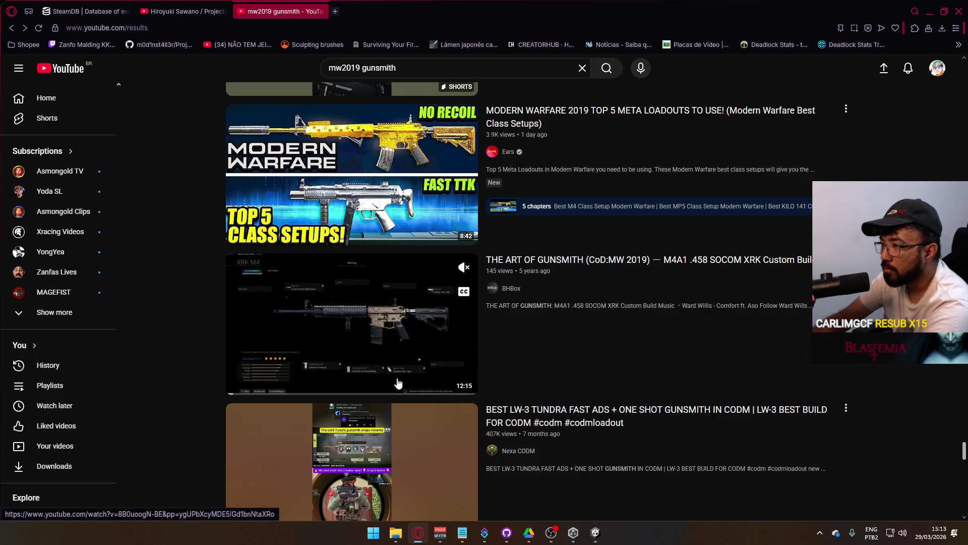
left_click(417, 353)
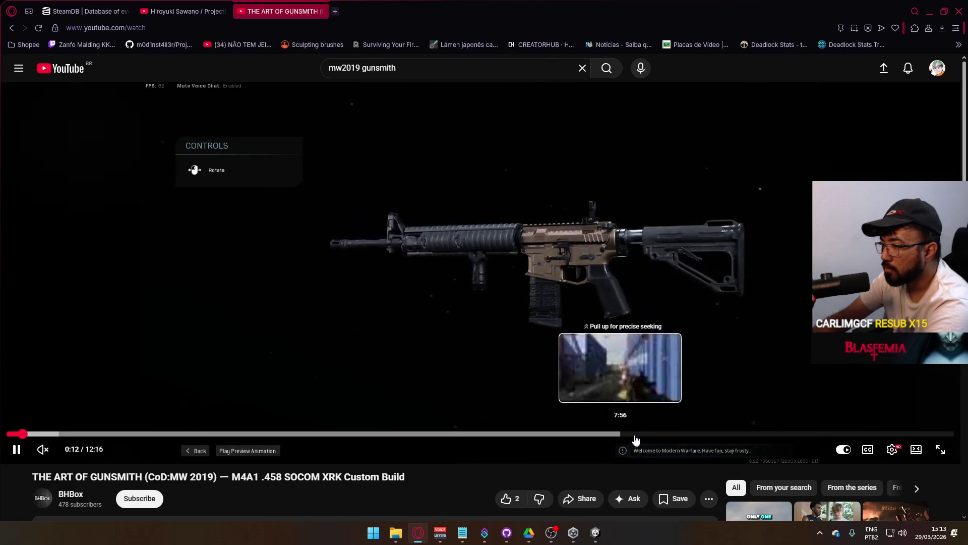
key("alt+Left")
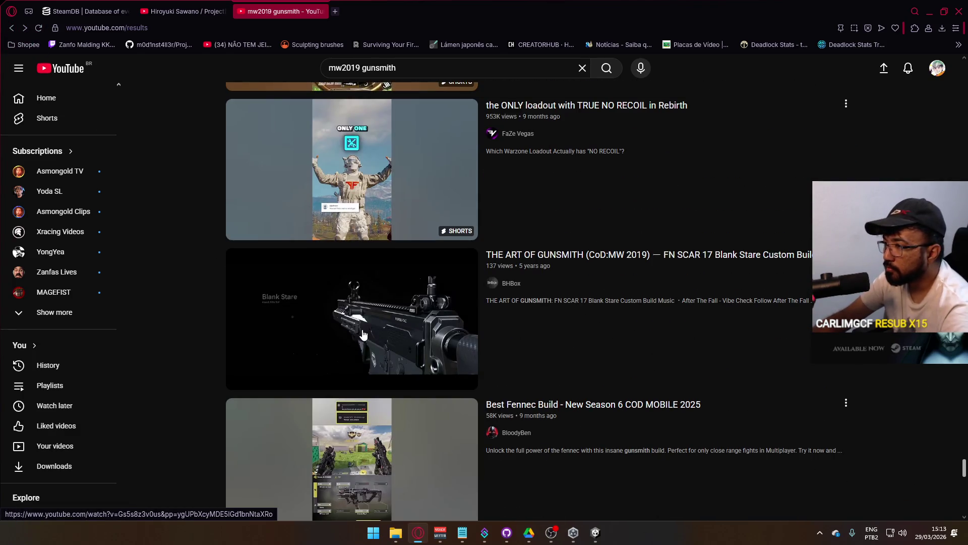
scroll(363, 335, "down", 15)
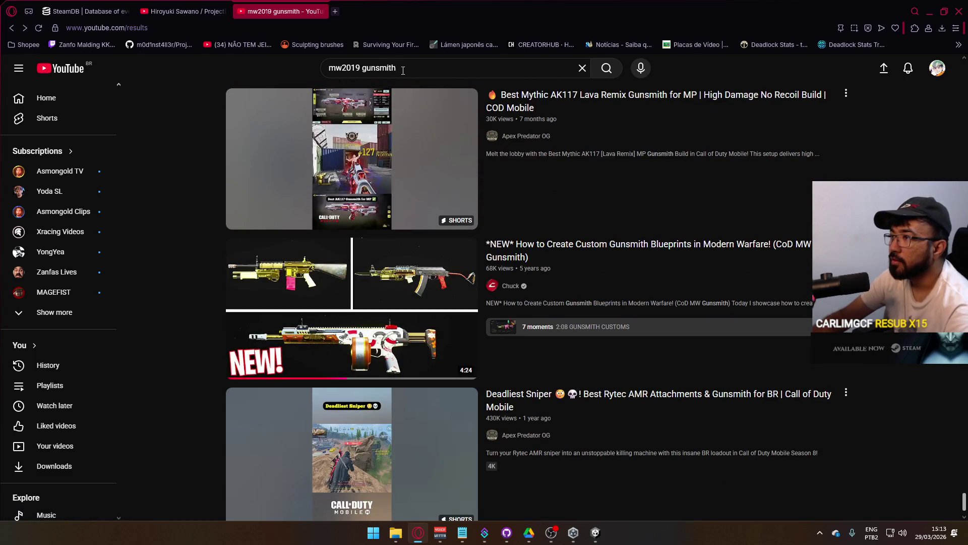
Refine the search to 'mw2019 gunsmith tease' and play the Gunsmith Teaser [HD 1080P] video.
left_click(397, 68)
type("tease")
key("Return")
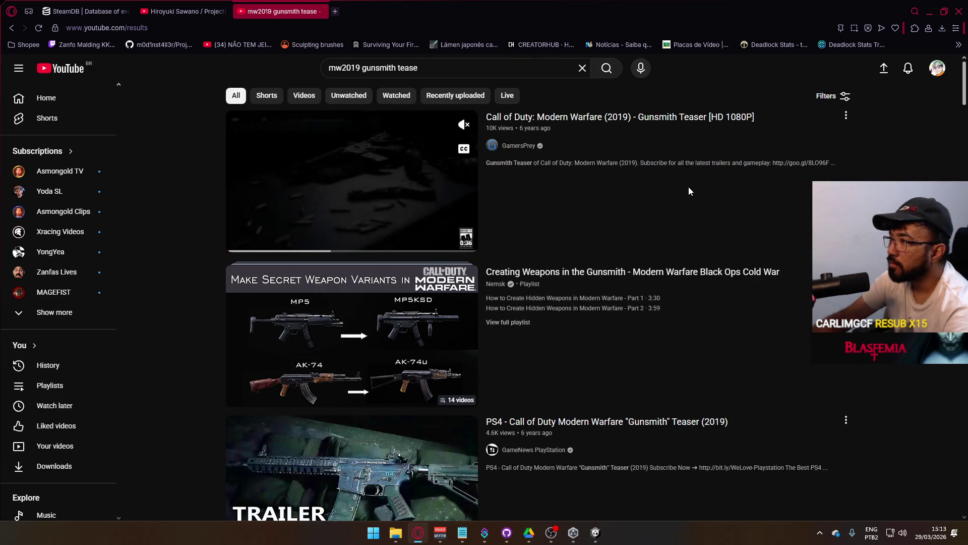
left_click(638, 217)
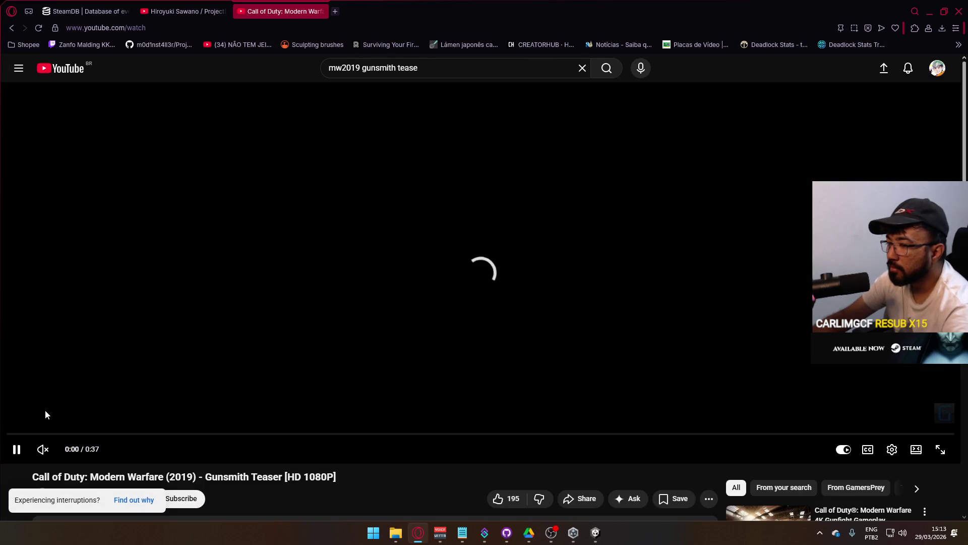
scroll(151, 396, "down", 3)
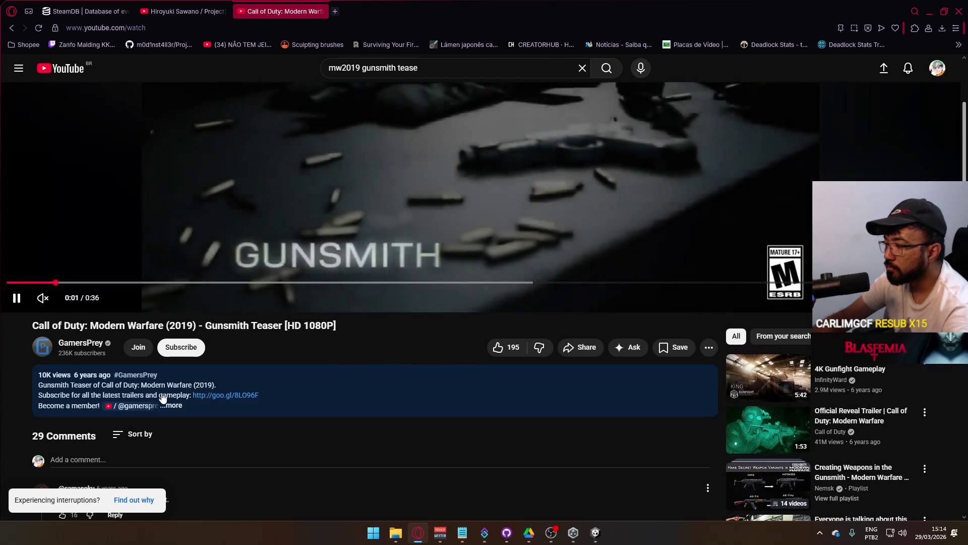
scroll(163, 398, "up", 2)
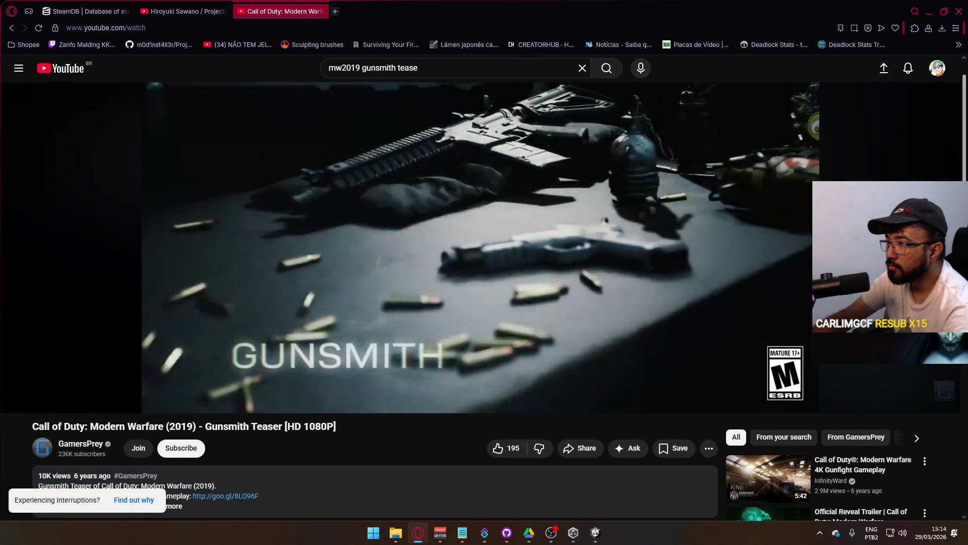
scroll(252, 414, "up", 1)
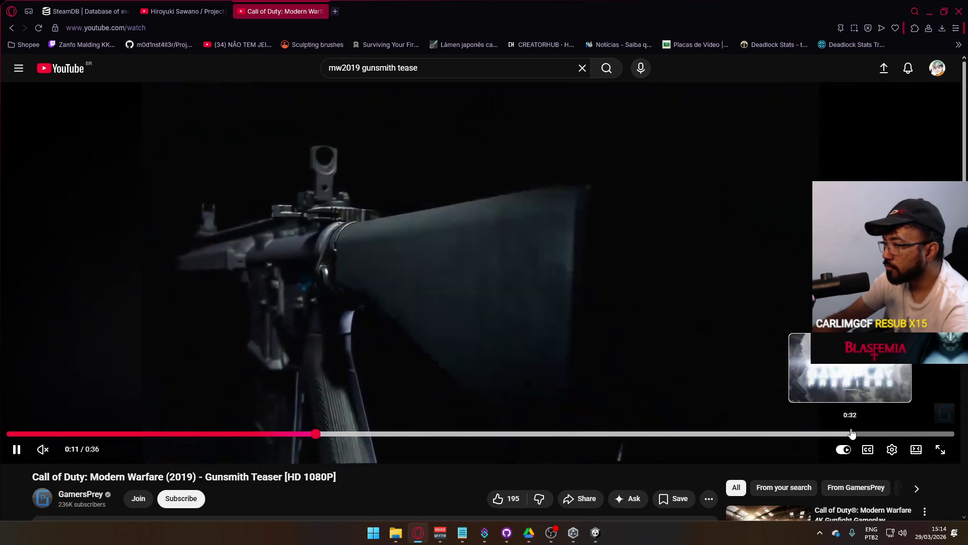
scroll(786, 392, "down", 4)
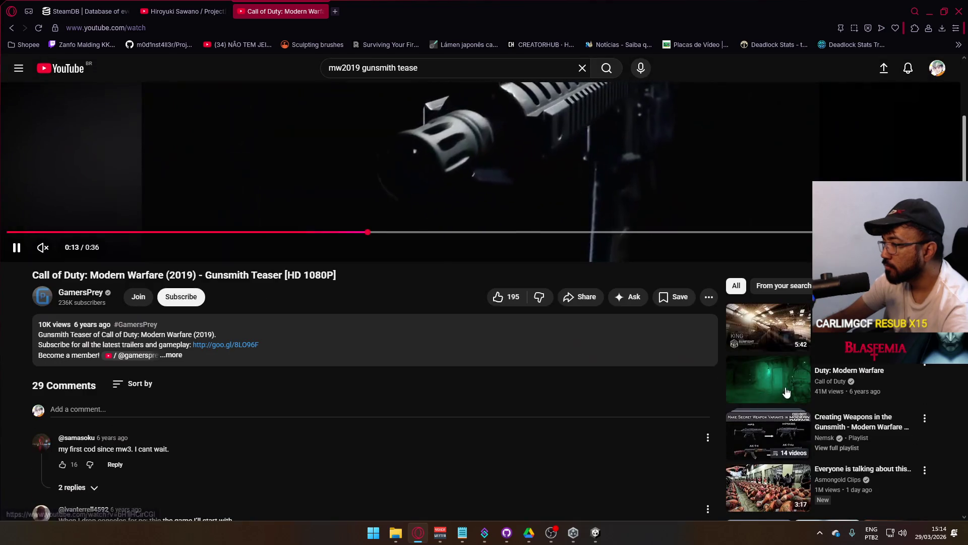
scroll(742, 369, "down", 1)
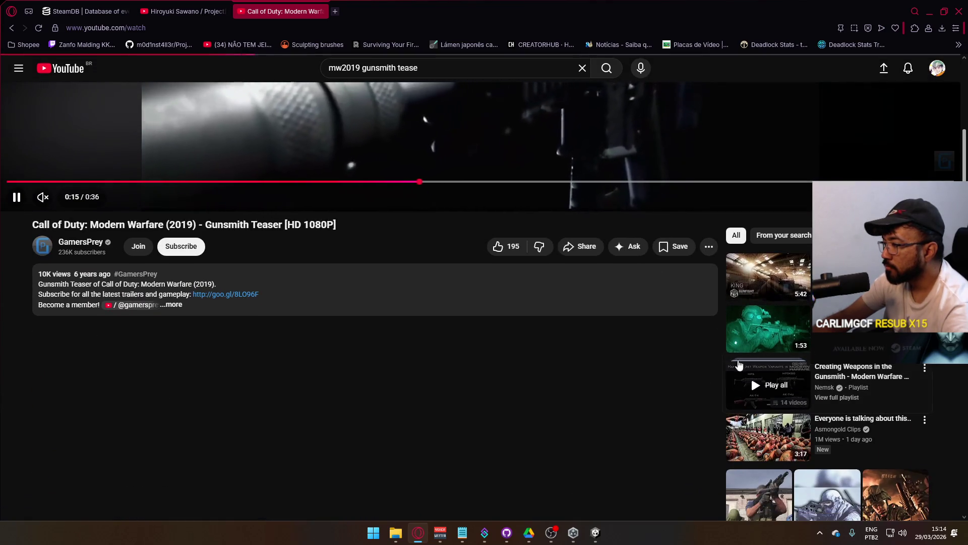
Skim the hidden-weapons video through its MP5KSD, M4A1 and AK-47 Skeleton Stock parts, then return to the Teaser.
left_click(739, 365)
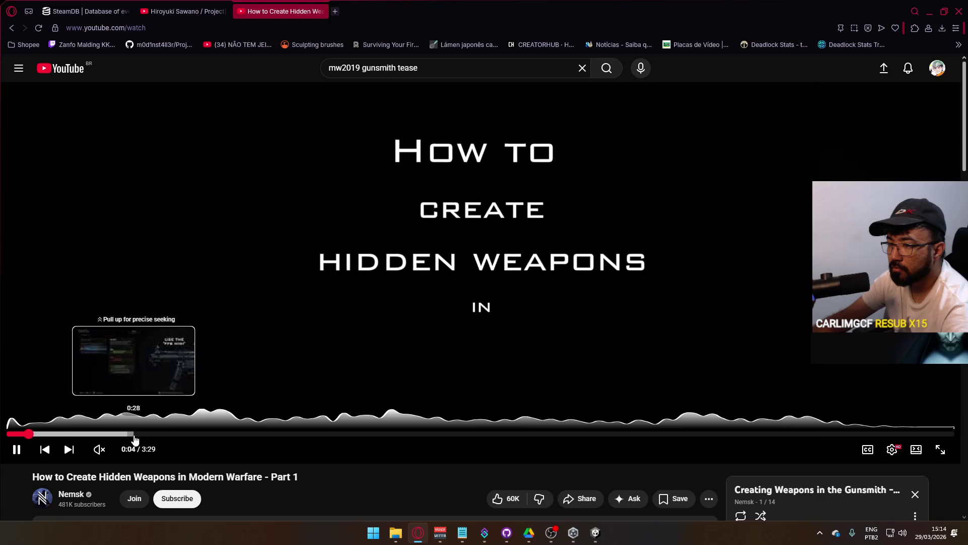
left_click(97, 435)
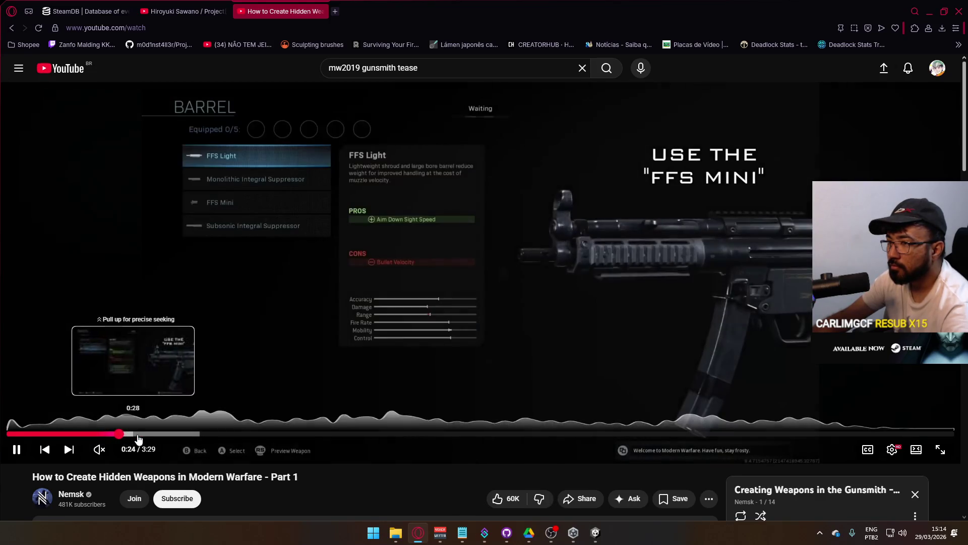
left_click(94, 434)
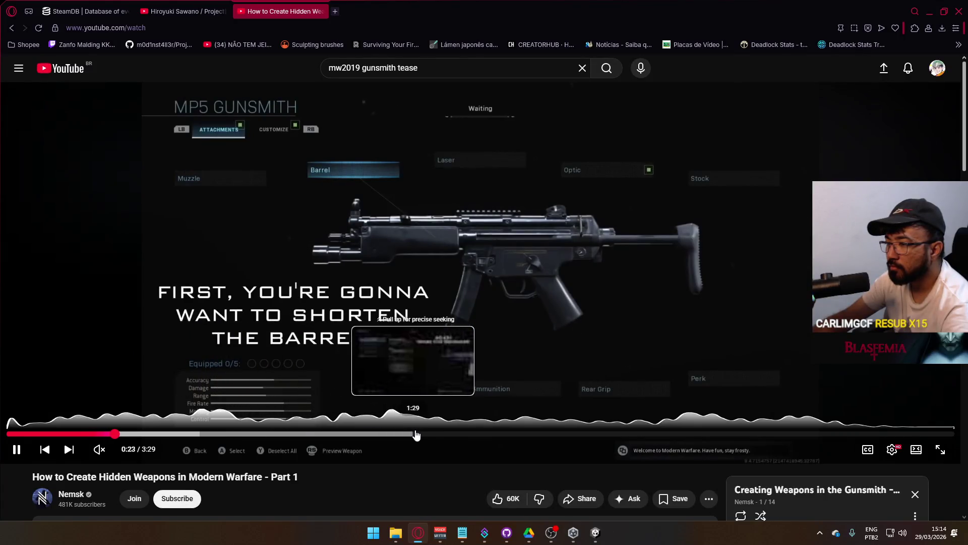
left_click(431, 436)
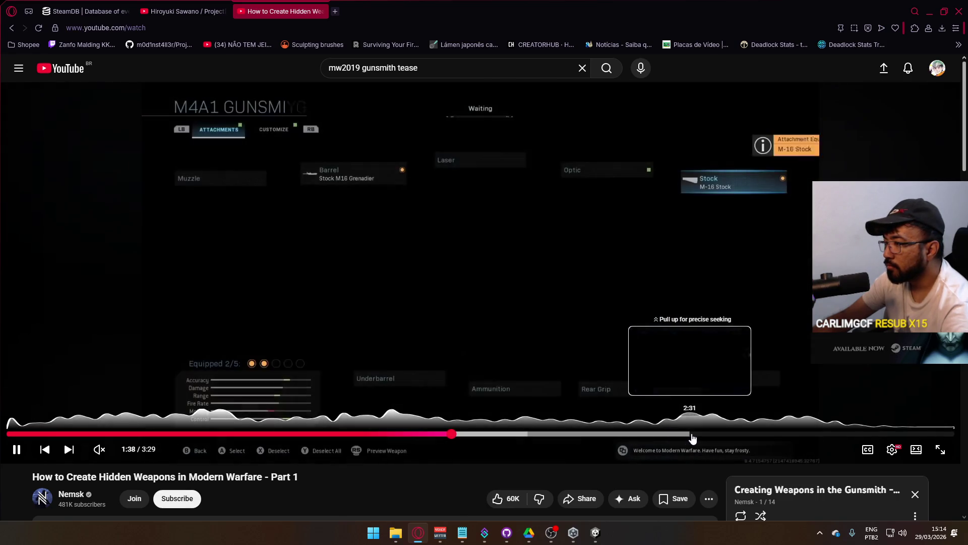
left_click(744, 434)
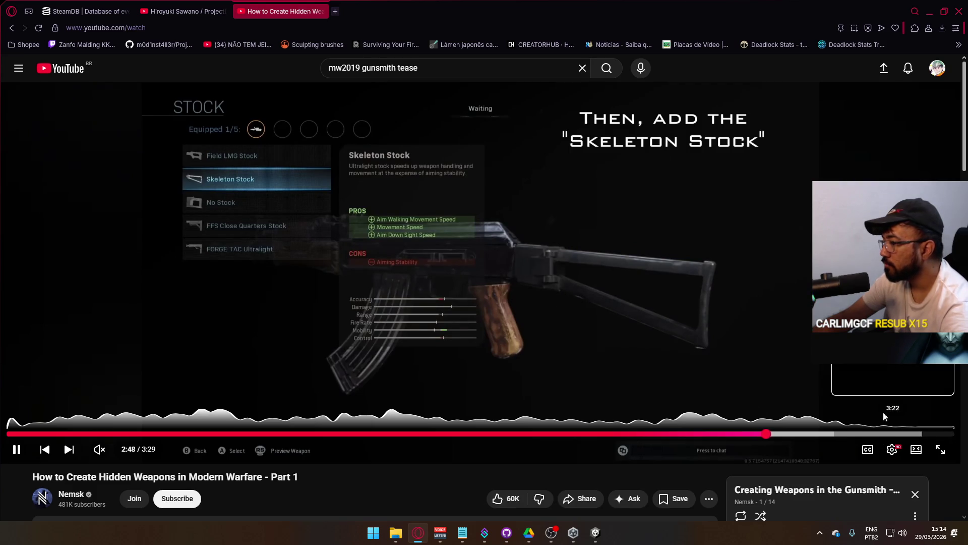
scroll(884, 416, "down", 5)
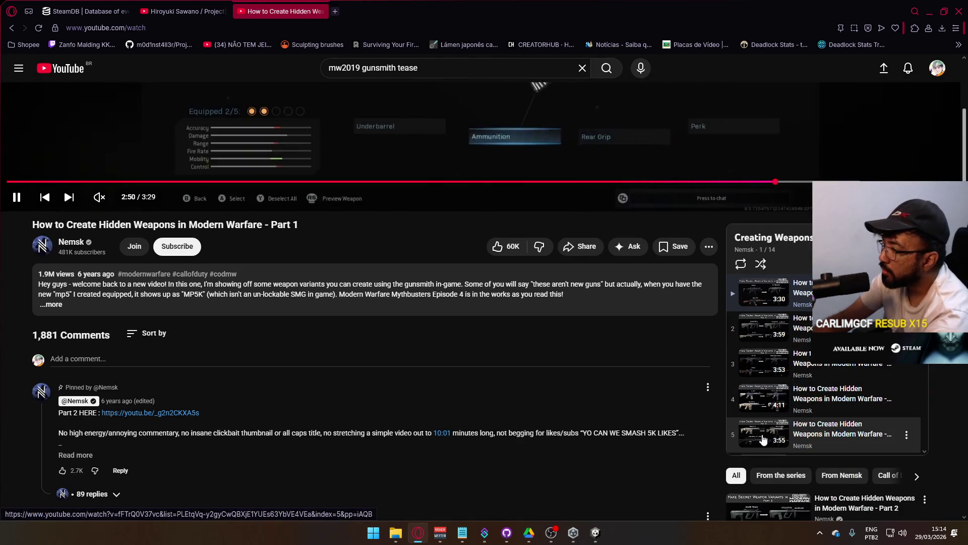
left_click(9, 31)
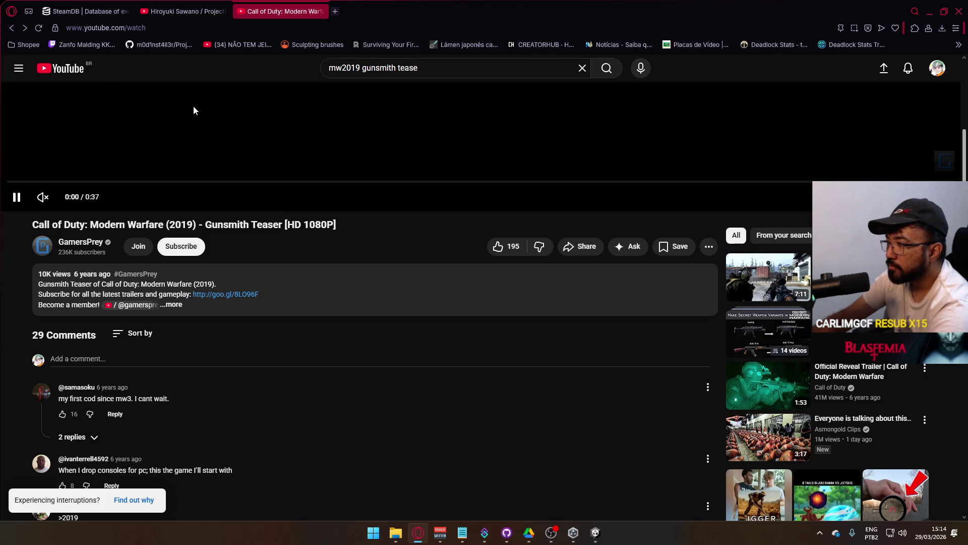
Replace 'tease' in the query with 'customize weapon' and search 'mw2019 customize weapon'.
scroll(323, 161, "down", 7)
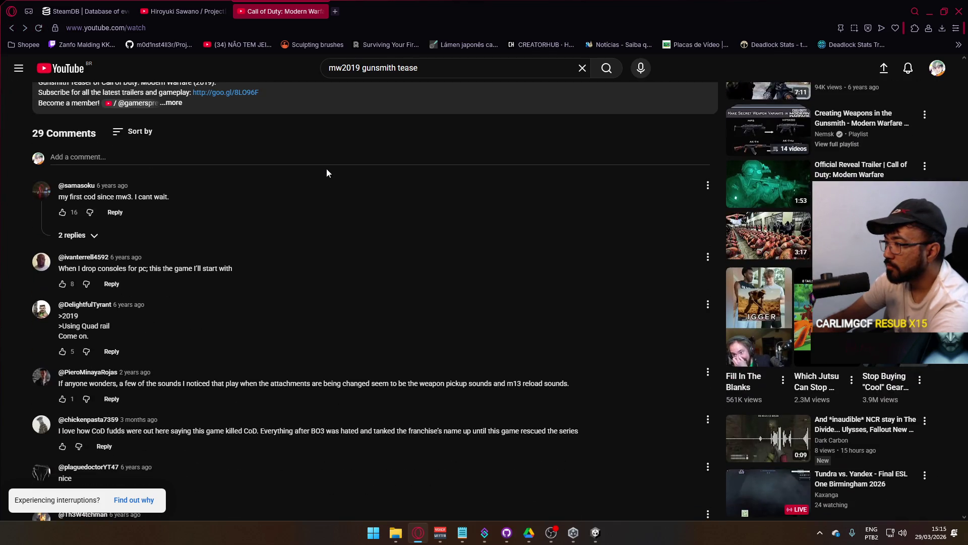
scroll(327, 176, "down", 5)
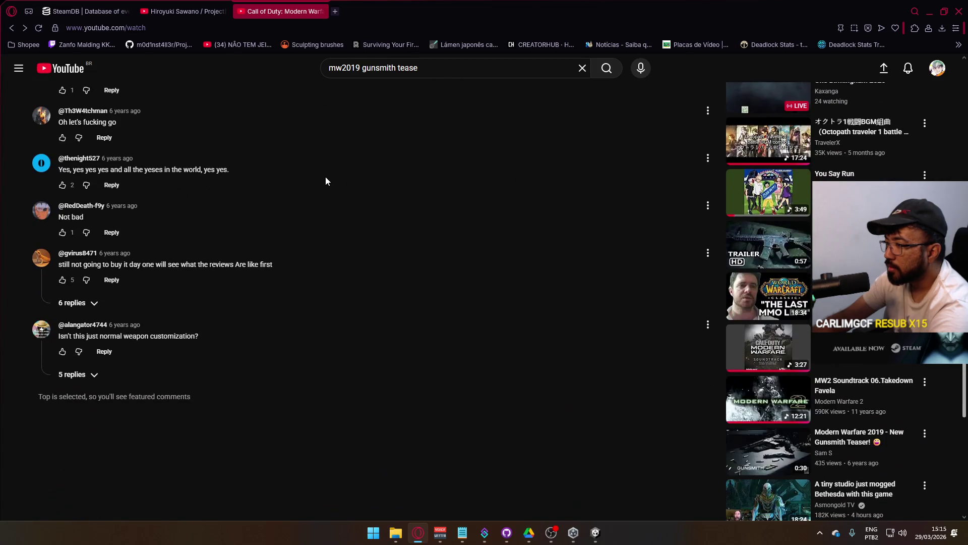
scroll(328, 179, "up", 12)
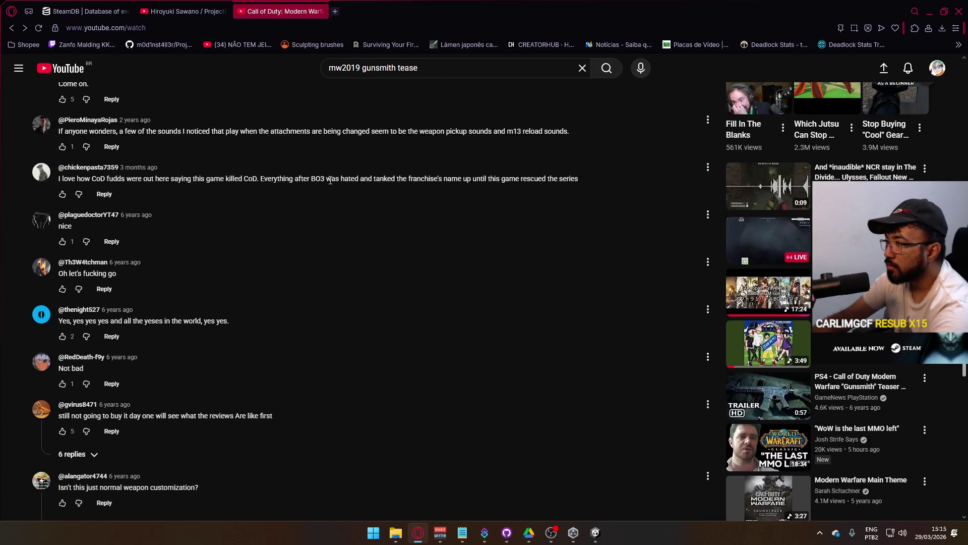
scroll(406, 64, "up", 2)
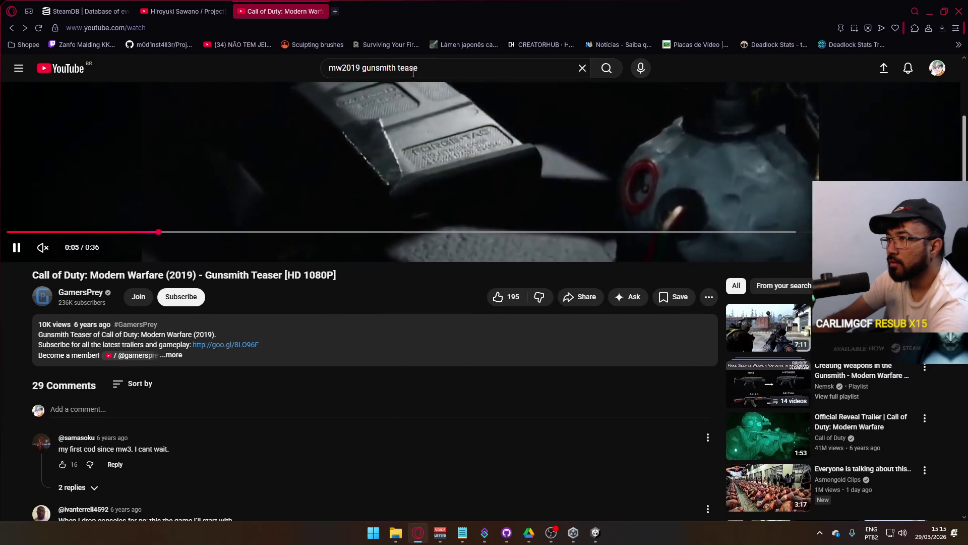
double_click(407, 67)
left_click_drag(389, 72, 364, 69)
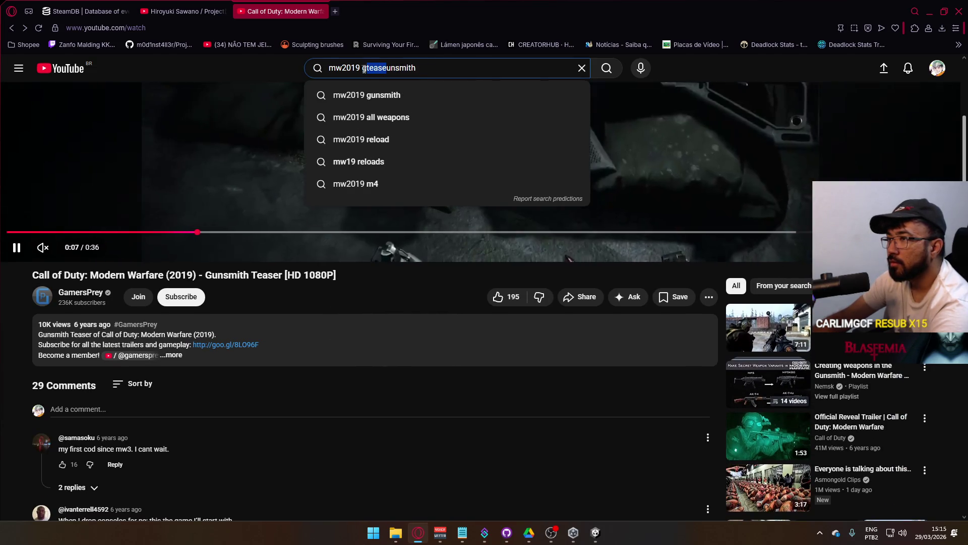
double_click(392, 68)
type("cus")
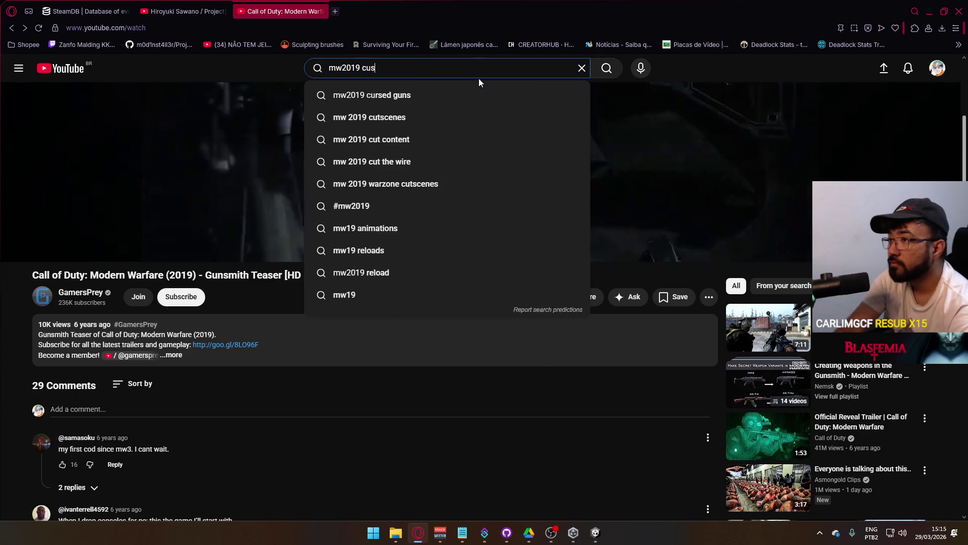
type("tomize weapon")
key("Return")
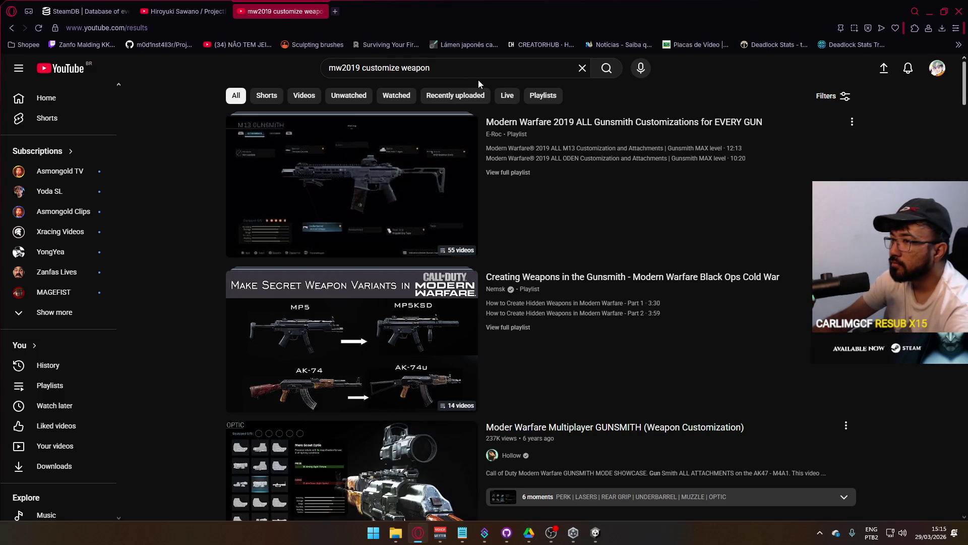
Open 'Moder Warfare Multiplayer GUNSMITH (Weapon Customization)' from the results.
scroll(518, 168, "down", 4)
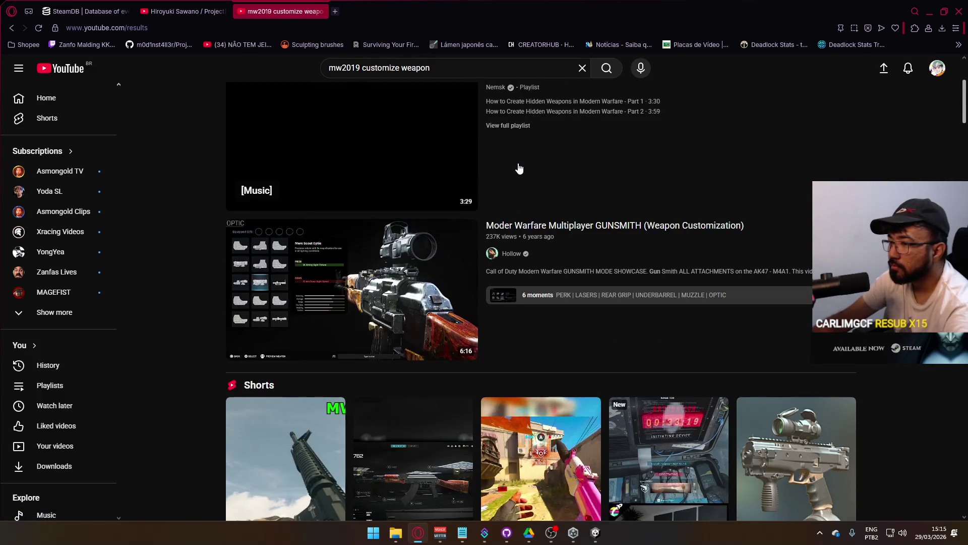
scroll(522, 168, "down", 3)
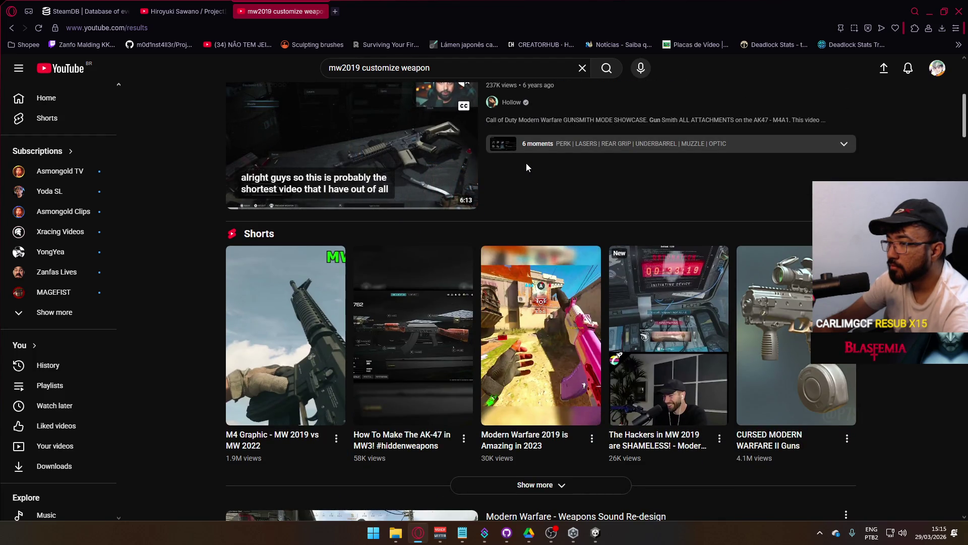
scroll(526, 164, "up", 3)
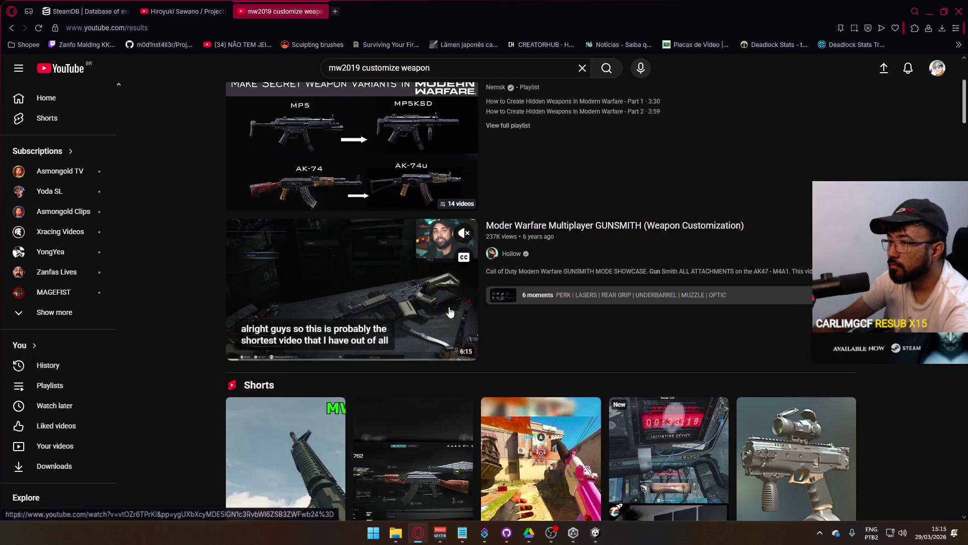
left_click(386, 348)
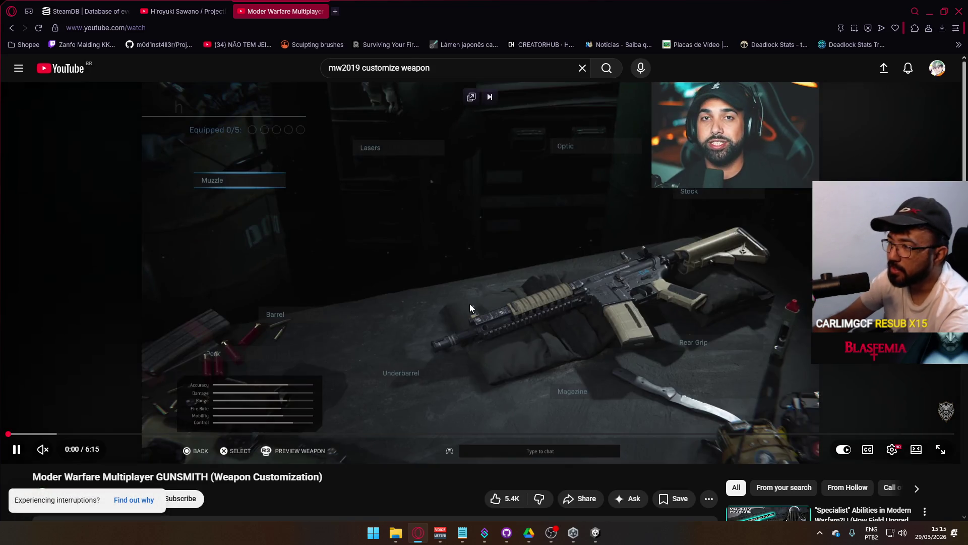
Seek the video through the M4A1 Muzzle, Lasers, Underbarrel and Barrel screens to the AK-47 gunsmith.
left_click(469, 307)
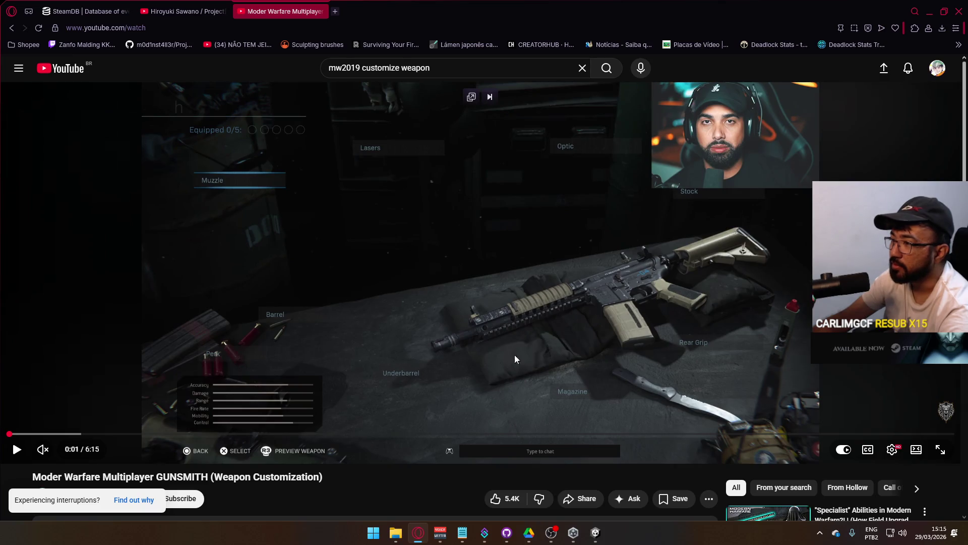
left_click(493, 355)
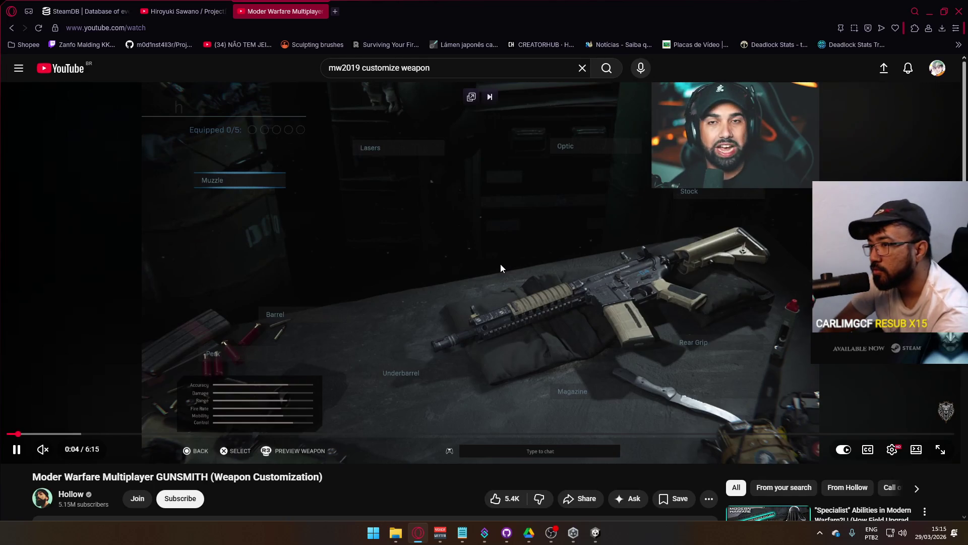
key("Right")
key("Right")
key("Right")
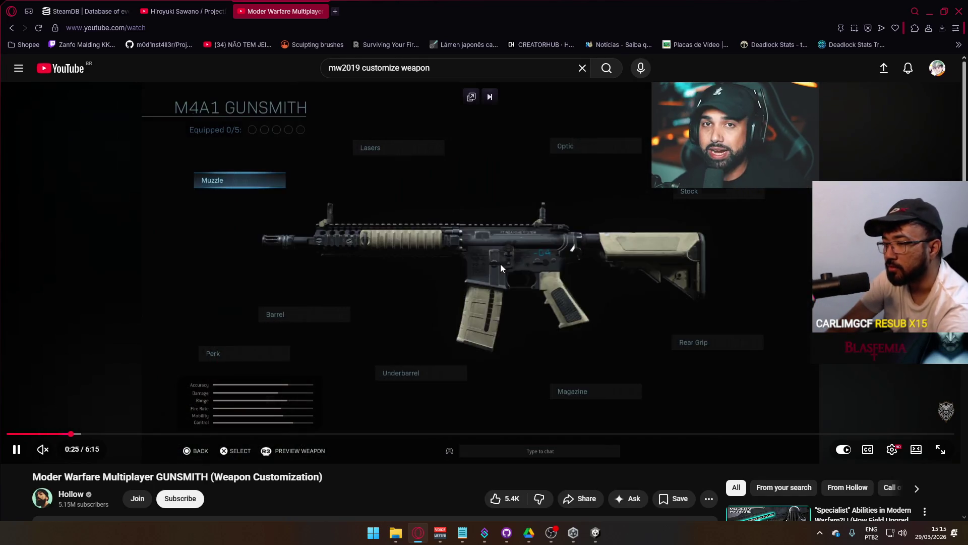
key("Left")
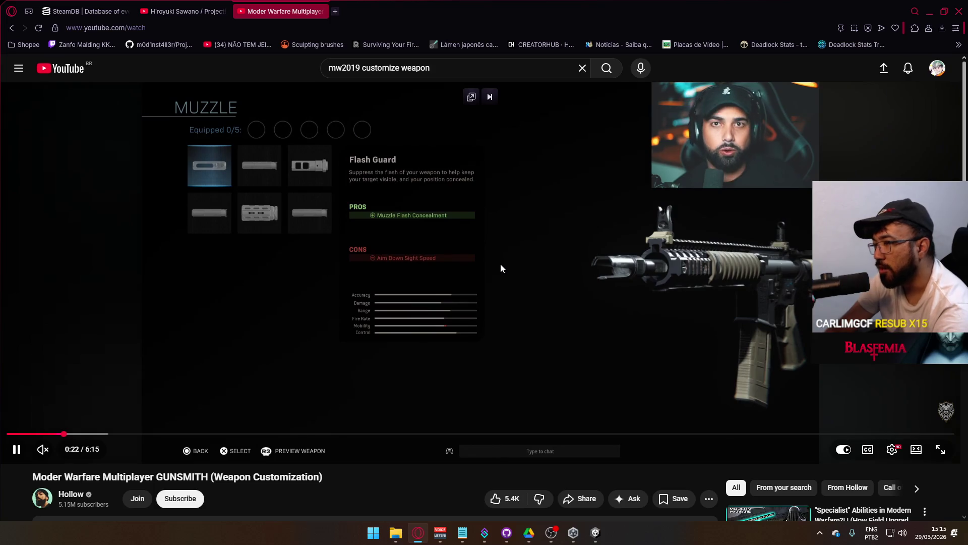
key("Right")
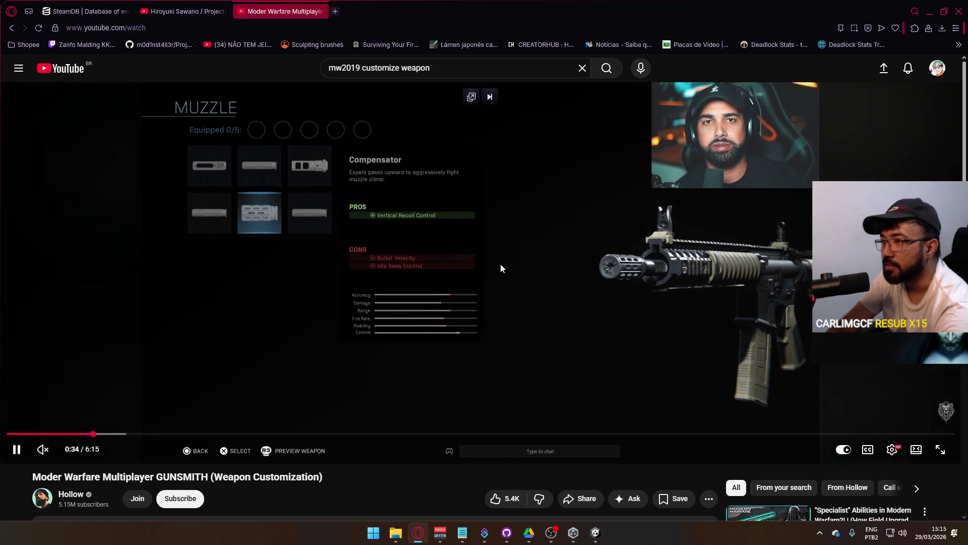
key("Right")
key("Right")
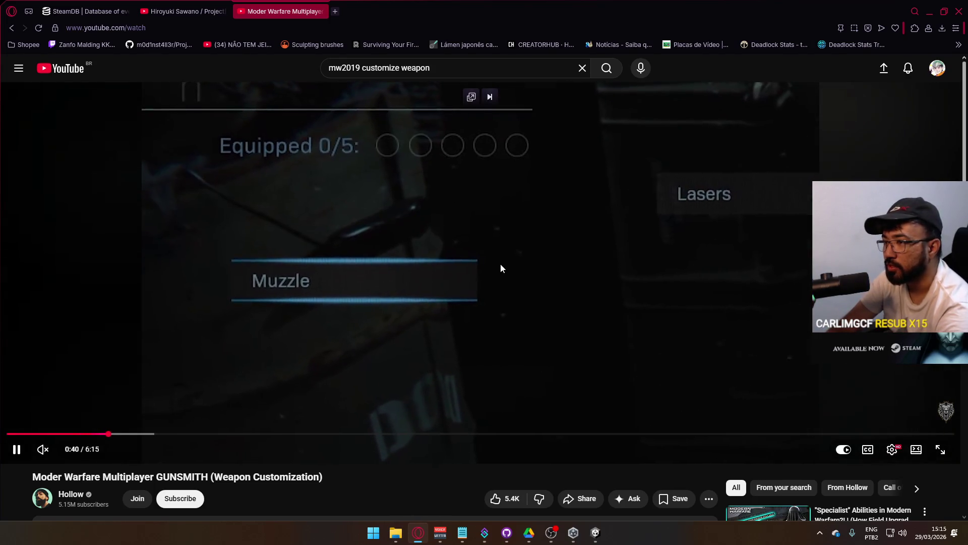
key("Right")
key("Right")
key("Right")
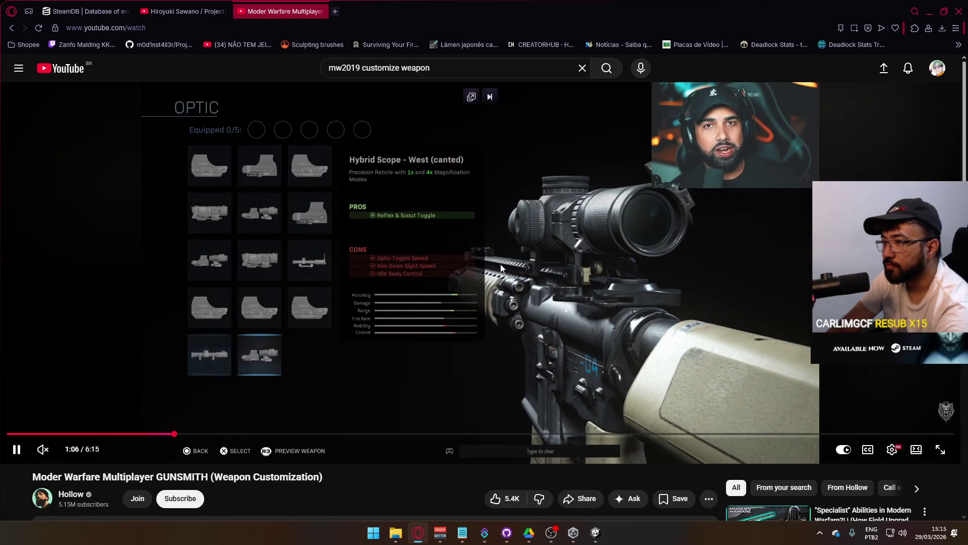
key("Right")
key("Right")
key("Right")
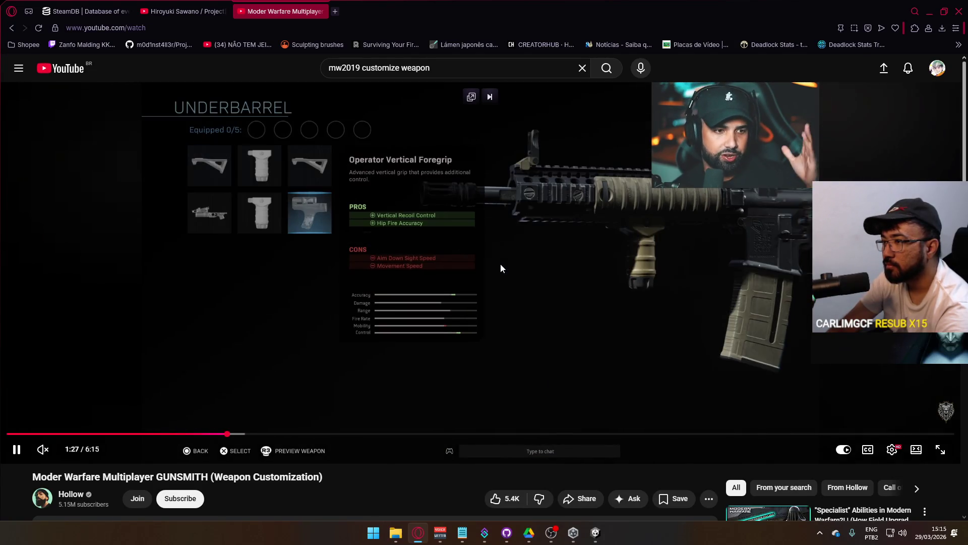
key("Right")
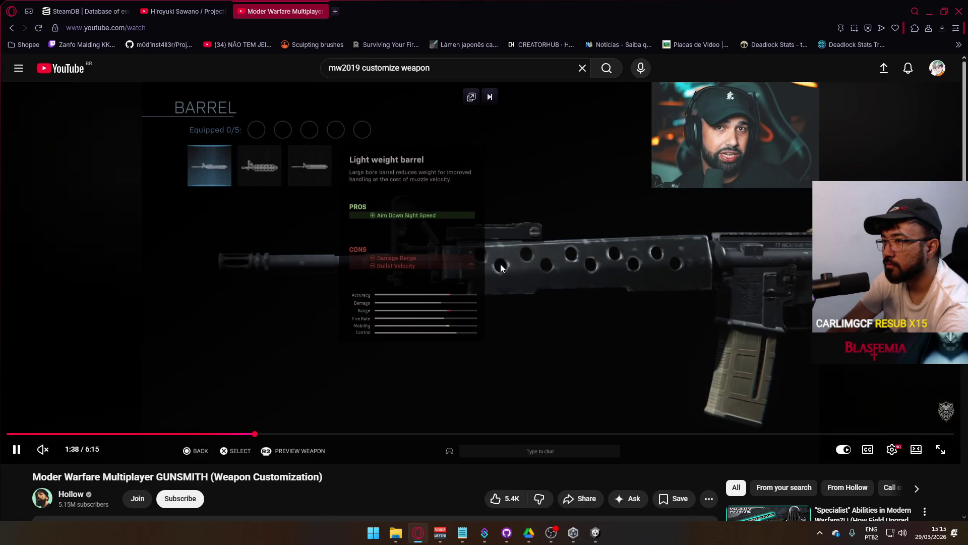
key("Right")
key("Right")
key("Right")
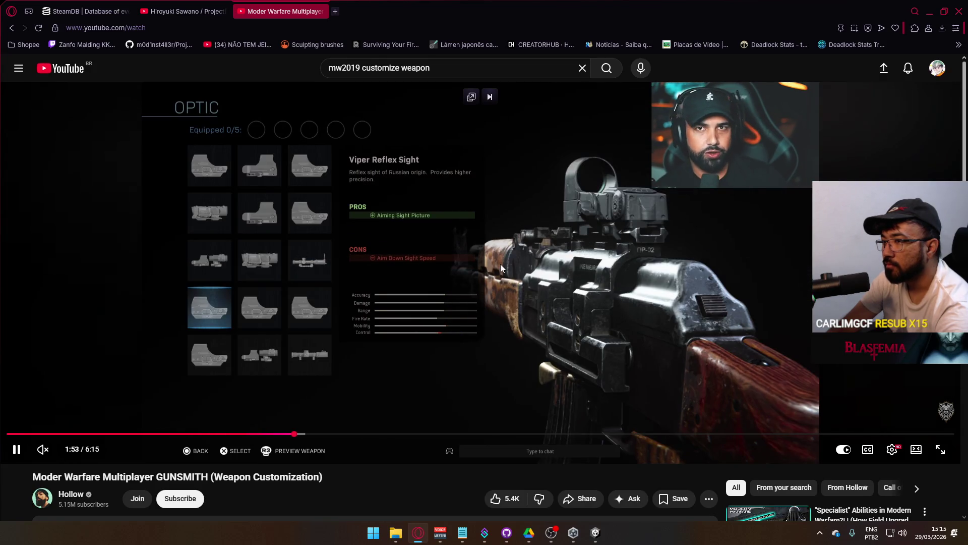
key("Right")
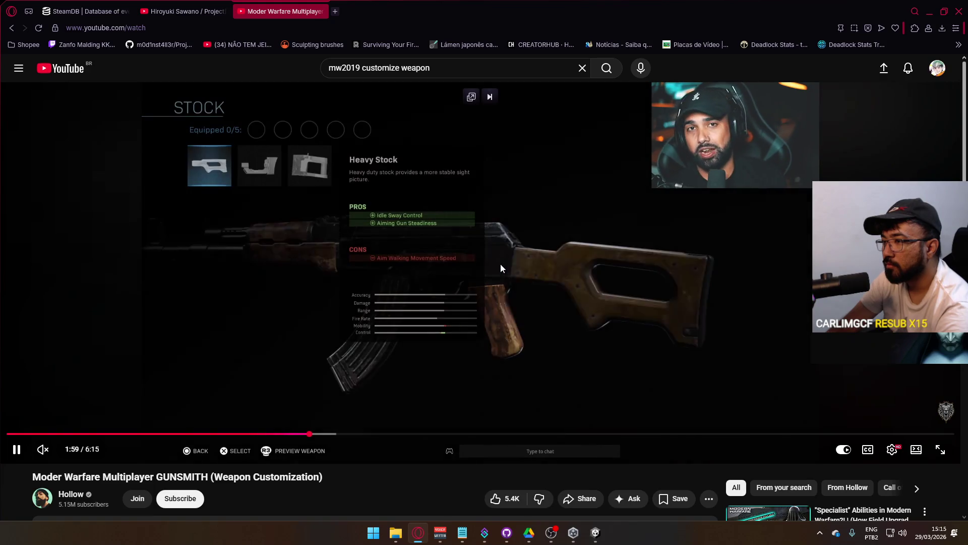
key("Right")
key("Right")
key("Right")
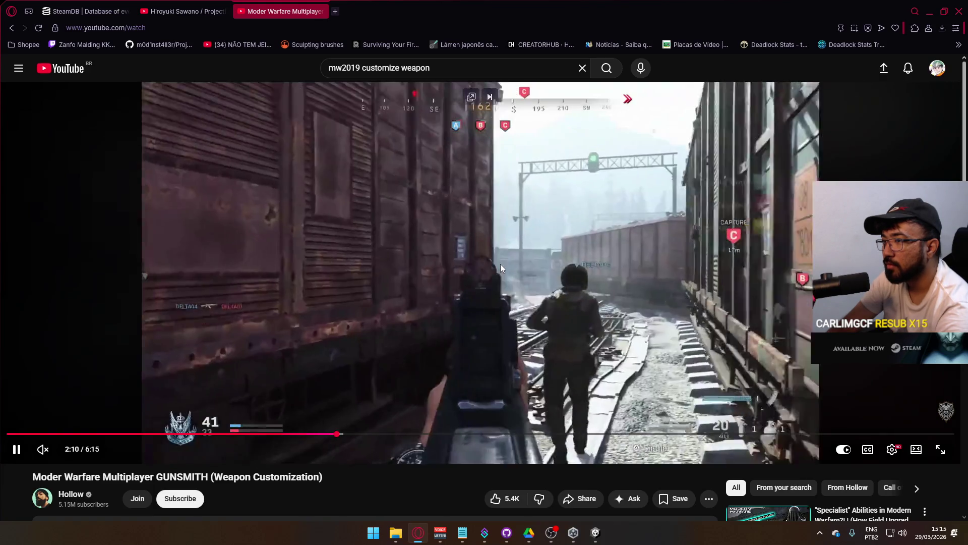
key("Right")
key("Right")
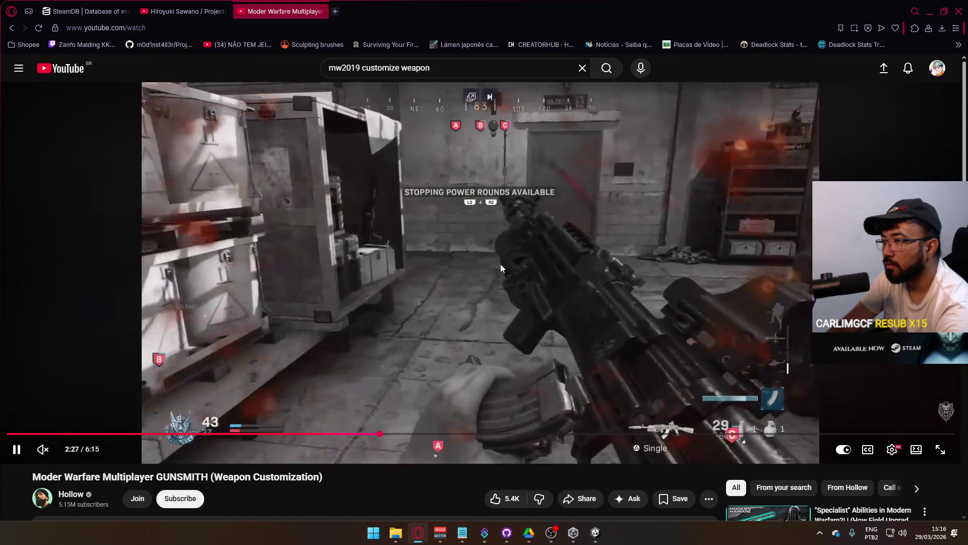
Seek to the AK-47 Optic section at 3:28 showing the Monocle Reflex Sight.
key("Left")
key("Left")
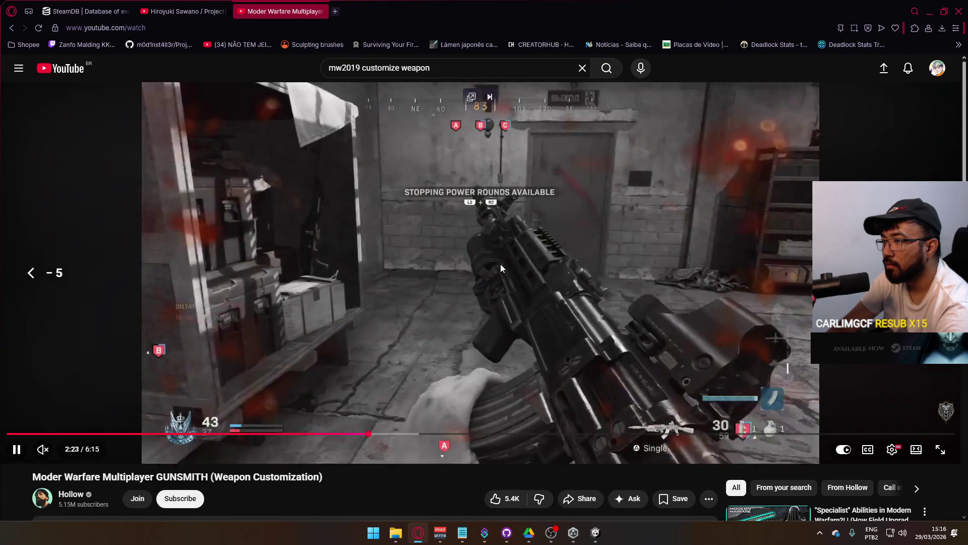
key("Right")
key("Right")
key("Right")
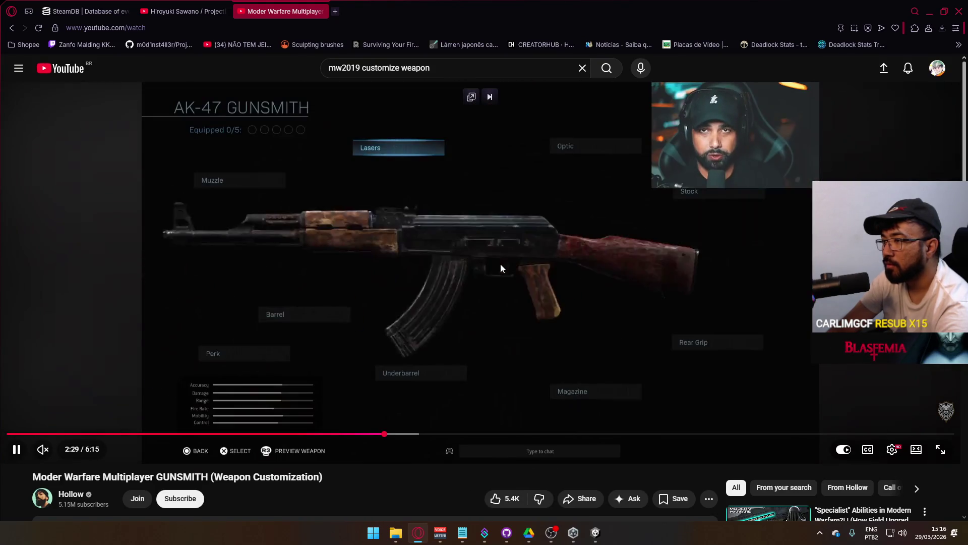
key("Right")
key("Right")
key("Right")
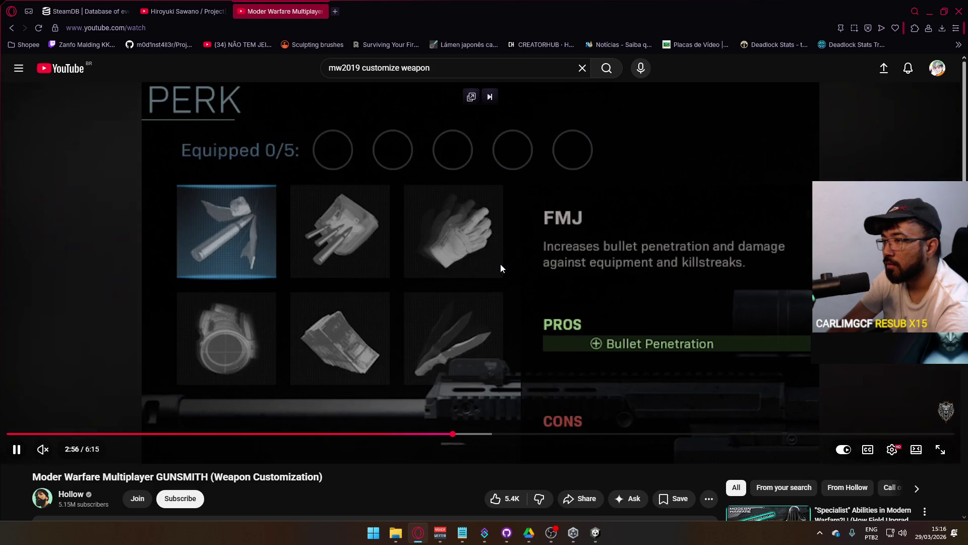
key("Right")
key("Right")
key("Right")
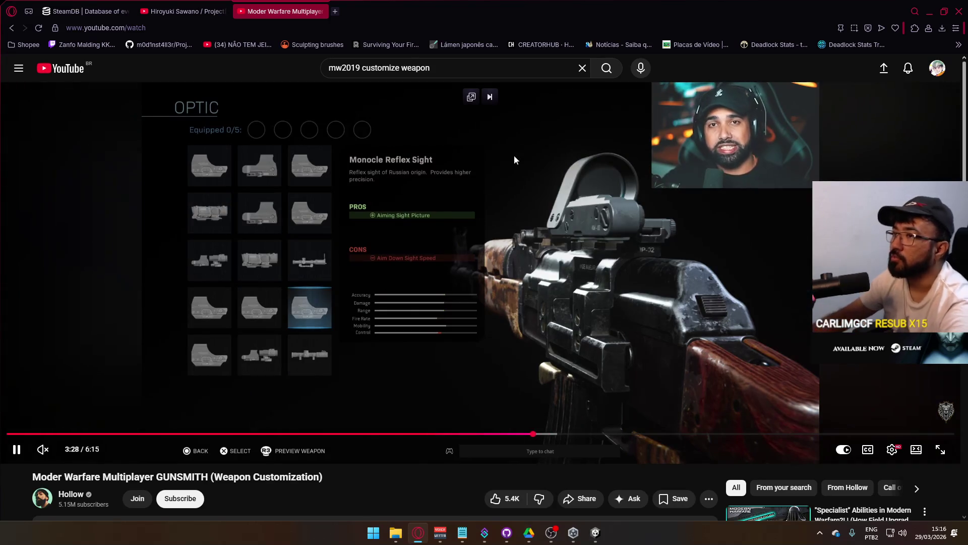
left_click(309, 28)
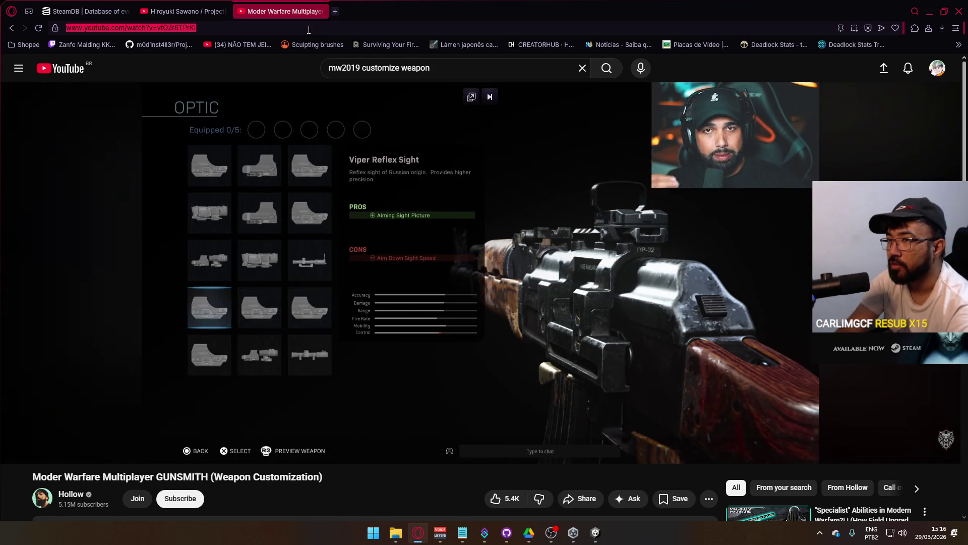
Run a web search for 'ui gamedatabase' to reach the Game UI Database site.
type("a")
key("BackSpace")
type("ui gamedatabase")
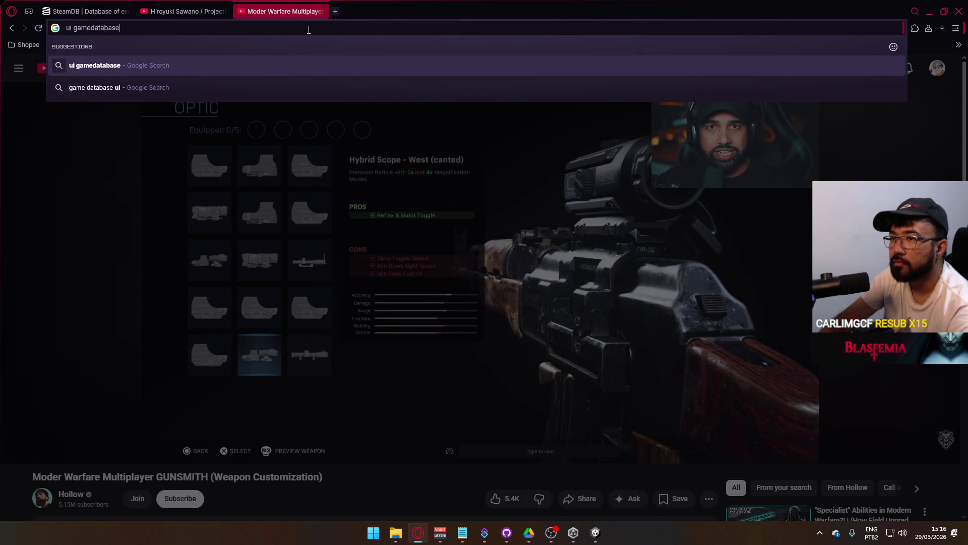
key("Down")
key("Return")
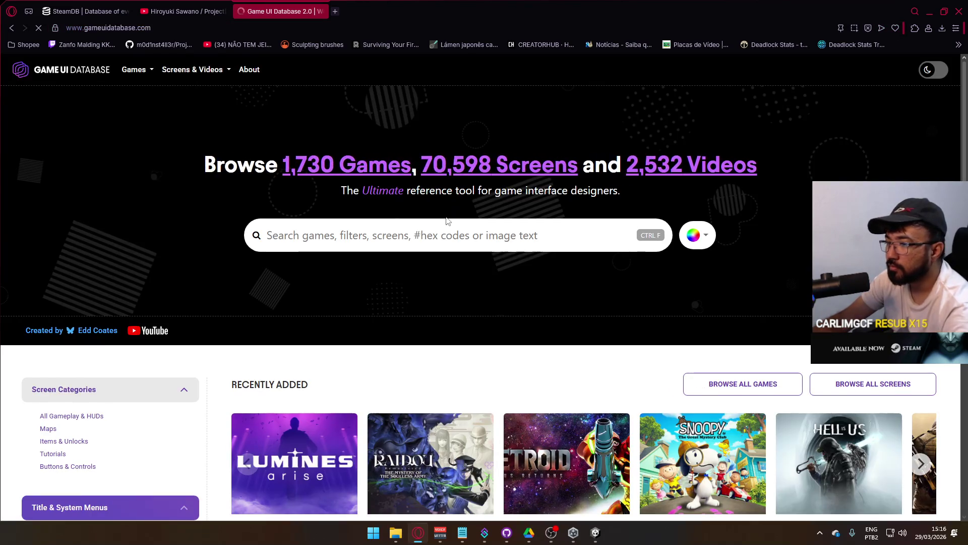
Search the database for 'call of duty' and open the Call of Duty: Warzone page.
left_click(427, 232)
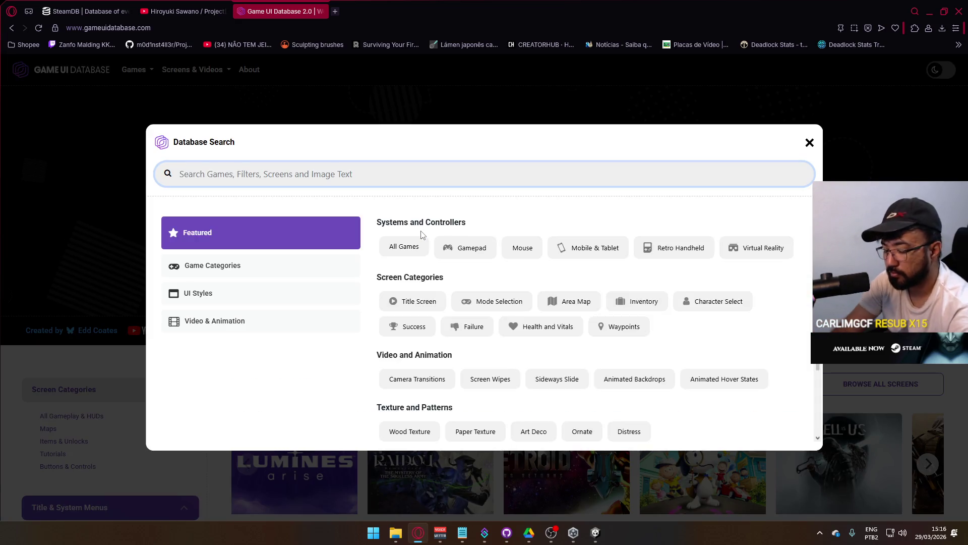
type("modern warfare")
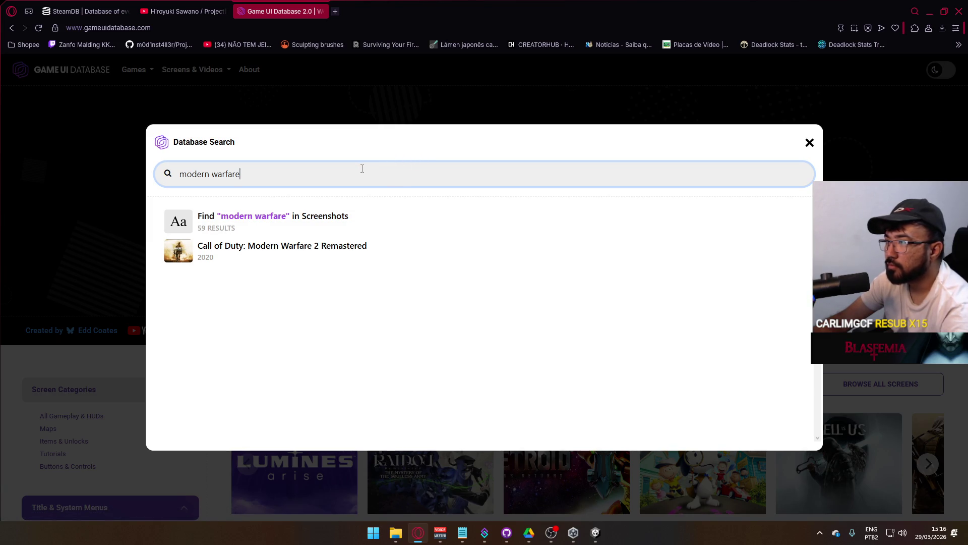
left_click_drag(333, 178, 83, 171)
type("ca")
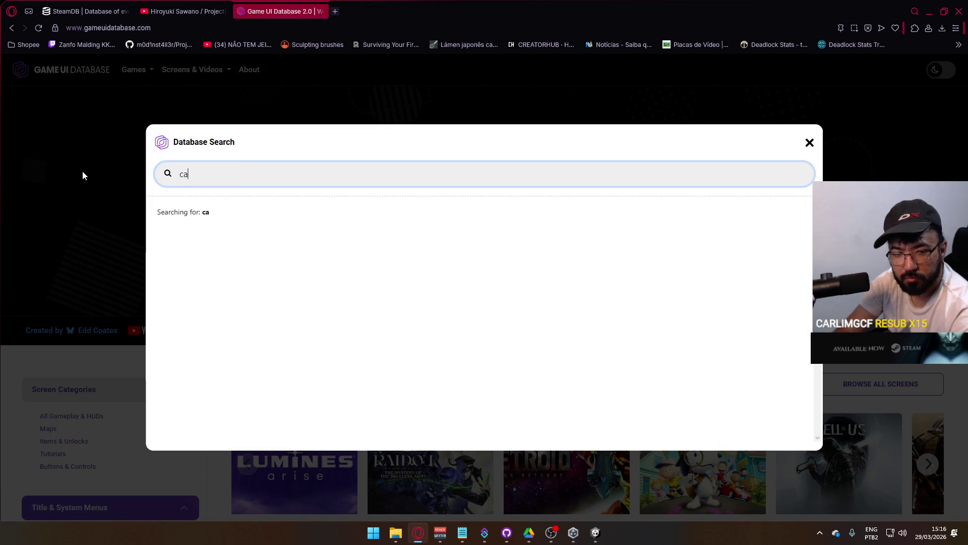
type("l")
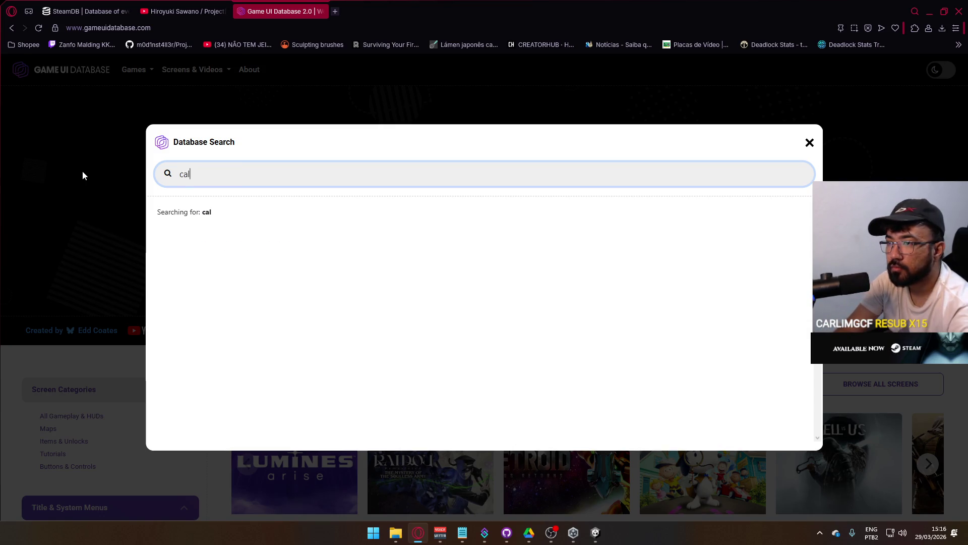
type("l of duty")
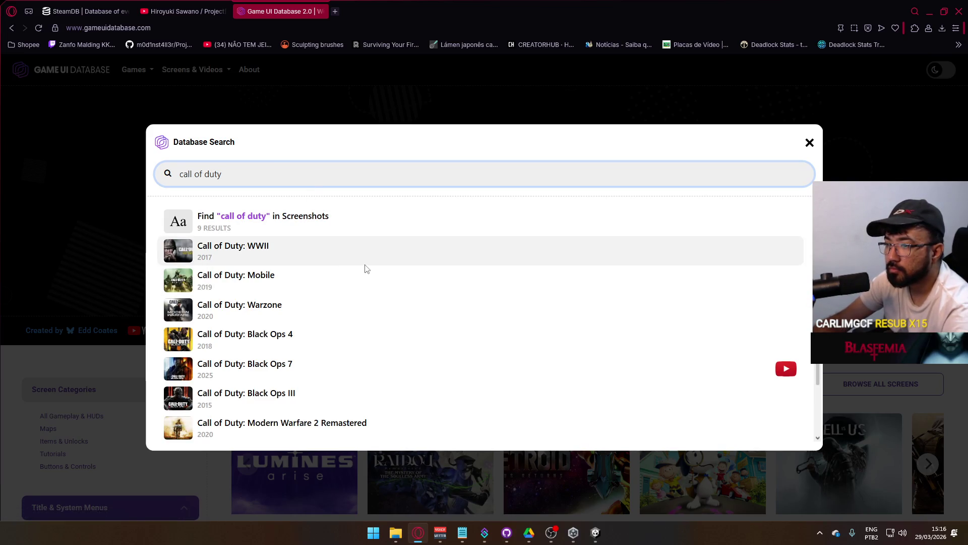
scroll(373, 278, "down", 1)
scroll(373, 278, "up", 1)
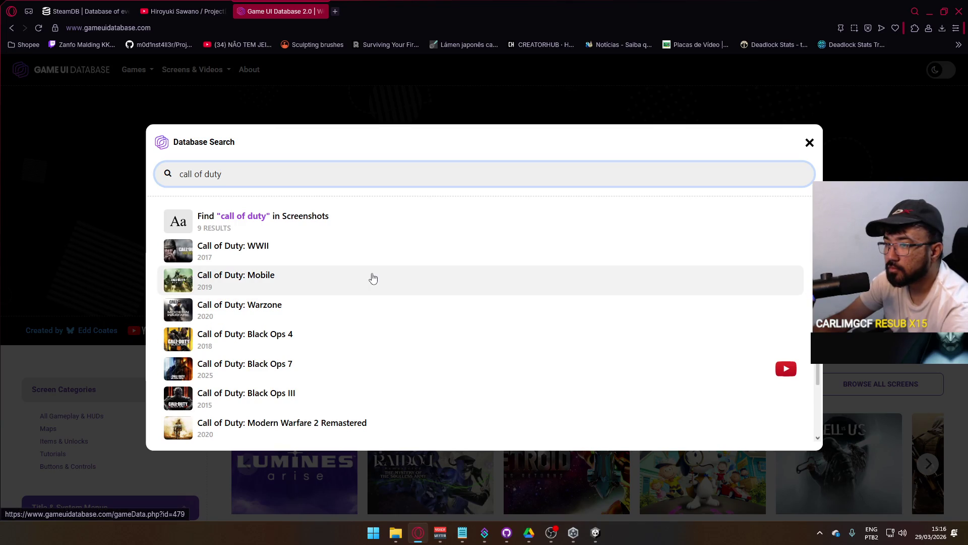
left_click(281, 310)
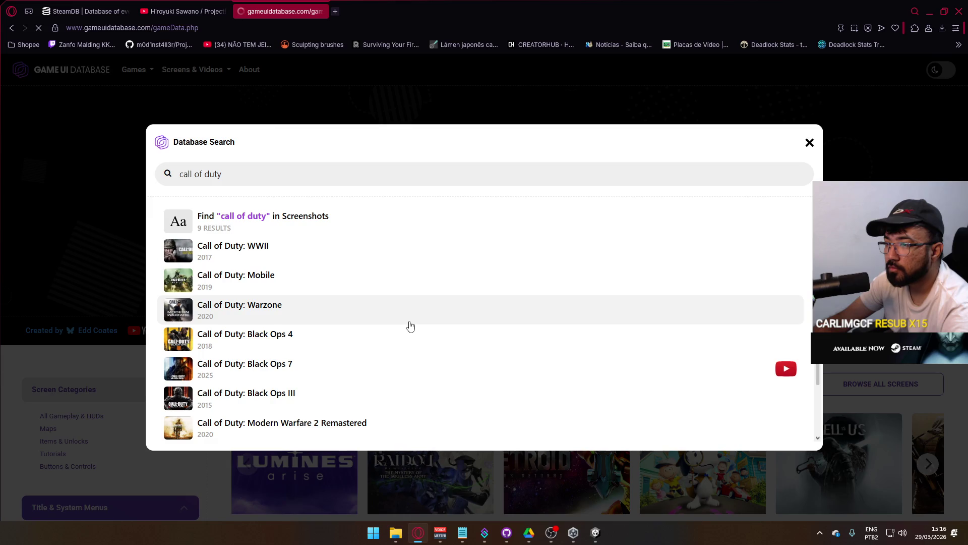
Scroll down to Warzone's Stats and Resources screens and view the Edit Loadouts screenshot full size.
scroll(410, 318, "down", 4)
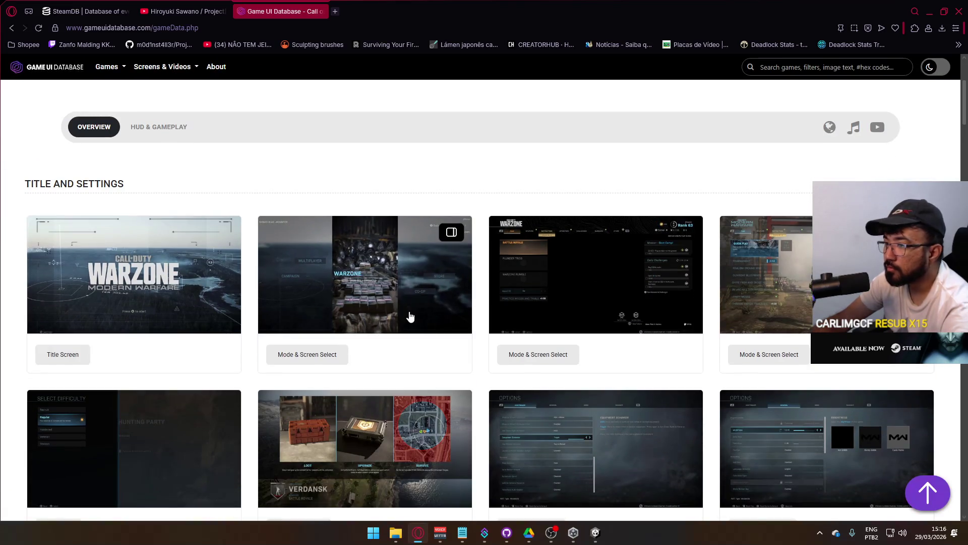
scroll(411, 317, "down", 3)
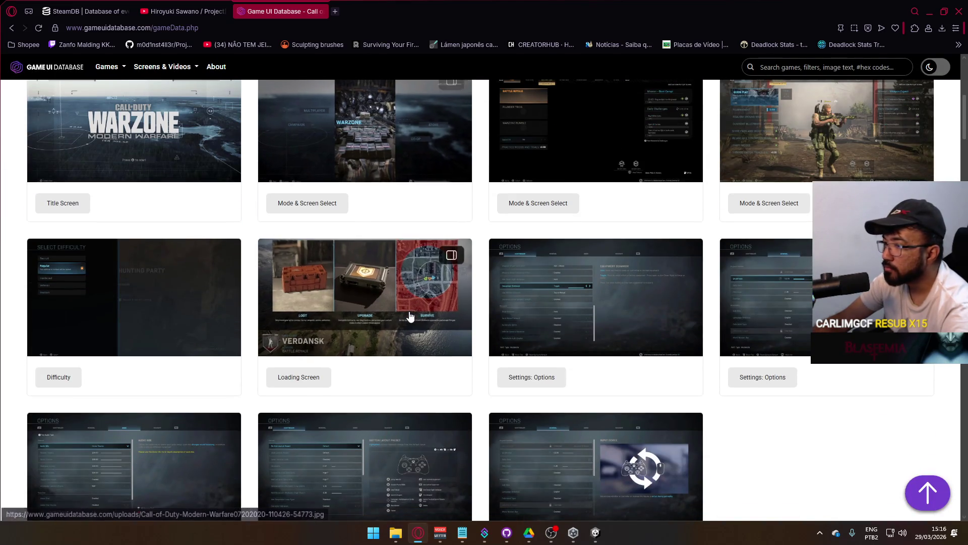
scroll(410, 316, "down", 3)
scroll(410, 317, "down", 7)
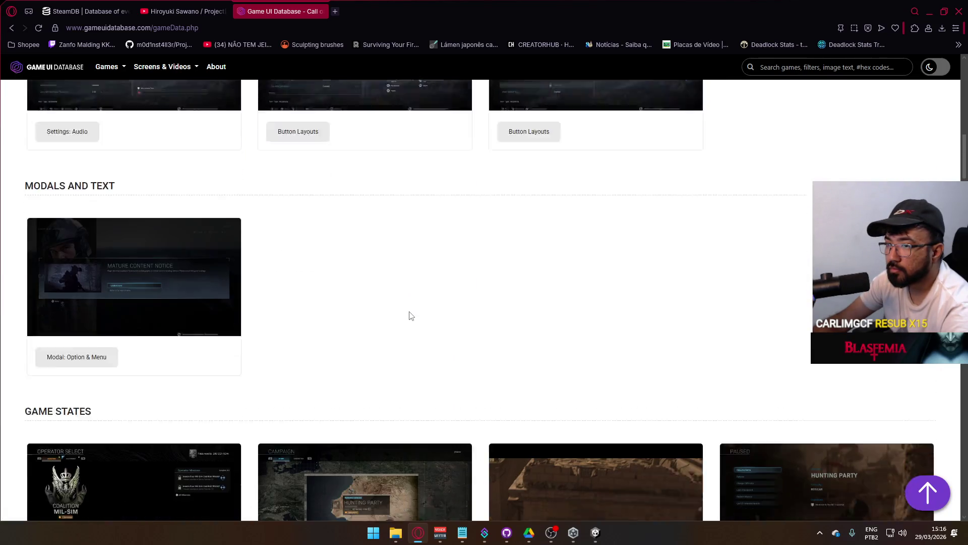
scroll(409, 316, "down", 3)
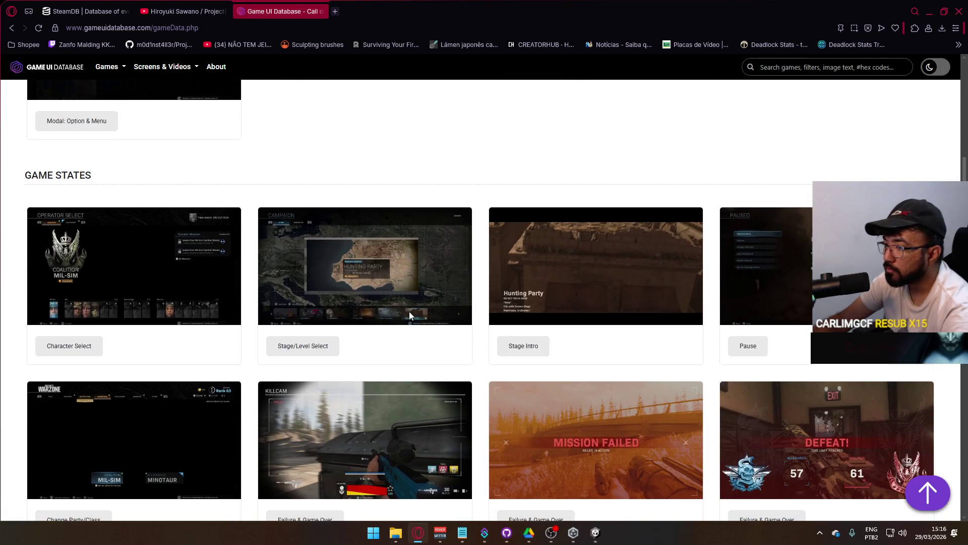
scroll(409, 316, "down", 2)
scroll(410, 317, "down", 5)
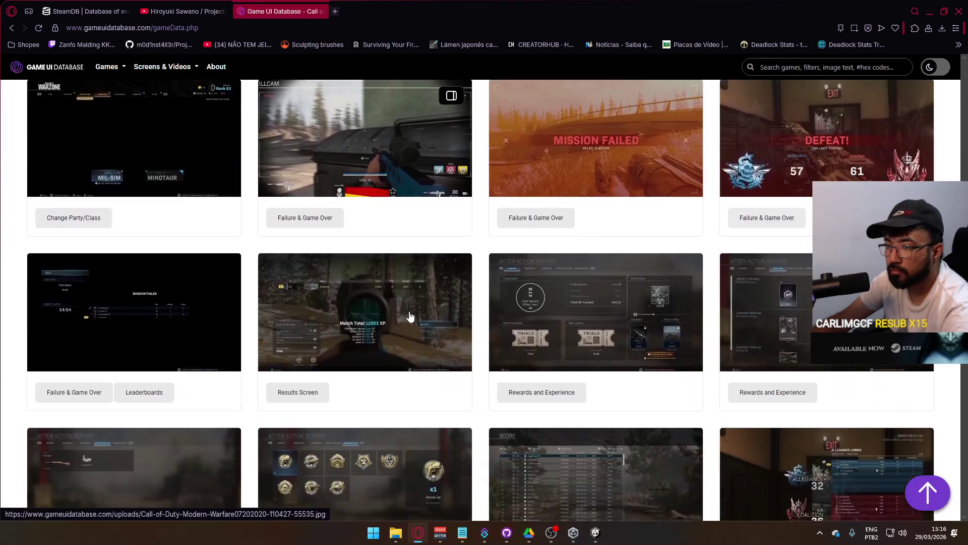
scroll(411, 316, "down", 1)
scroll(410, 317, "down", 4)
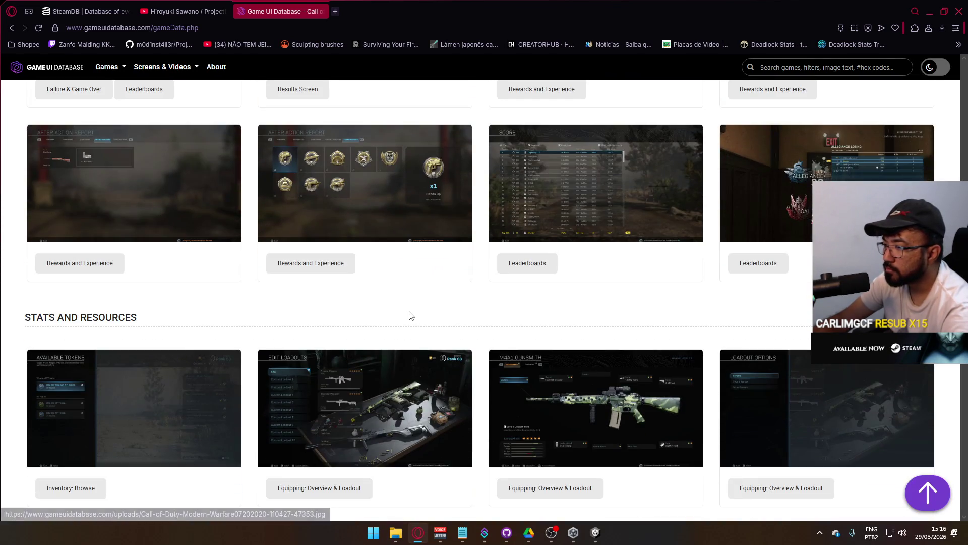
left_click(367, 394)
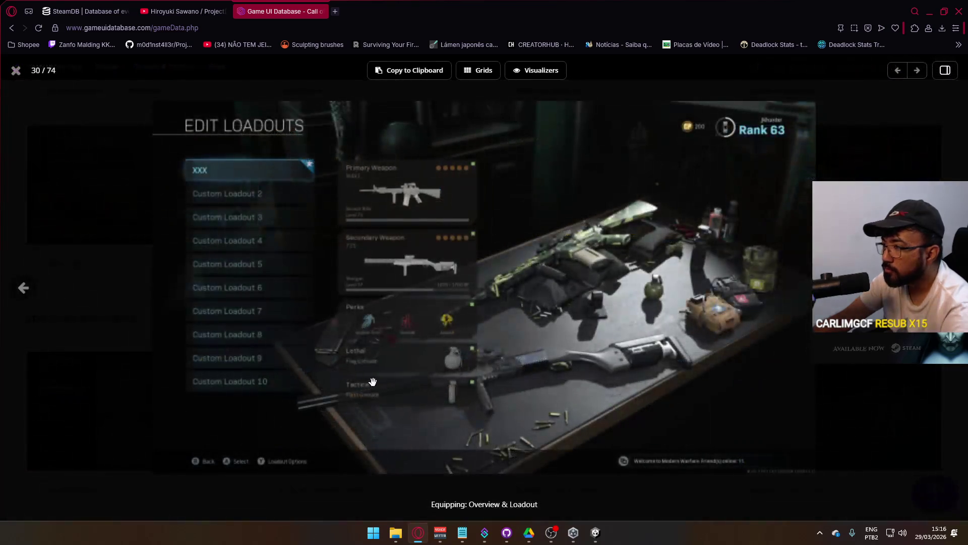
Return to Secondary Weapon Select, then step through the perk, operator, finishing move and challenge screenshots.
scroll(507, 329, "down", 14)
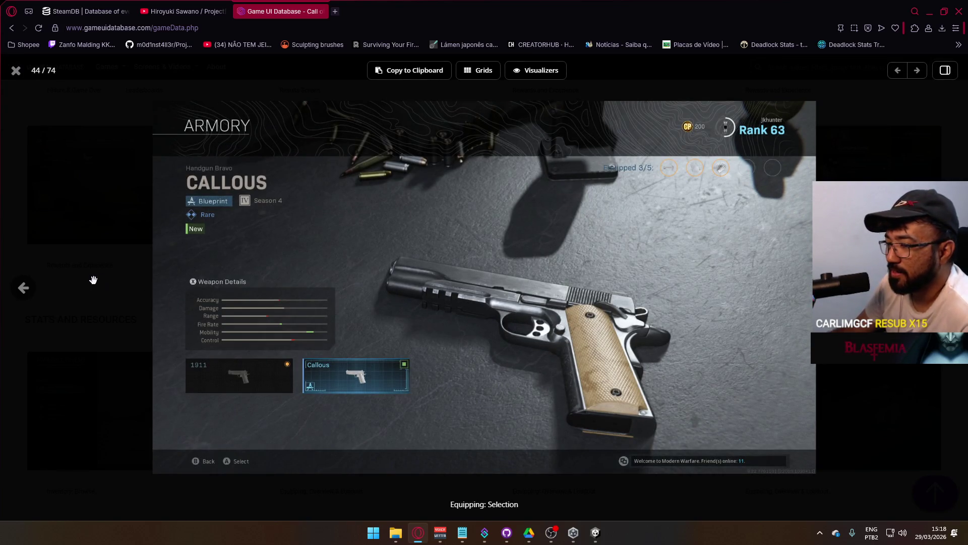
left_click(25, 293)
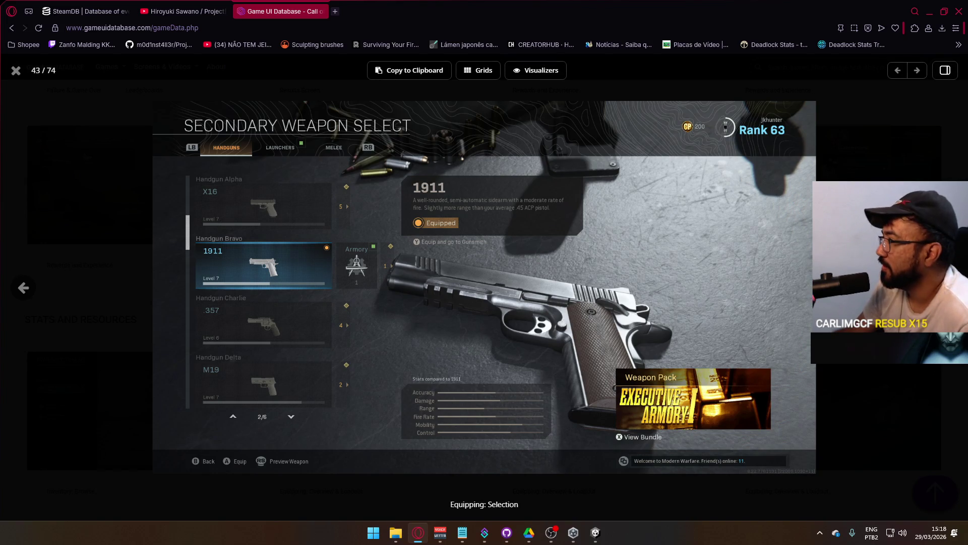
key("Right")
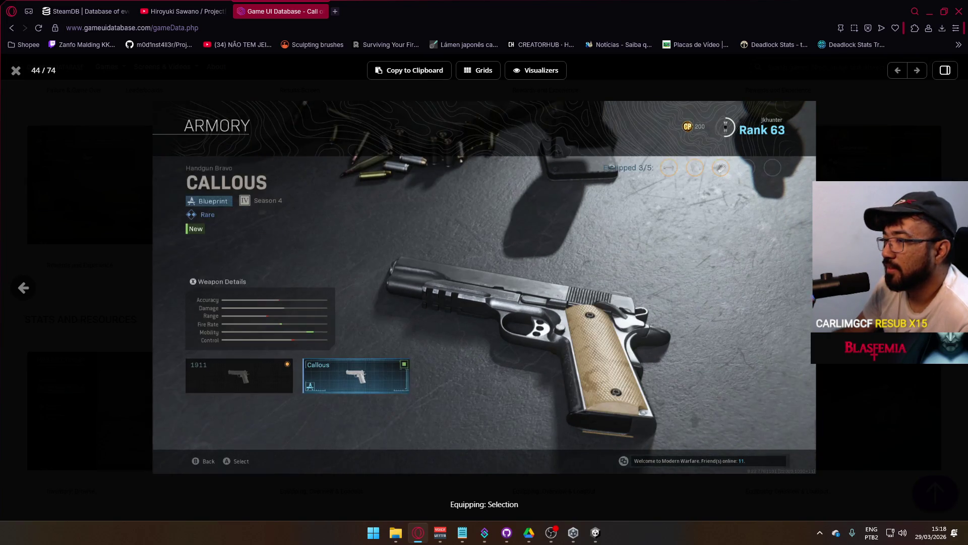
key("Right")
key("Right")
key("Right")
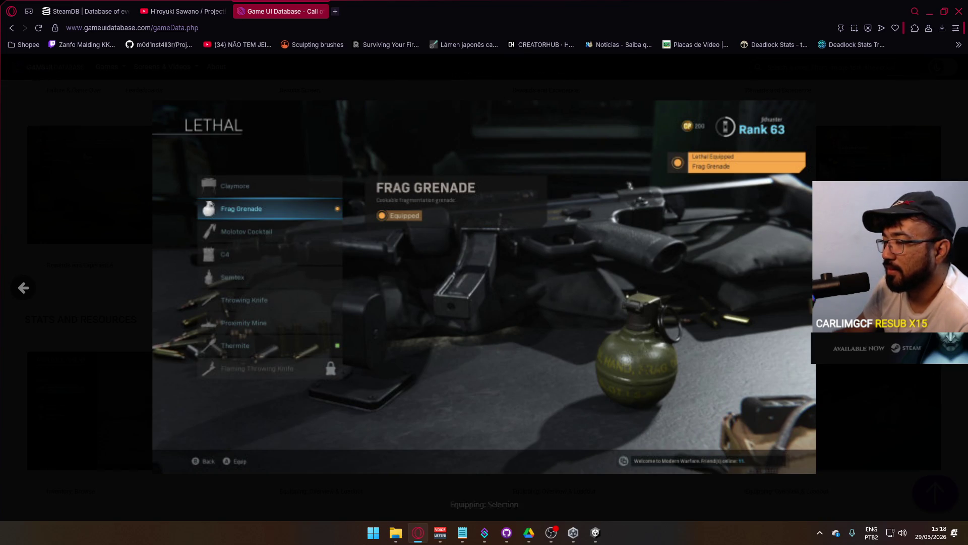
key("Right")
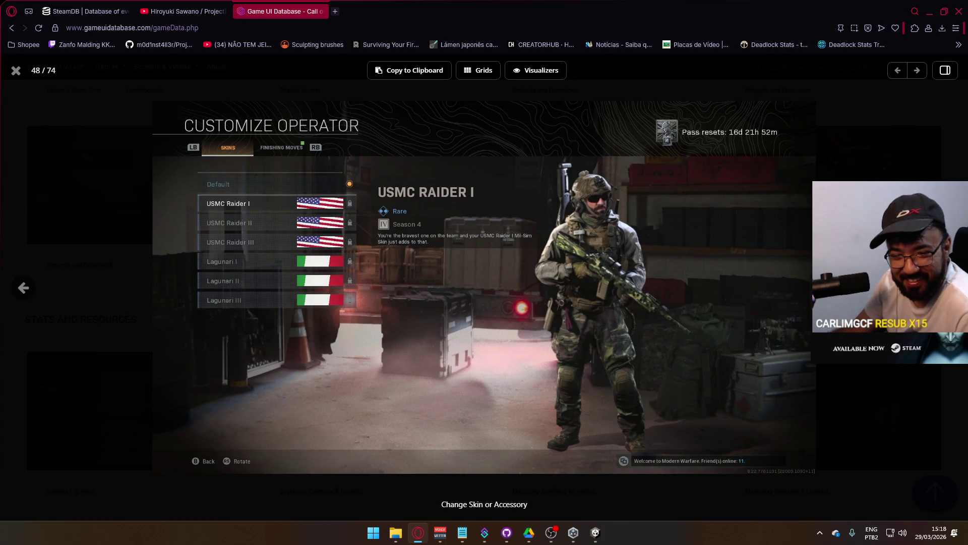
key("Right")
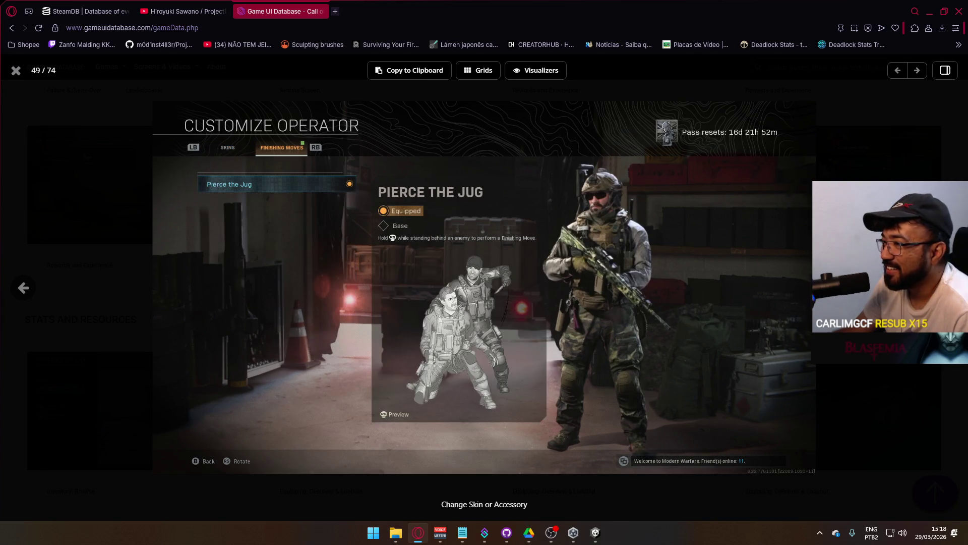
key("Right")
key("Right")
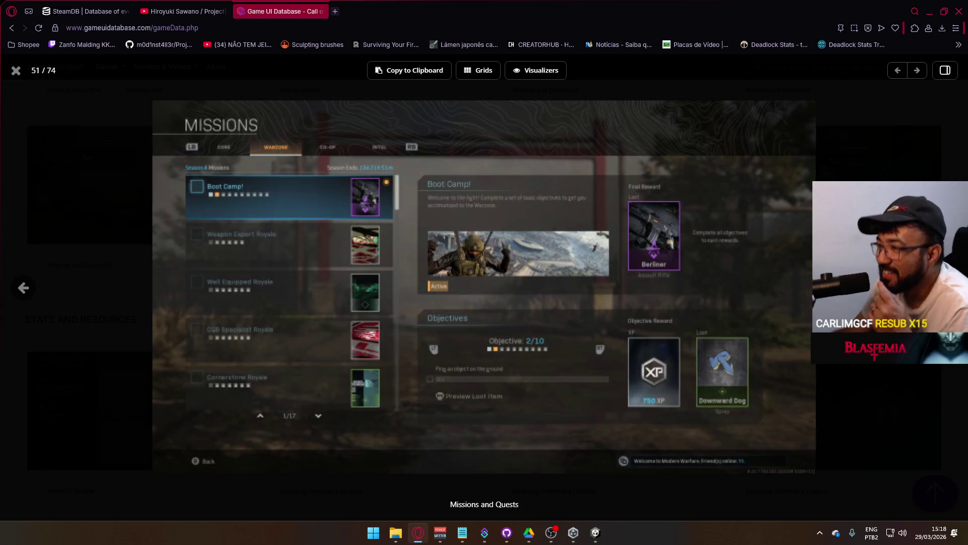
key("Right")
key("Right")
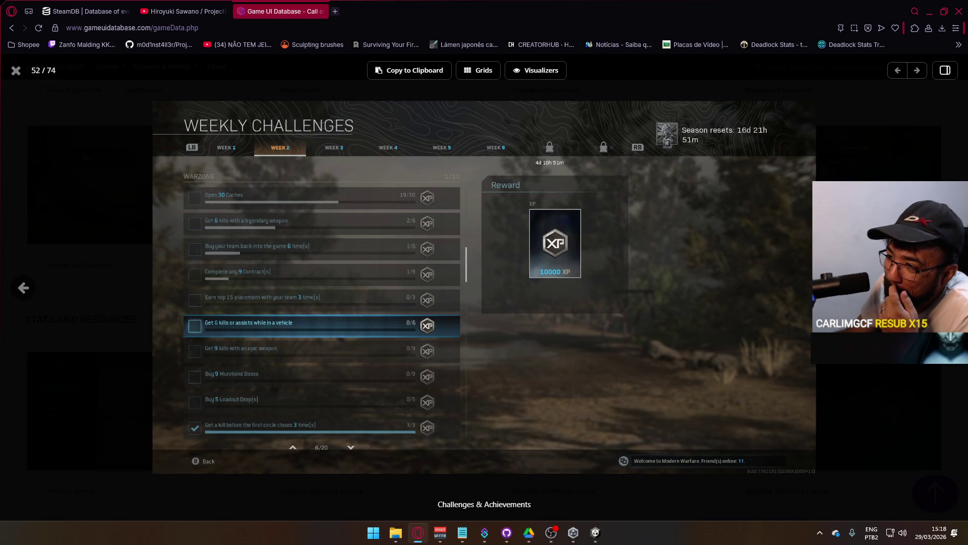
key("Right")
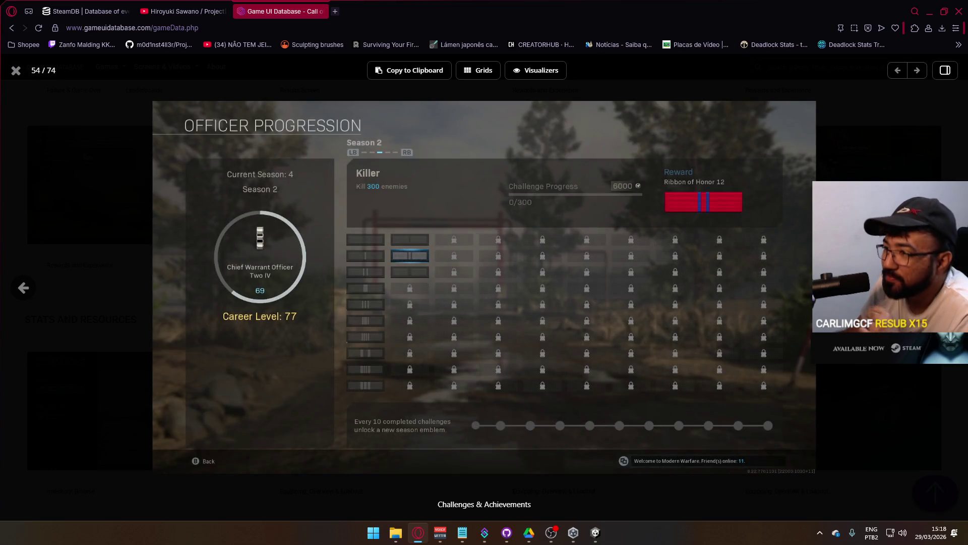
key("Right")
Page from the Area Map through the Armory and store screenshots to the Matchmaking Lobby.
key("Right")
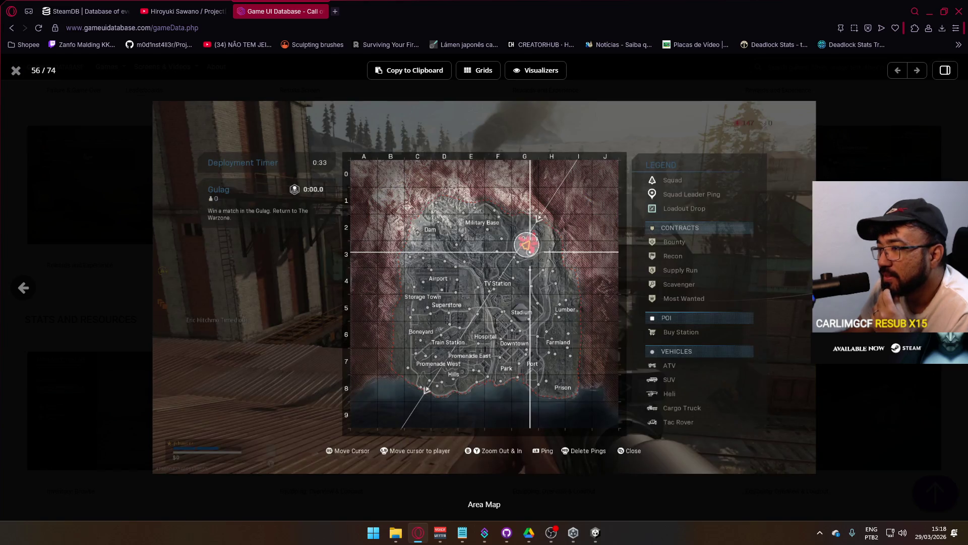
key("Right")
key("Right")
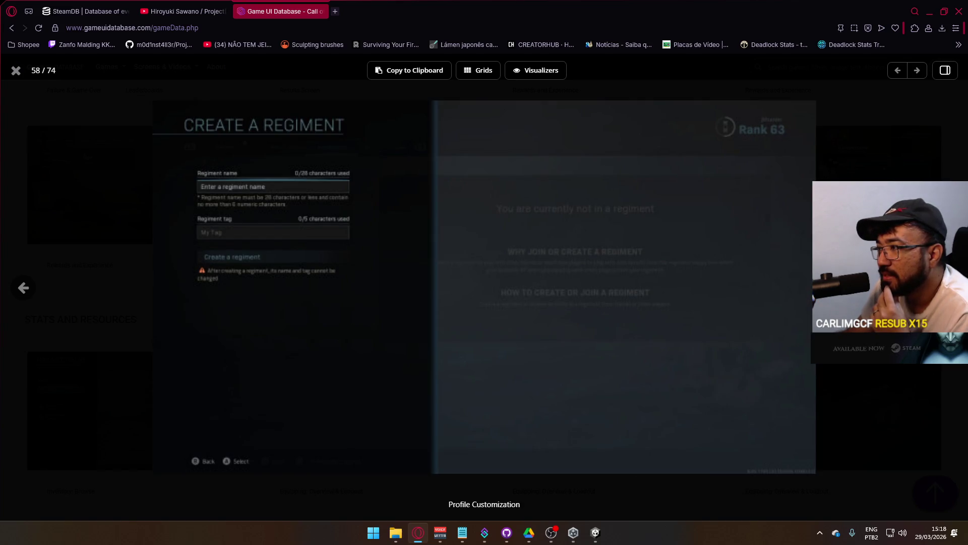
key("Right")
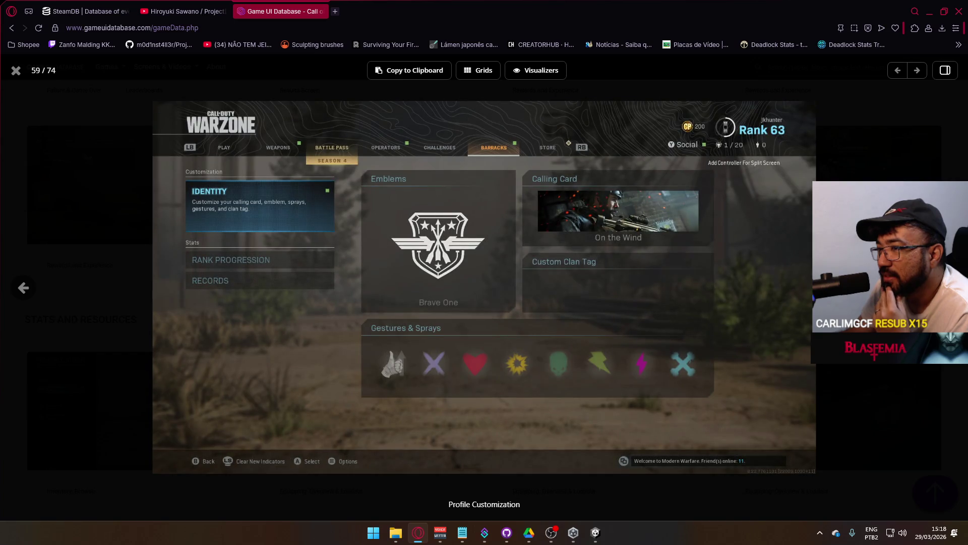
key("Right")
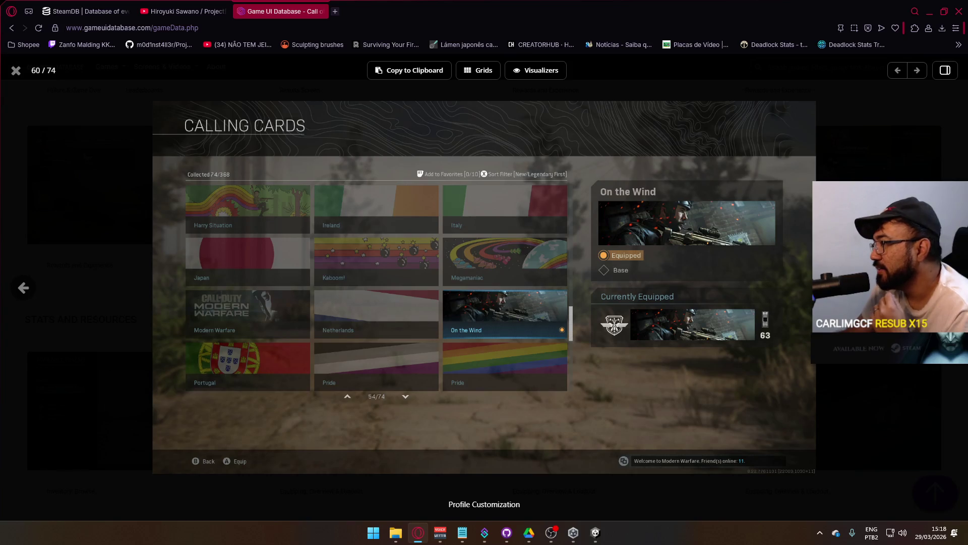
key("Right")
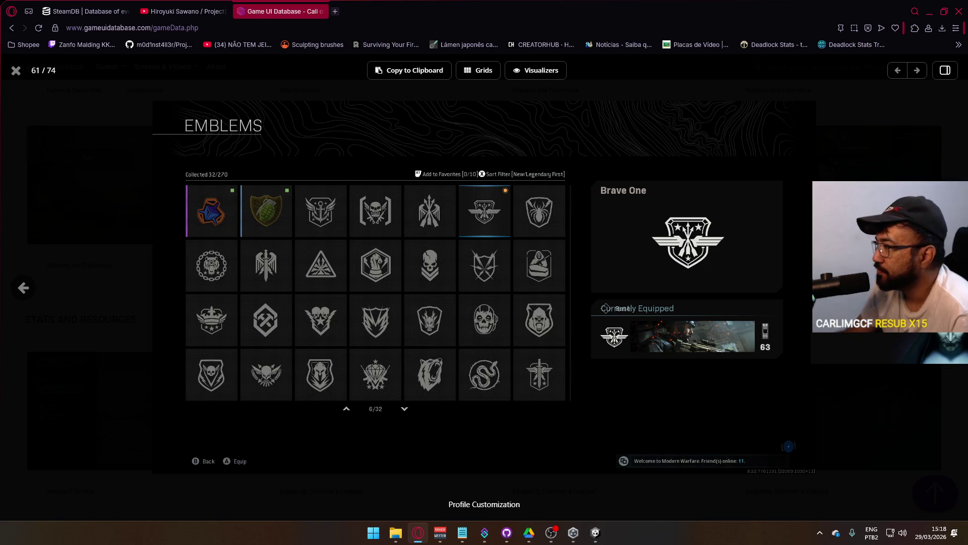
key("Right")
key("Right")
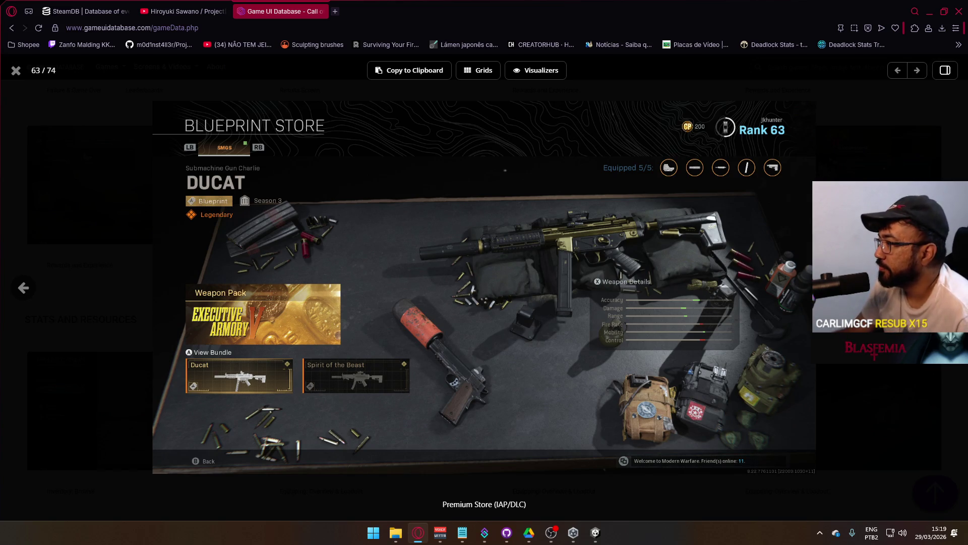
key("Right")
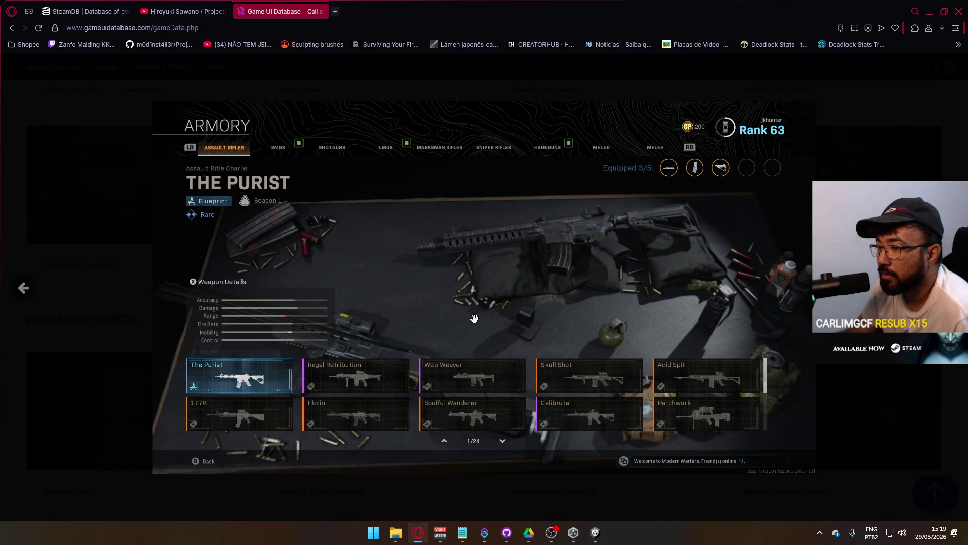
key("Right")
key("Right")
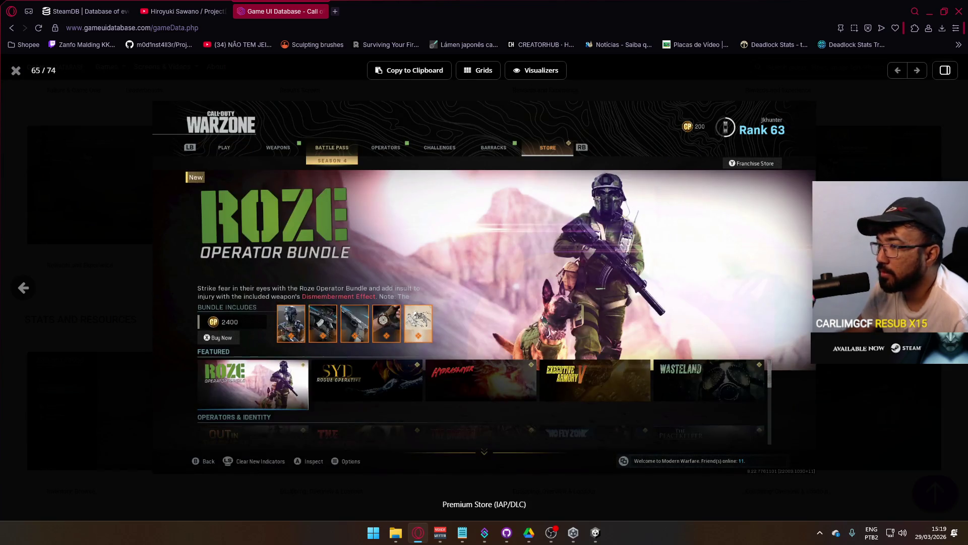
key("Right")
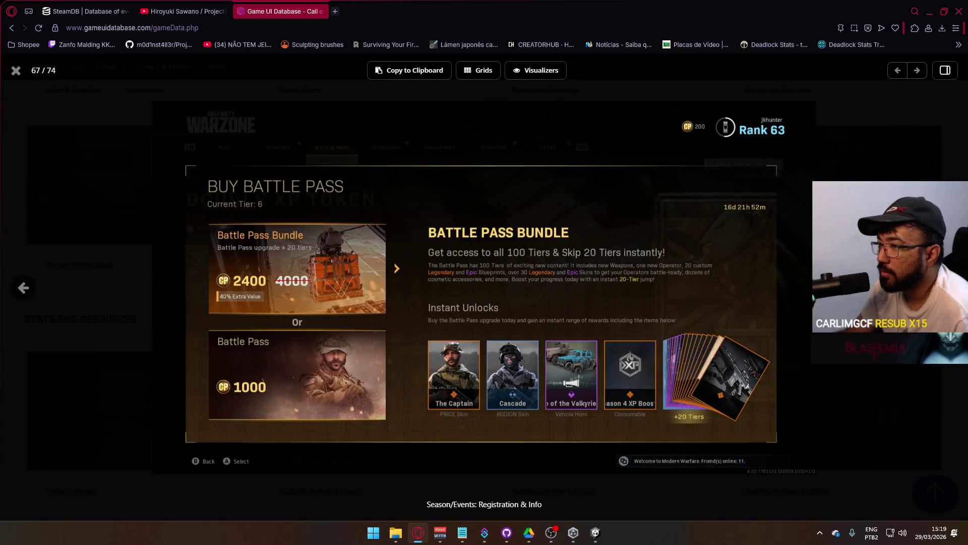
left_click(24, 296)
left_click(23, 286)
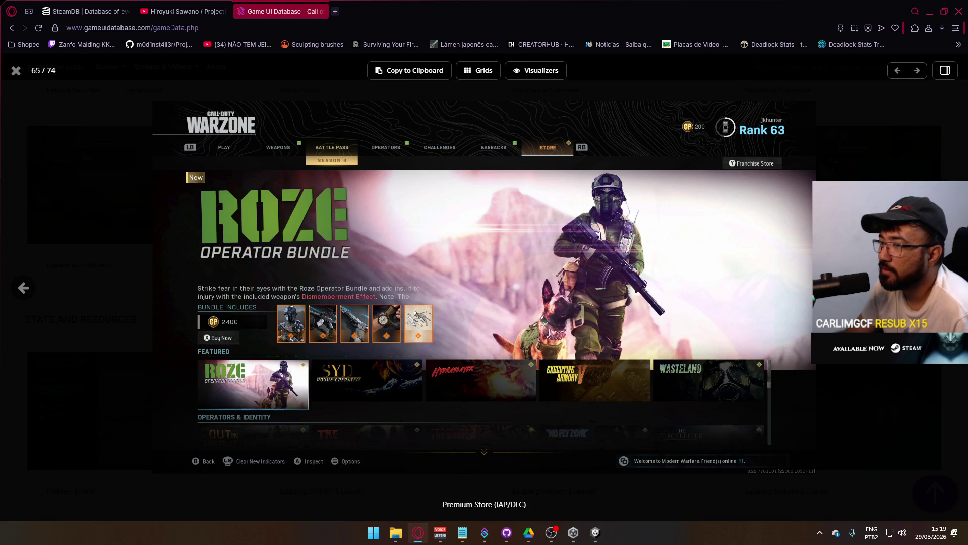
key("Right")
key("Right")
key("Right")
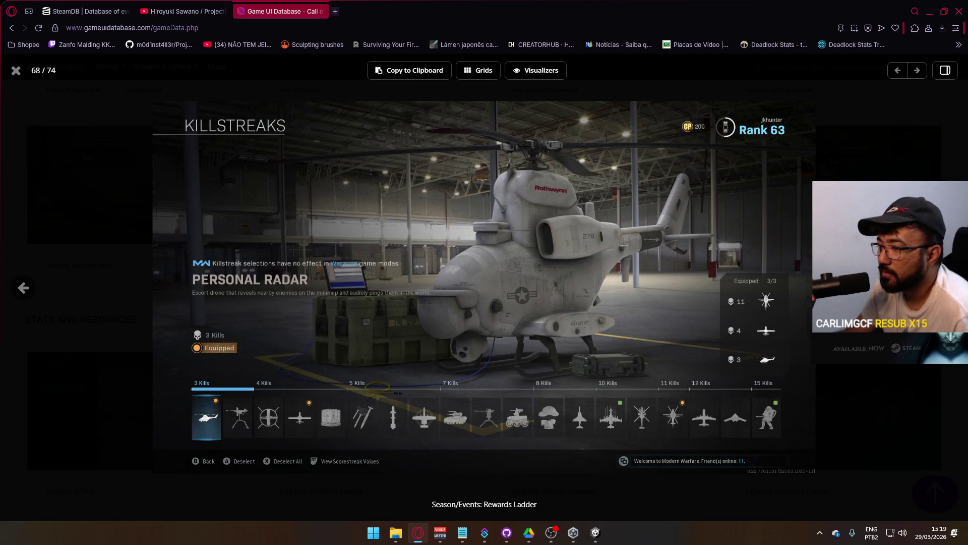
key("Right")
key("Right")
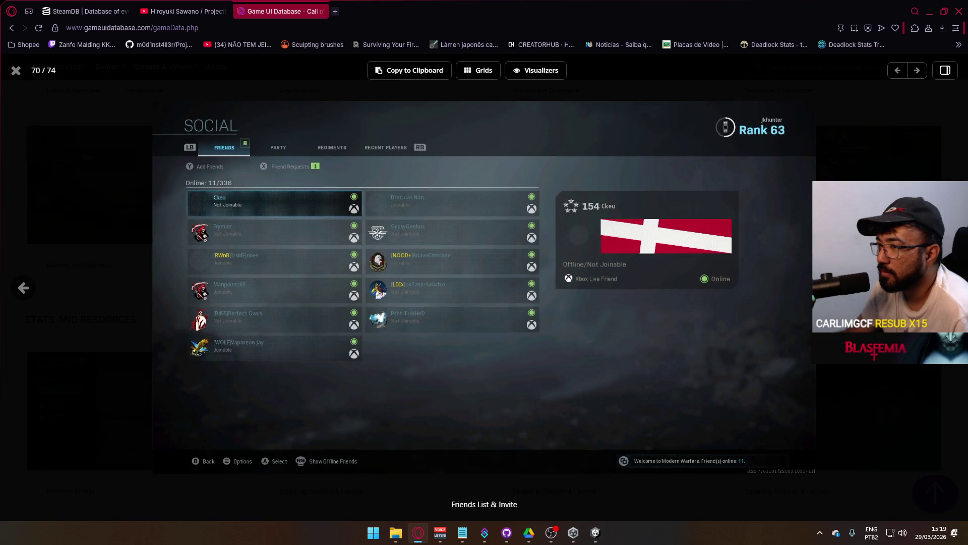
key("Right")
key("Right")
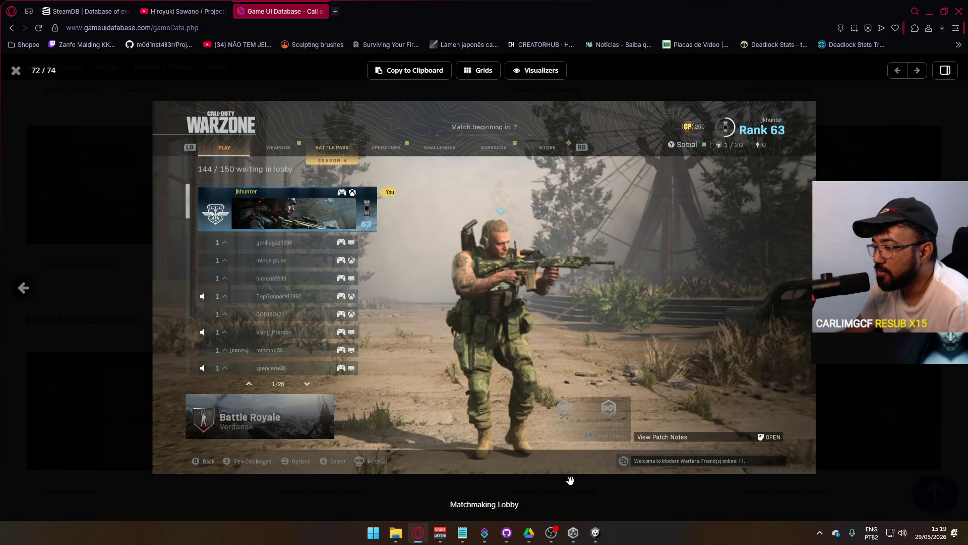
Join Discord's Live voice channel, then return to the gallery's in-match HUD screenshot.
left_click(817, 534)
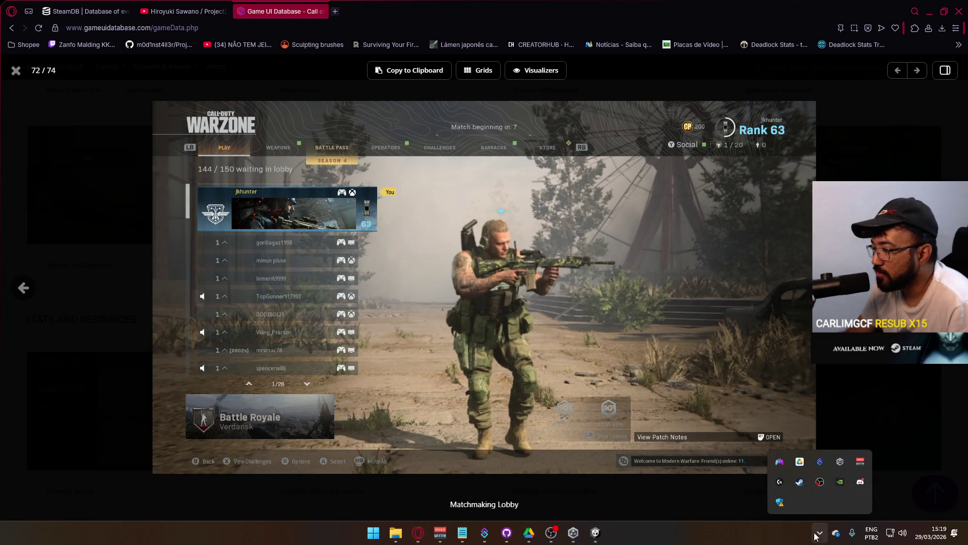
left_click(860, 483)
left_click(114, 391)
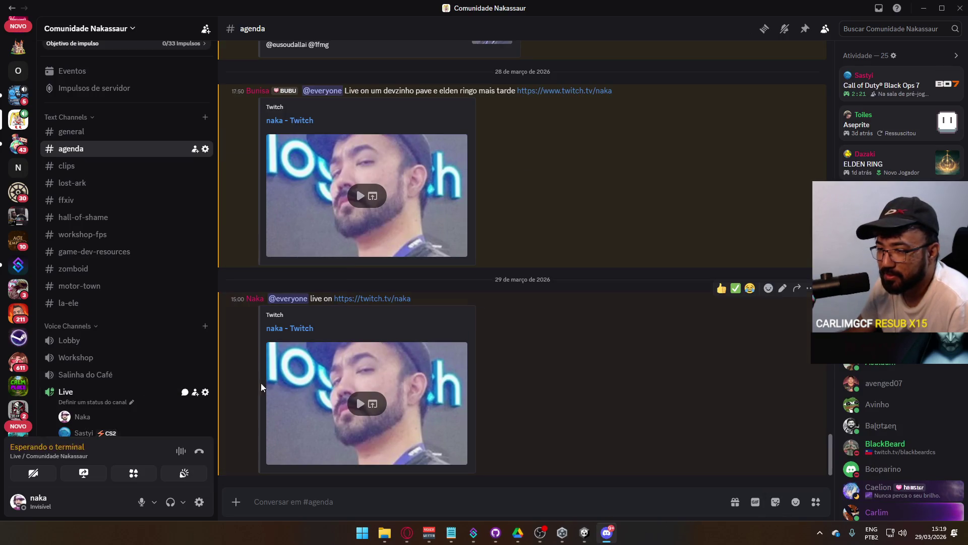
scroll(121, 343, "down", 3)
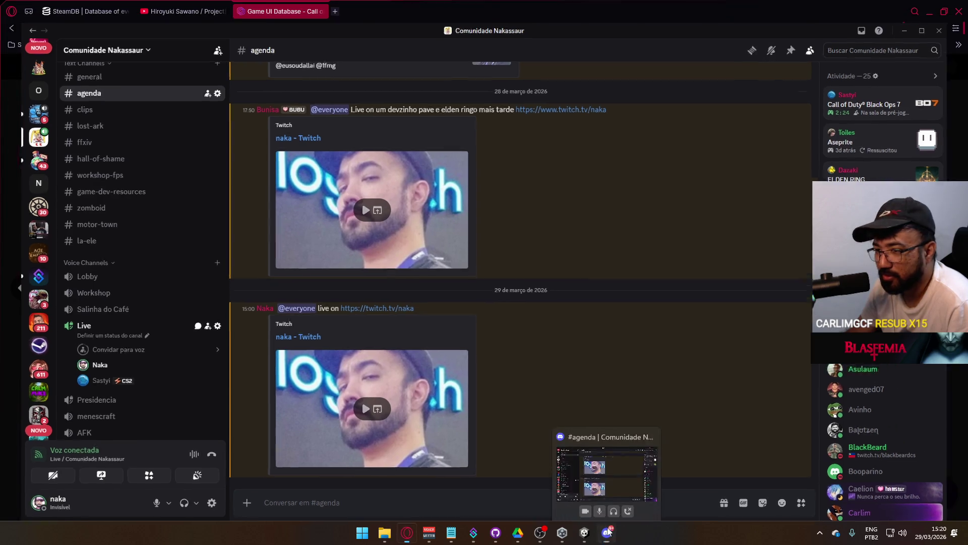
left_click(608, 533)
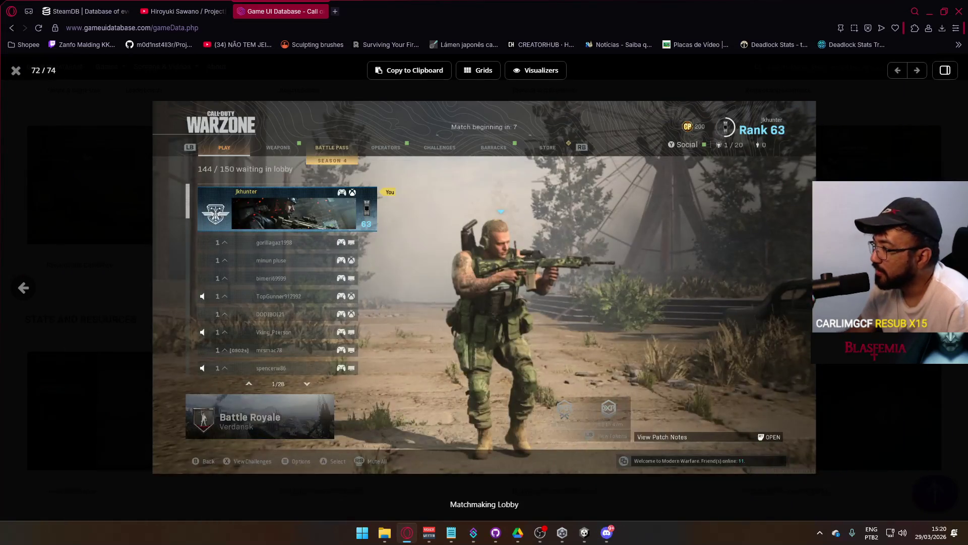
key("Right")
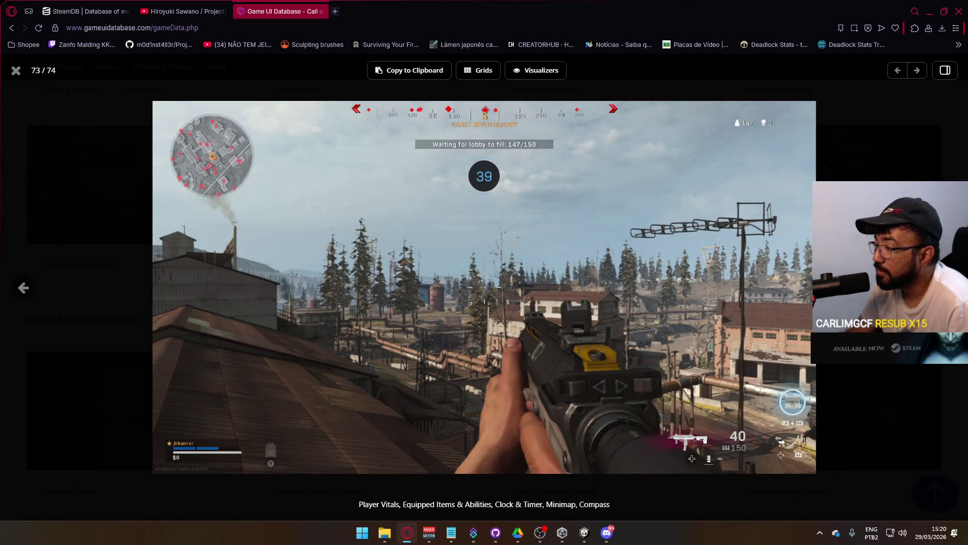
View the final M203 hint screenshot, step back to the Social friends list, then return to Unity.
key("Right")
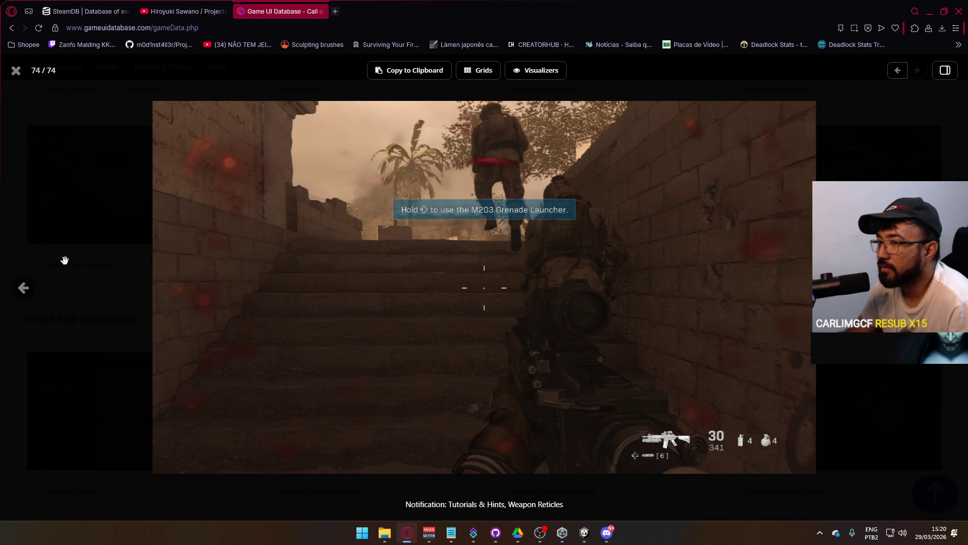
left_click(23, 288)
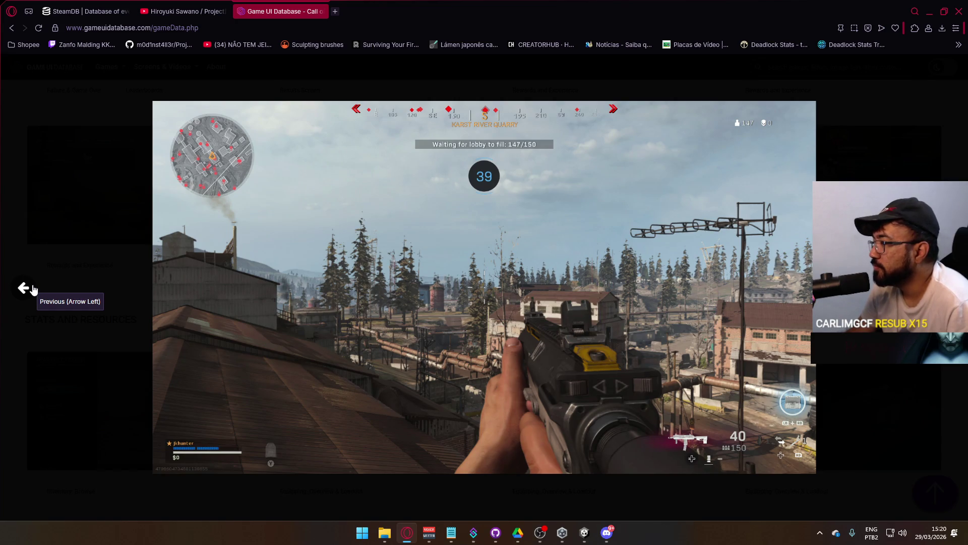
left_click(33, 289)
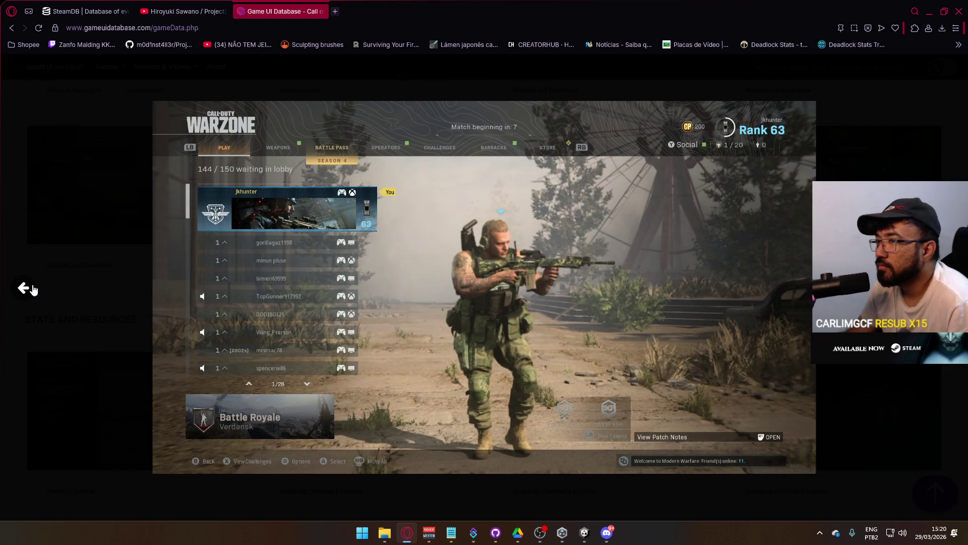
left_click(33, 289)
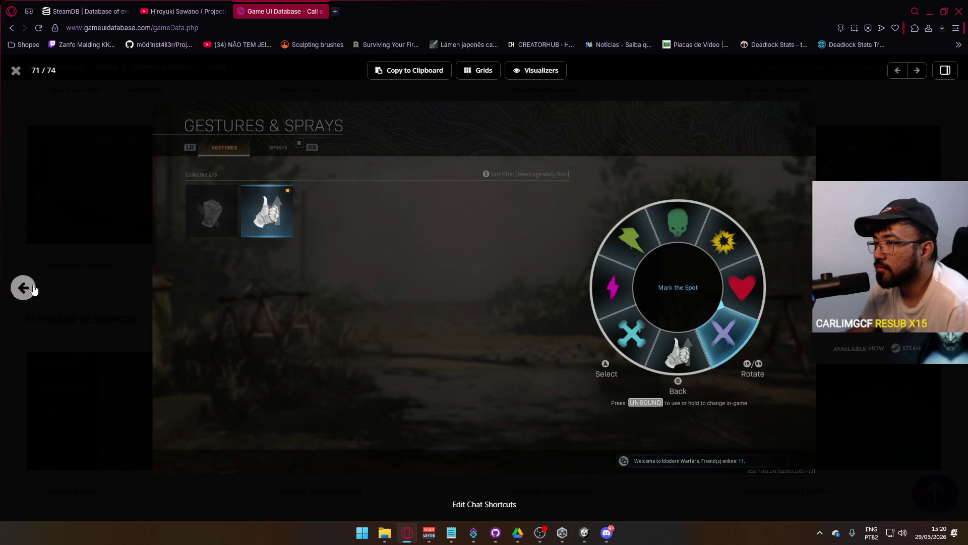
left_click(33, 289)
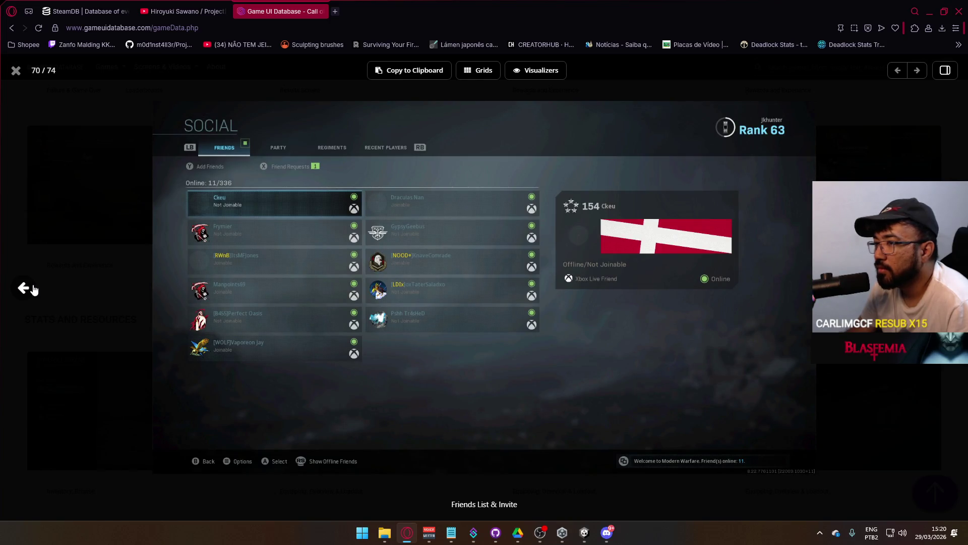
left_click(584, 533)
scroll(387, 230, "up", 10)
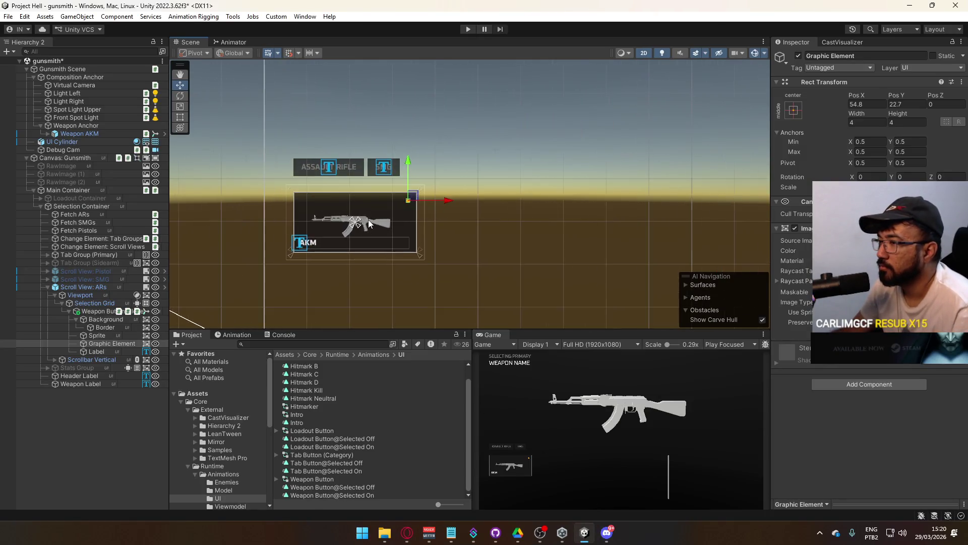
Locate the Source Image sprite and show the Rounded Frame texture's import settings in Textures.
scroll(408, 265, "up", 5)
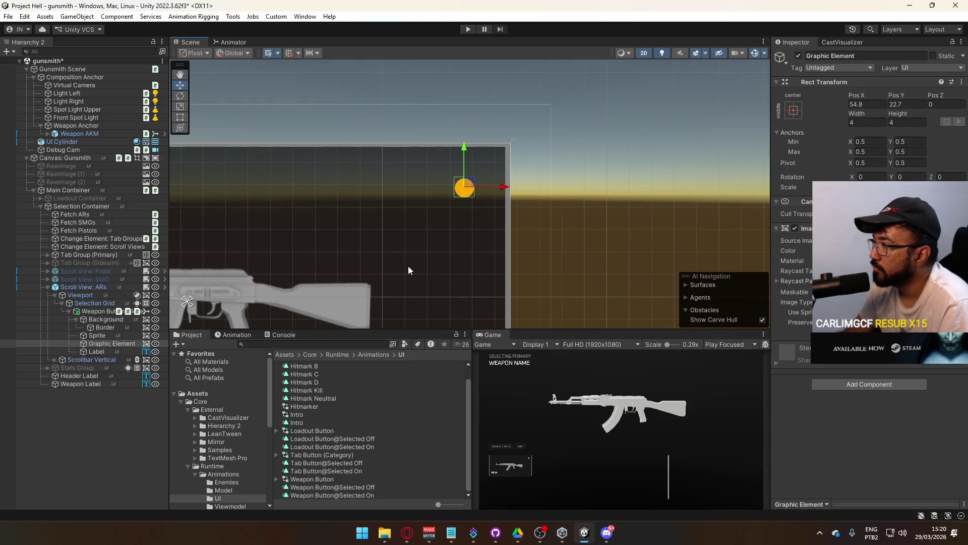
left_click(868, 240)
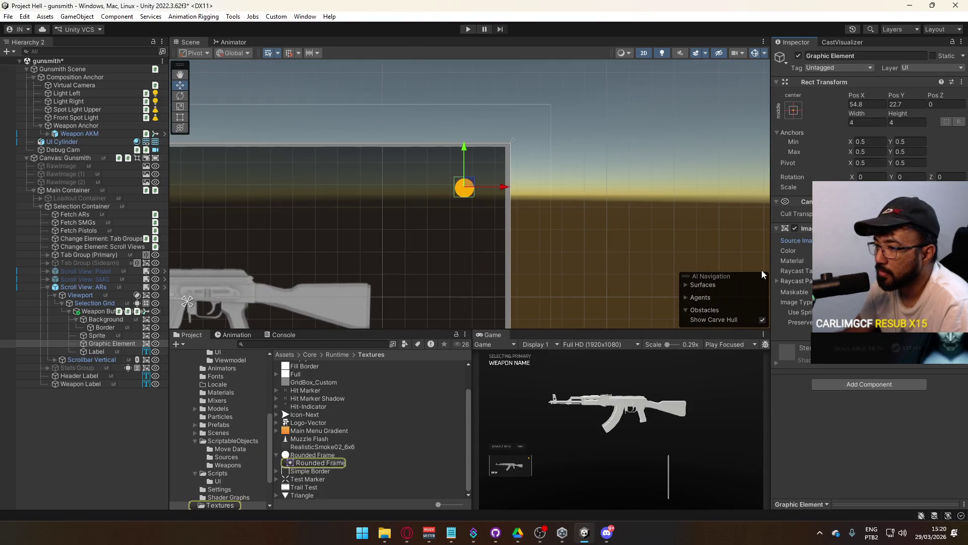
left_click(329, 456)
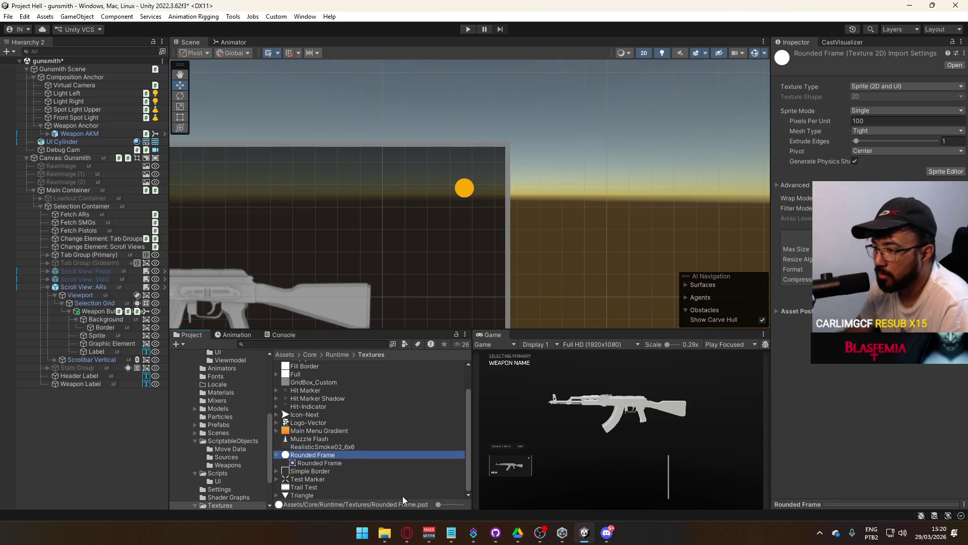
left_click(384, 532)
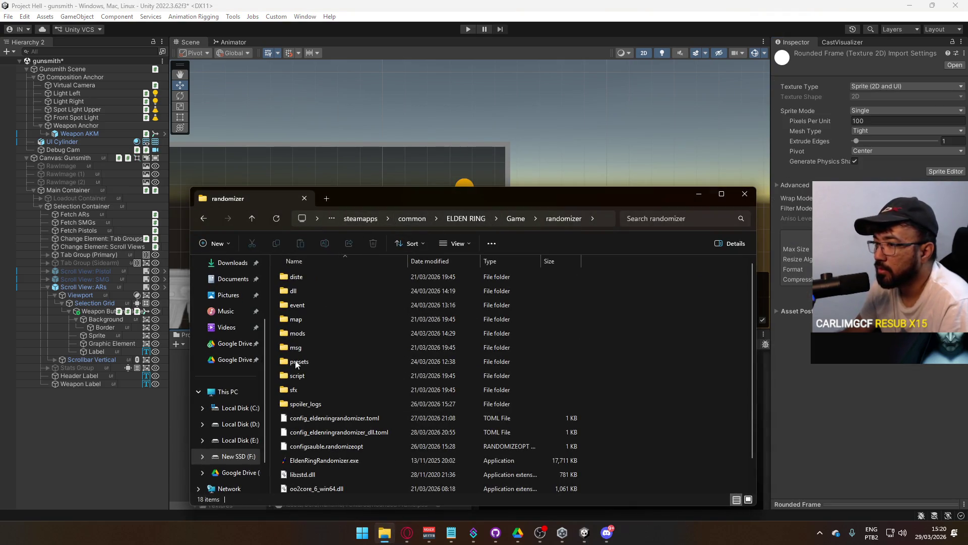
Browse the F: and D: drives, hide Discord, and move the Explorer window up and left.
left_click(242, 457)
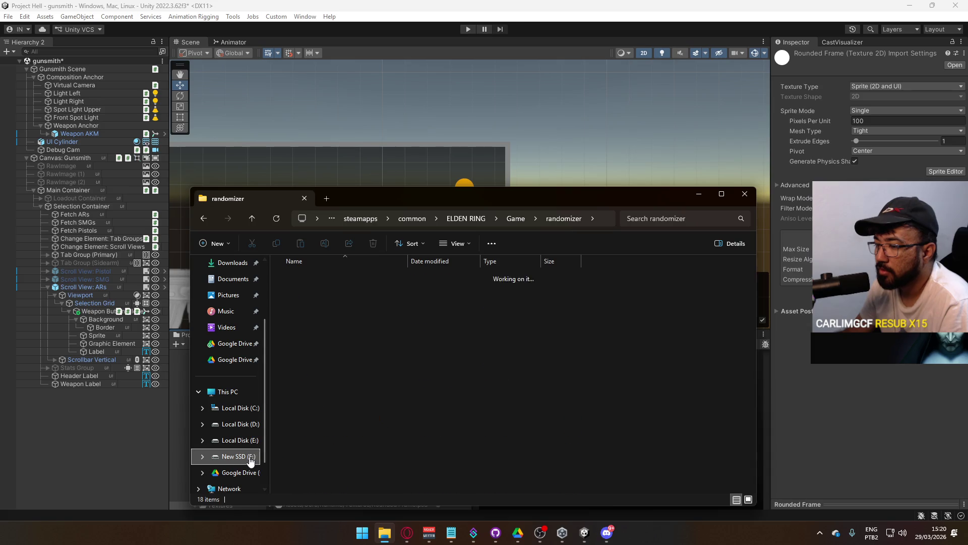
left_click(250, 429)
left_click(606, 534)
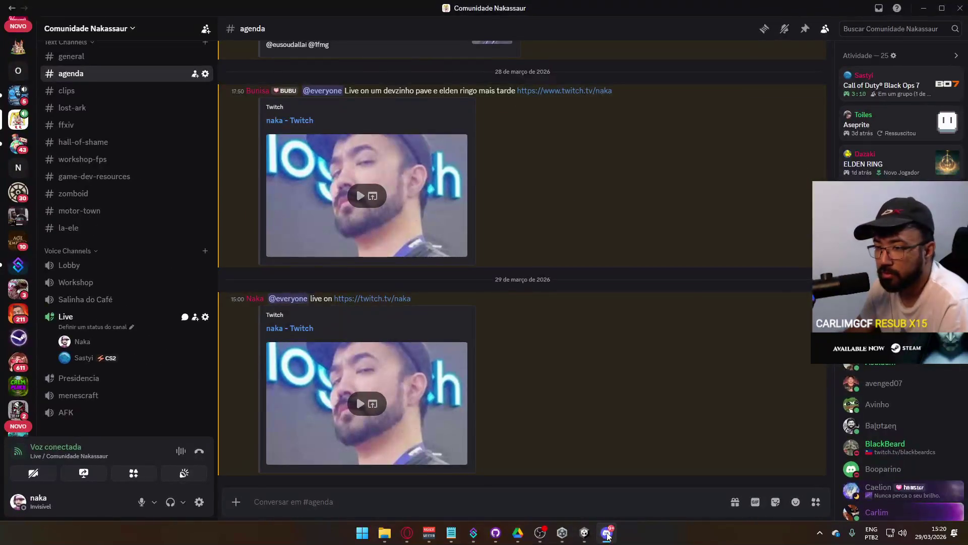
left_click(607, 534)
left_click_drag(488, 204, 455, 148)
scroll(340, 337, "down", 10)
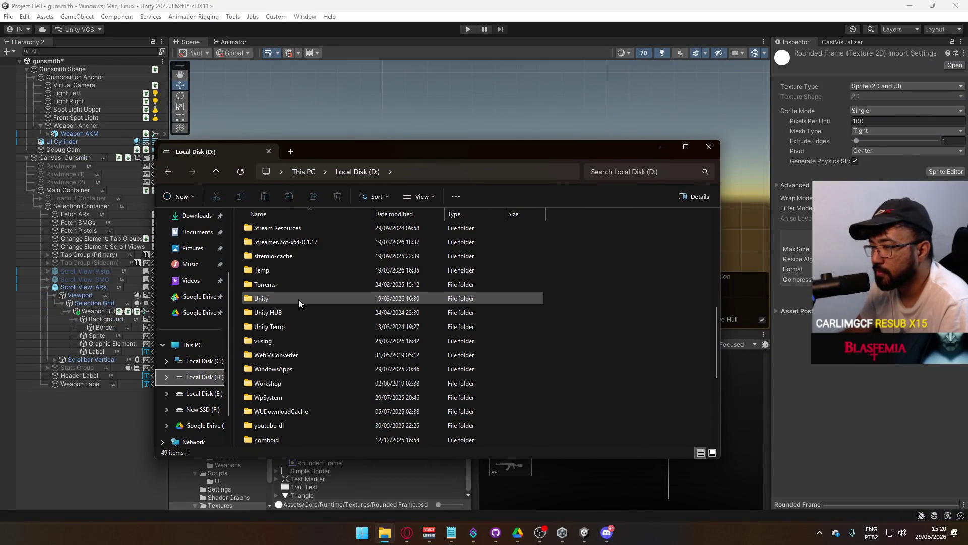
Look into the Google Drive folder on drive D, then go back to D:.
left_click(303, 300)
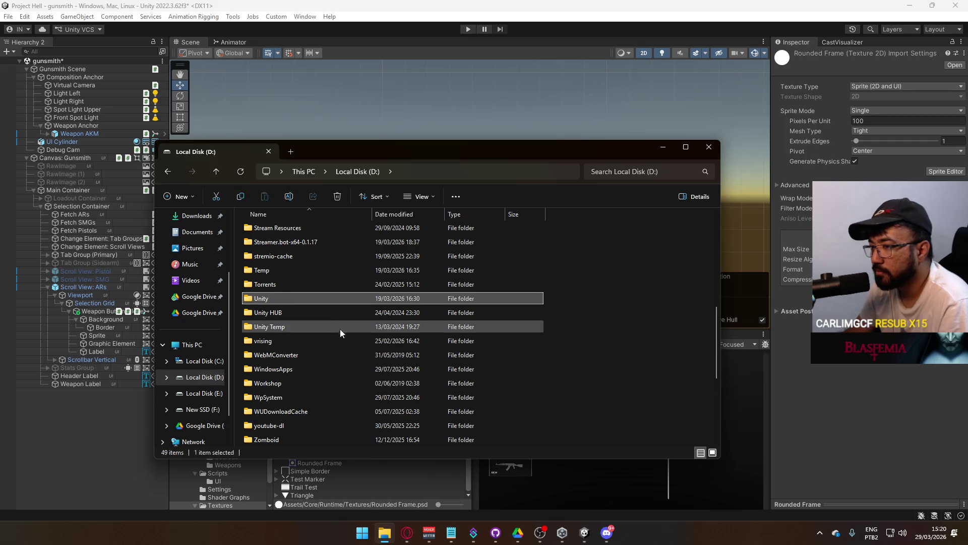
scroll(340, 330, "down", 5)
scroll(341, 342, "up", 10)
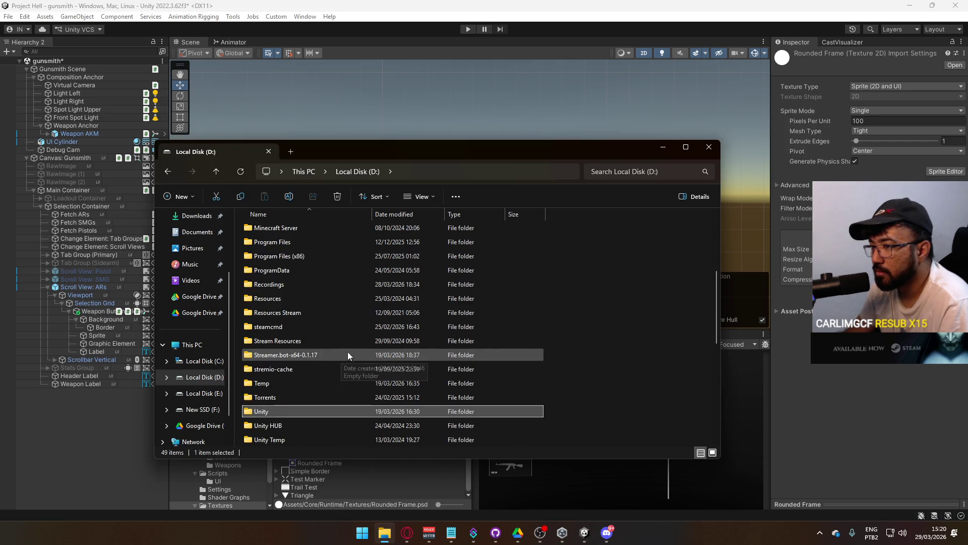
scroll(332, 343, "up", 2)
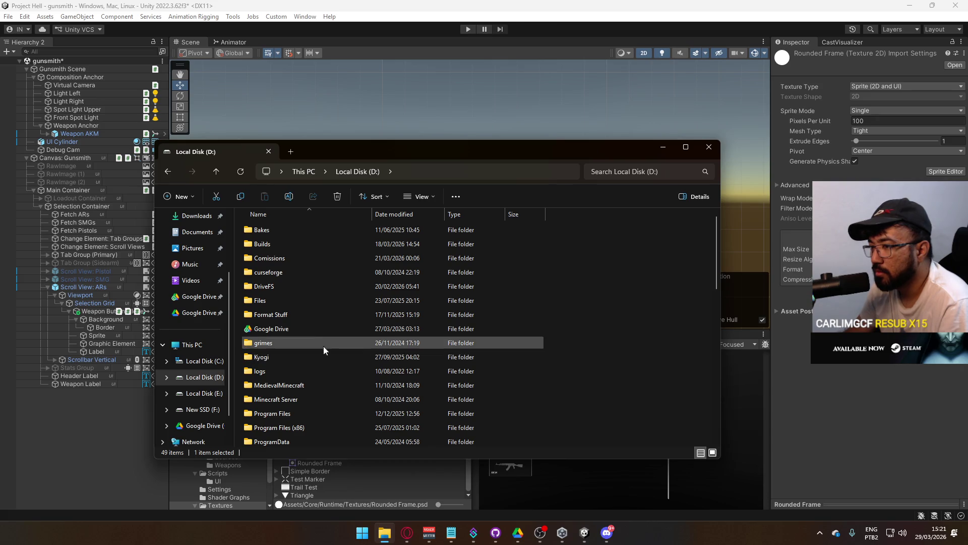
double_click(330, 328)
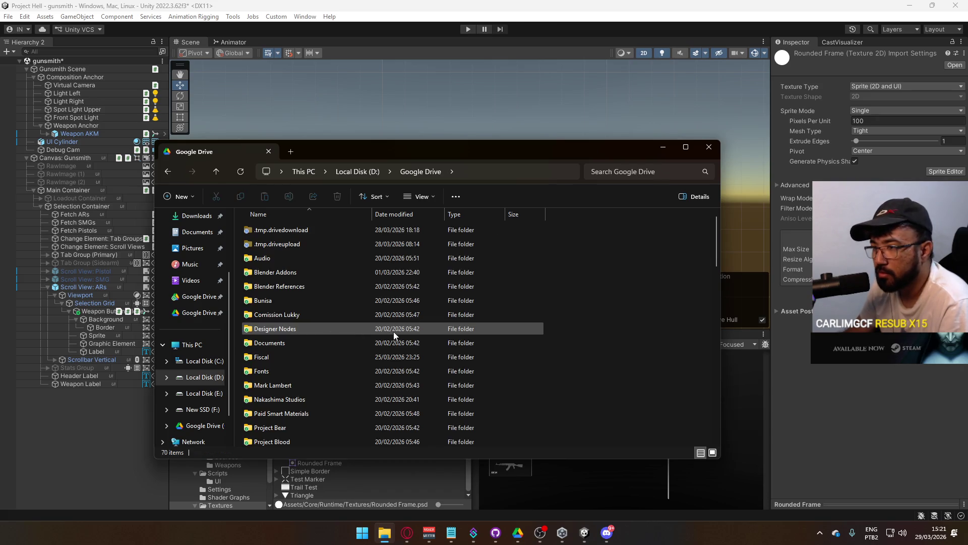
scroll(396, 333, "down", 5)
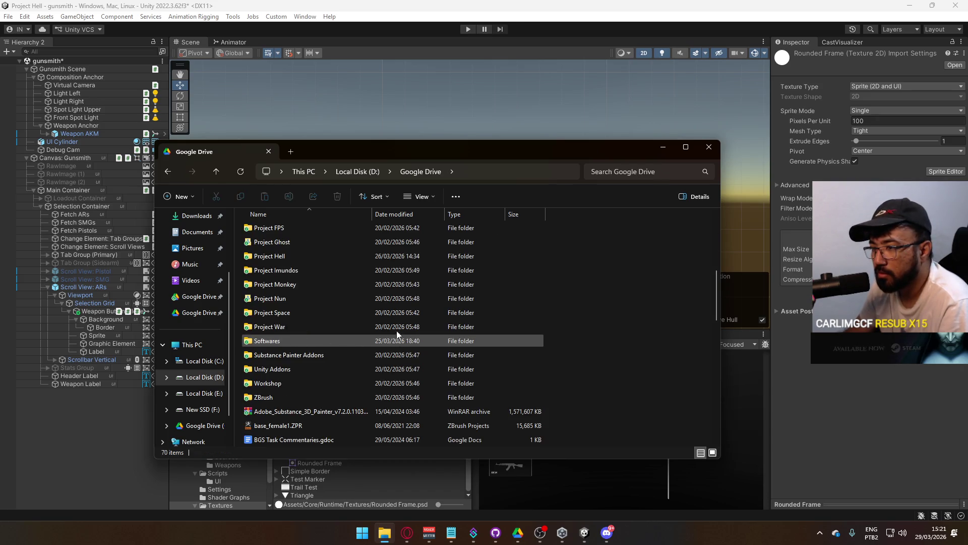
left_click(352, 170)
scroll(336, 348, "down", 5)
Open D:\Unity, peek into Project C's Assets, then open Project I's Assets folder.
left_click(279, 298)
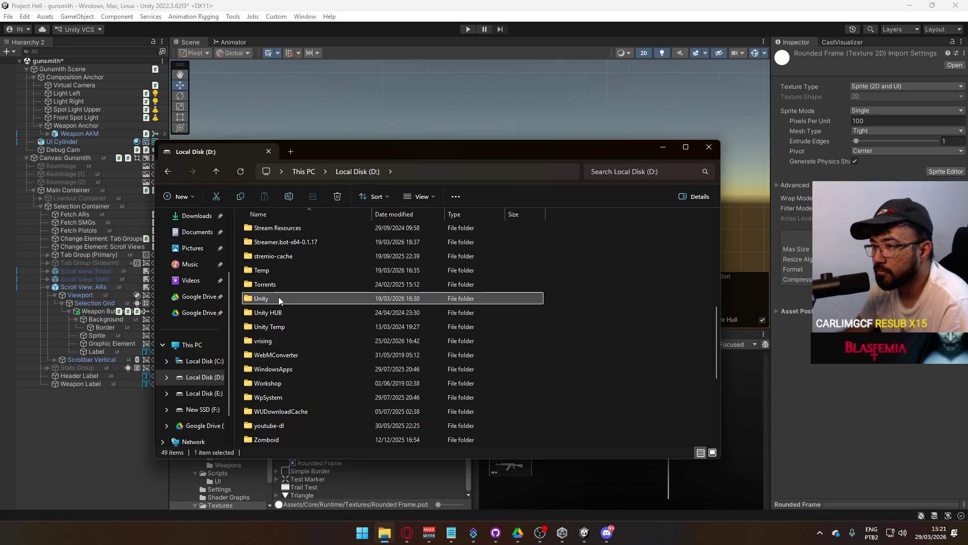
double_click(278, 298)
double_click(290, 374)
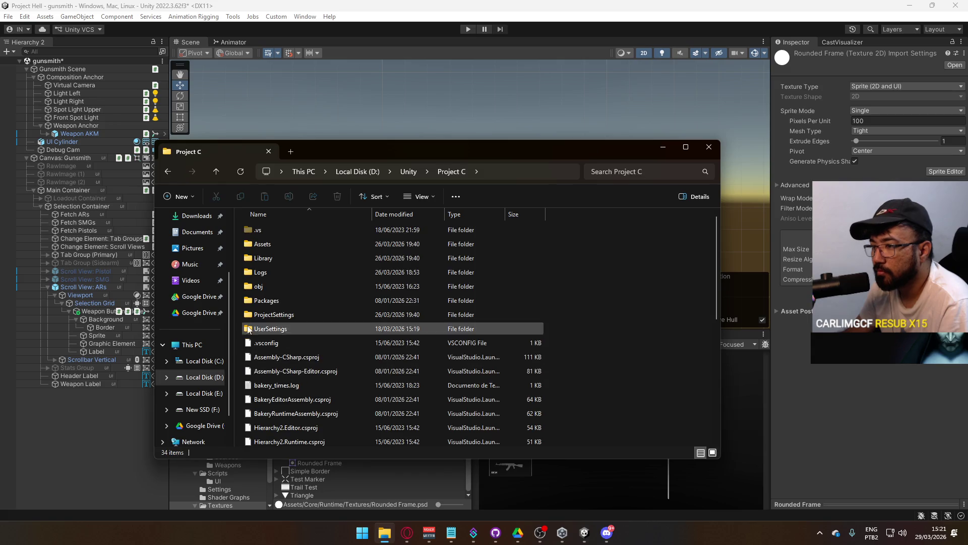
double_click(296, 244)
scroll(329, 350, "down", 5)
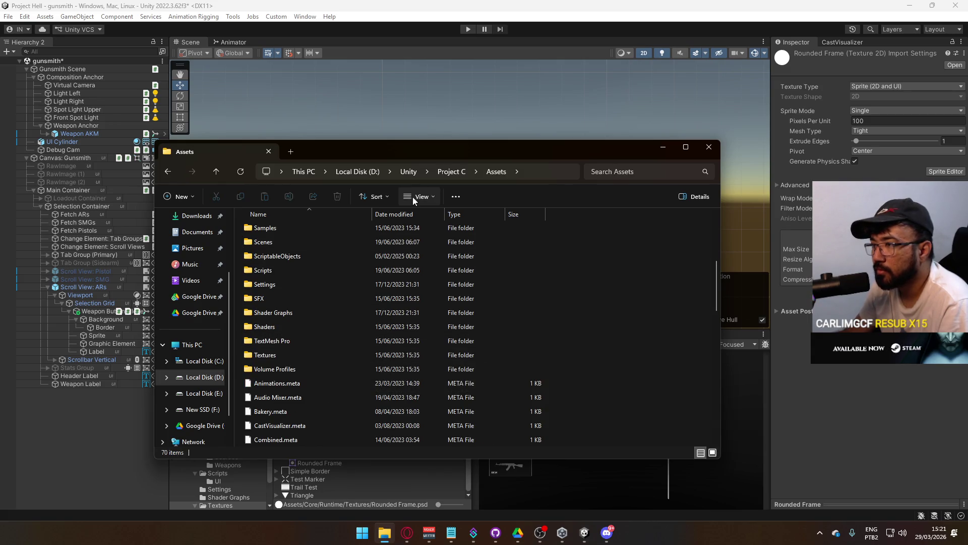
left_click(409, 171)
scroll(292, 368, "down", 3)
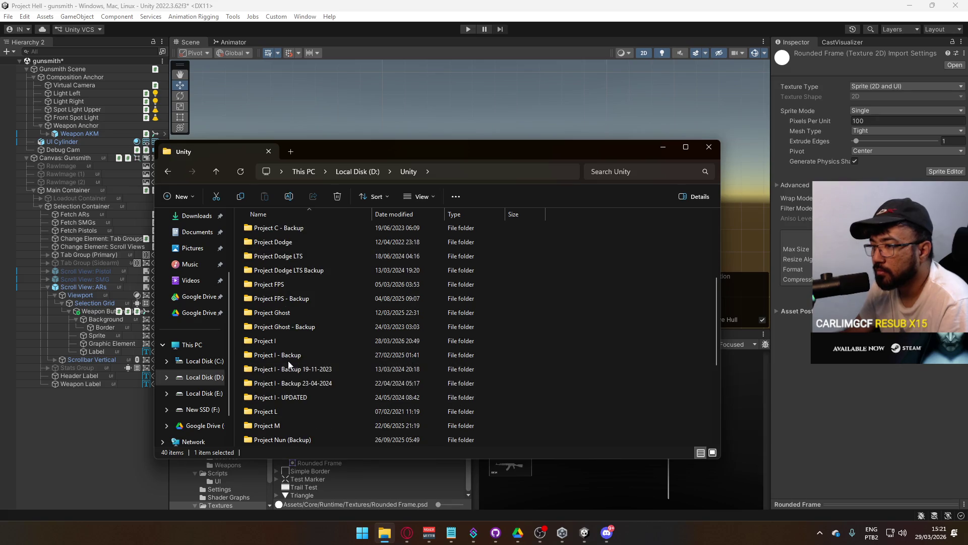
double_click(299, 345)
double_click(283, 245)
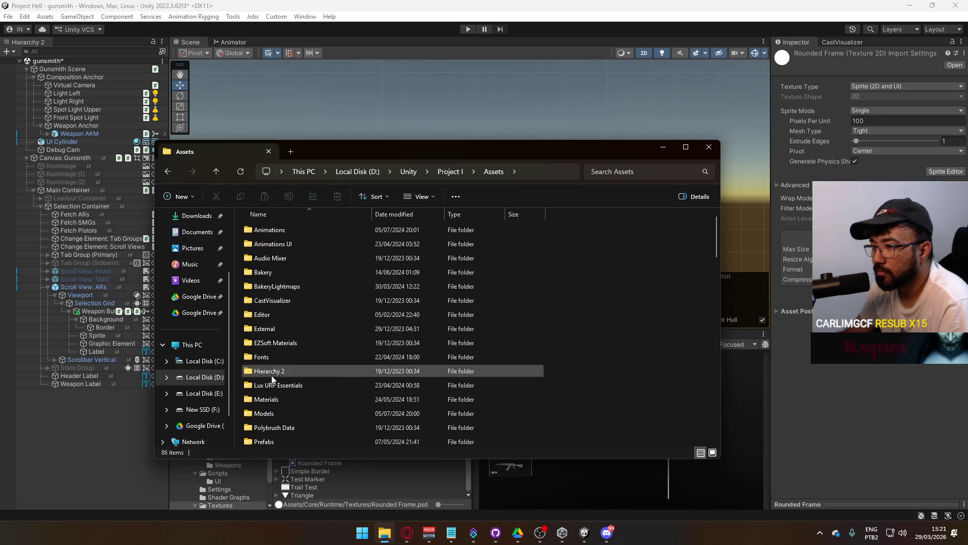
scroll(285, 379, "down", 6)
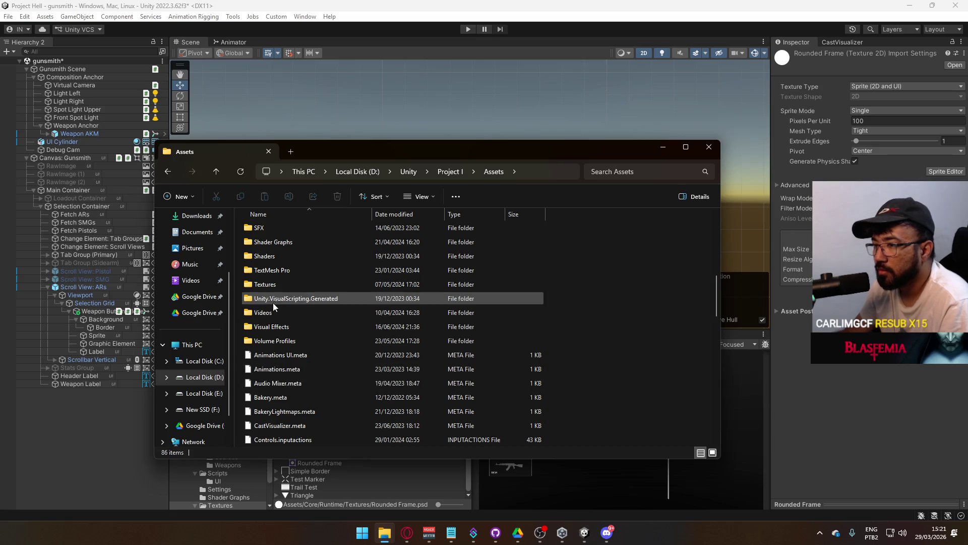
Open the Textures folder and its UI subfolder, scrolling through the texture files.
double_click(283, 284)
scroll(333, 331, "down", 3)
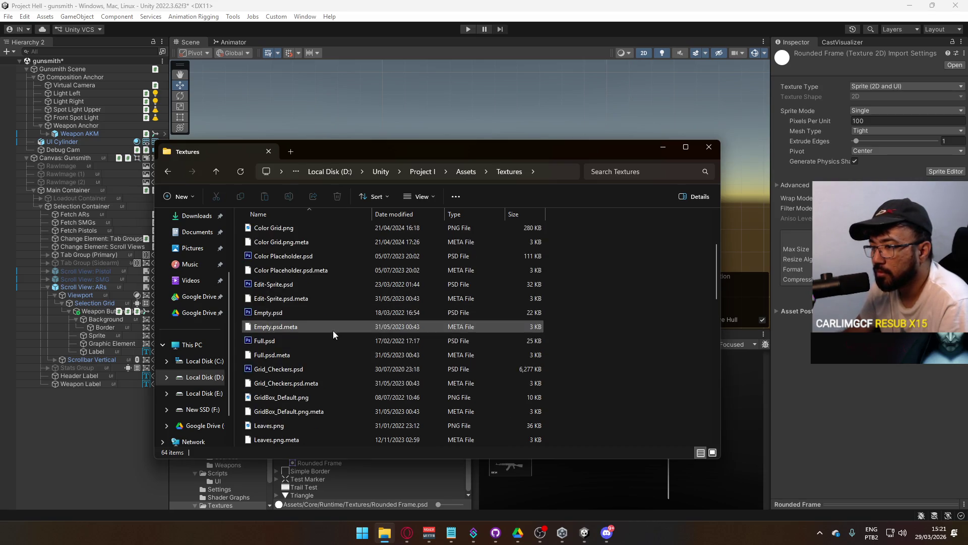
scroll(334, 330, "down", 10)
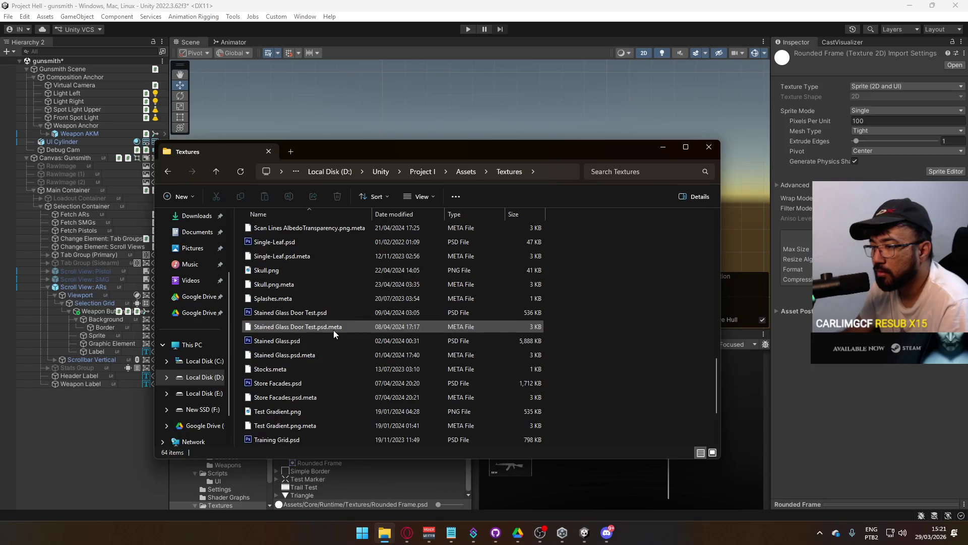
scroll(334, 330, "up", 2)
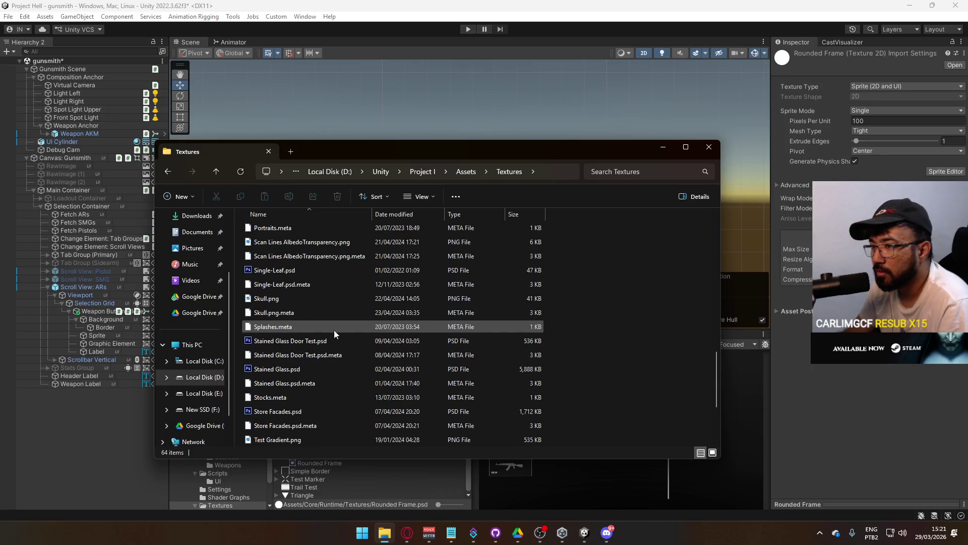
scroll(334, 329, "up", 4)
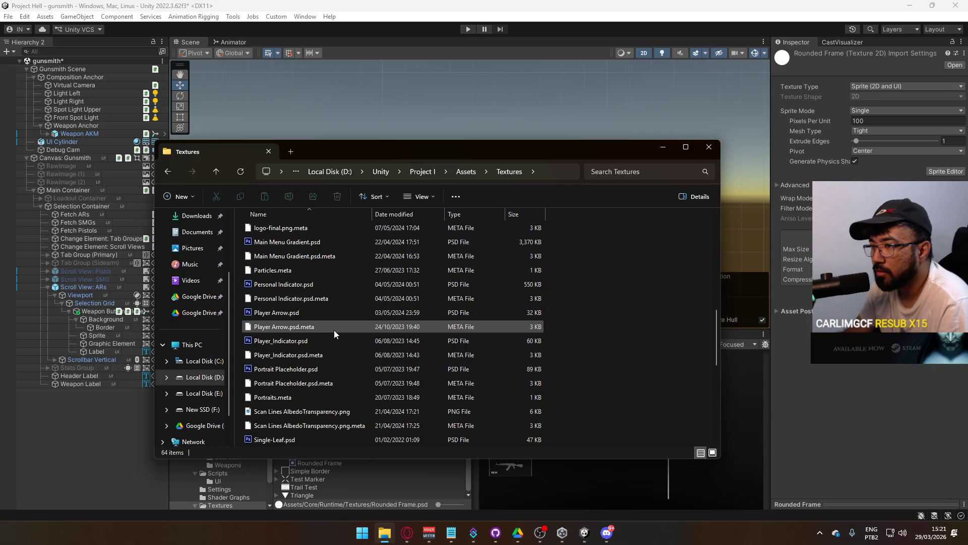
scroll(334, 330, "down", 4)
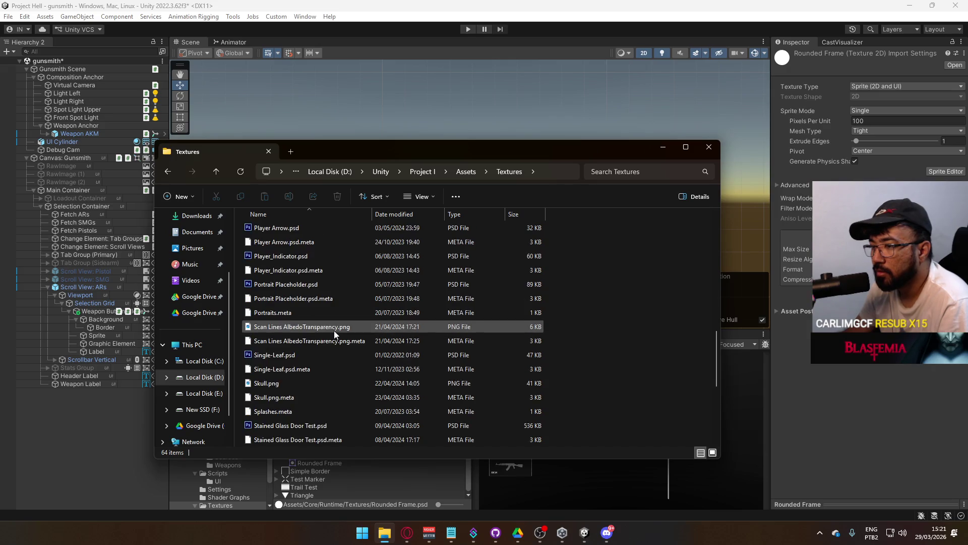
scroll(334, 331, "up", 3)
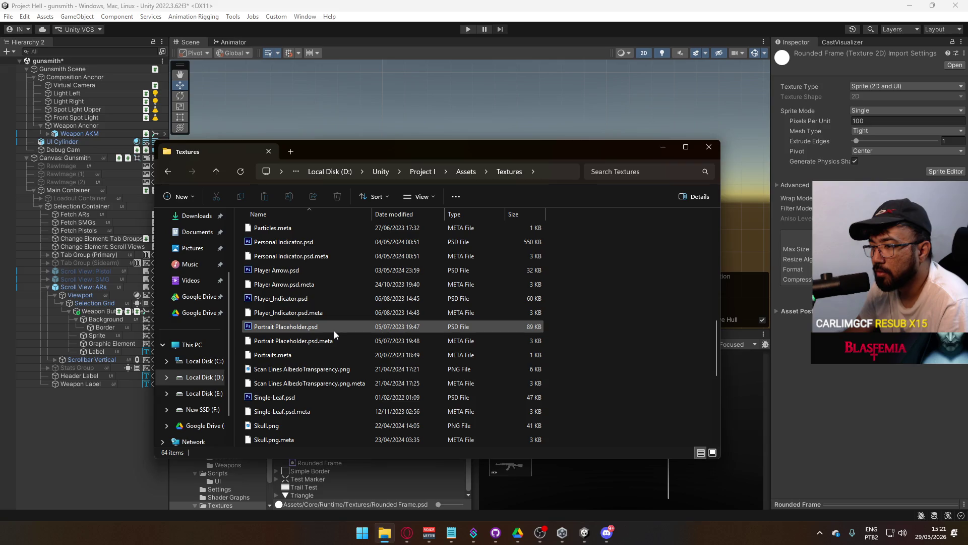
scroll(334, 330, "up", 5)
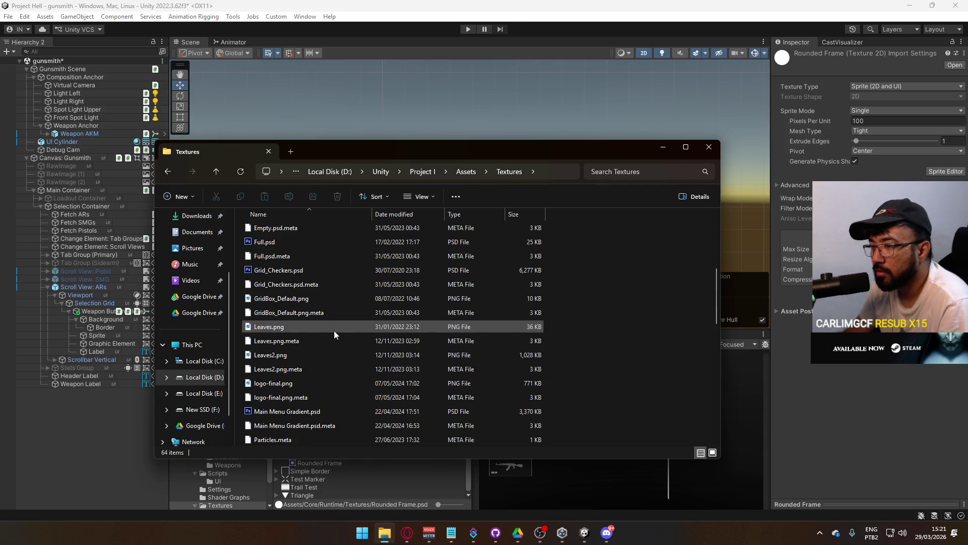
scroll(334, 331, "up", 2)
scroll(334, 331, "up", 3)
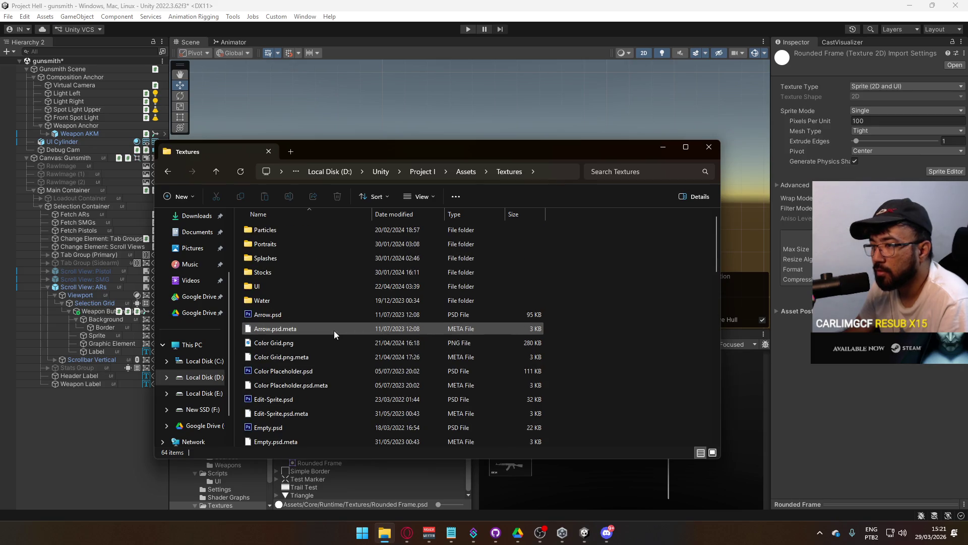
left_click(275, 273)
double_click(273, 286)
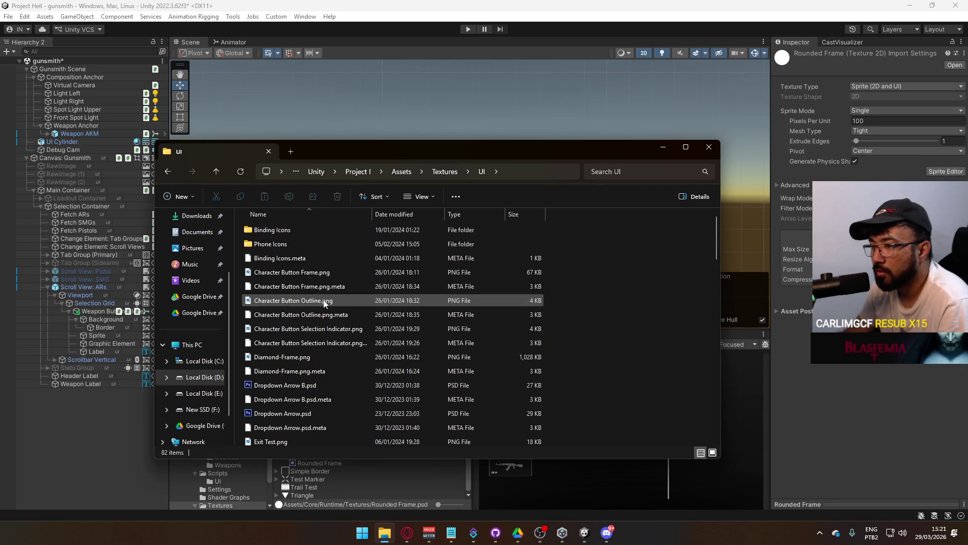
scroll(324, 307, "down", 4)
scroll(388, 337, "down", 4)
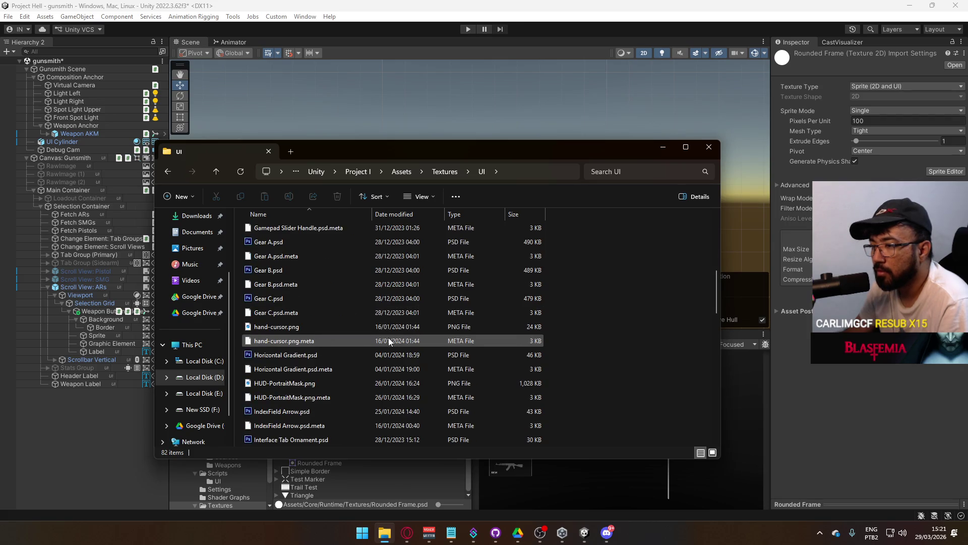
scroll(388, 337, "down", 4)
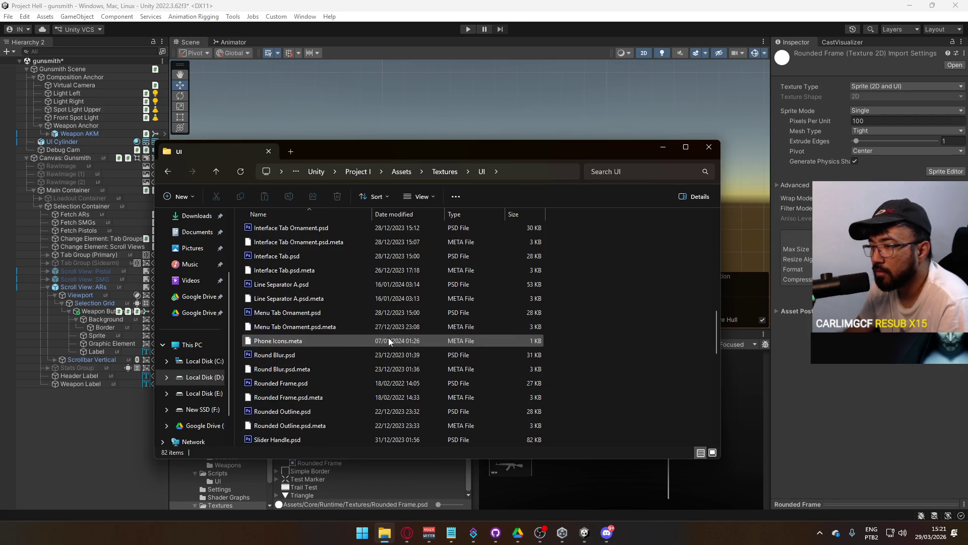
Select Round Blur.psd, Rounded Outline.psd and both .meta files, then close Explorer.
left_click(306, 353)
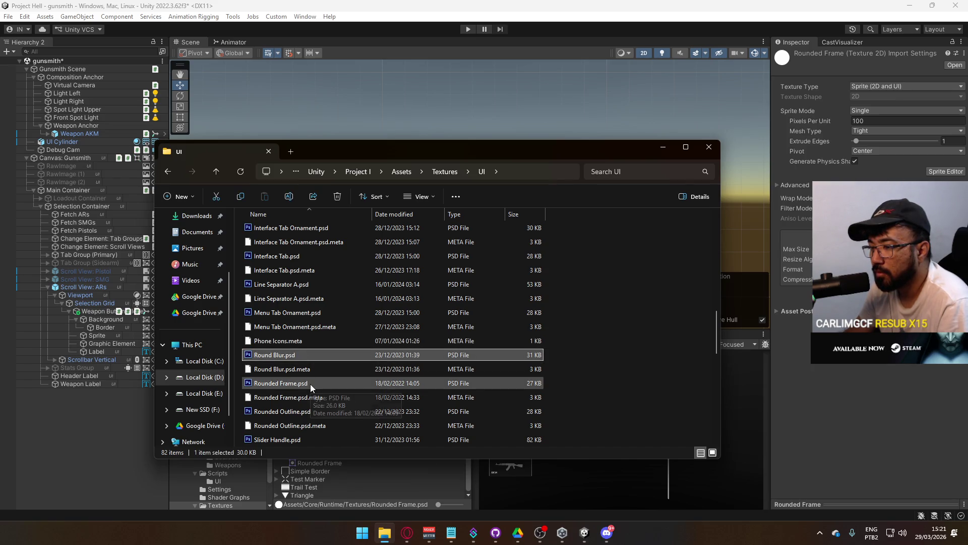
left_click(302, 411, "ctrl")
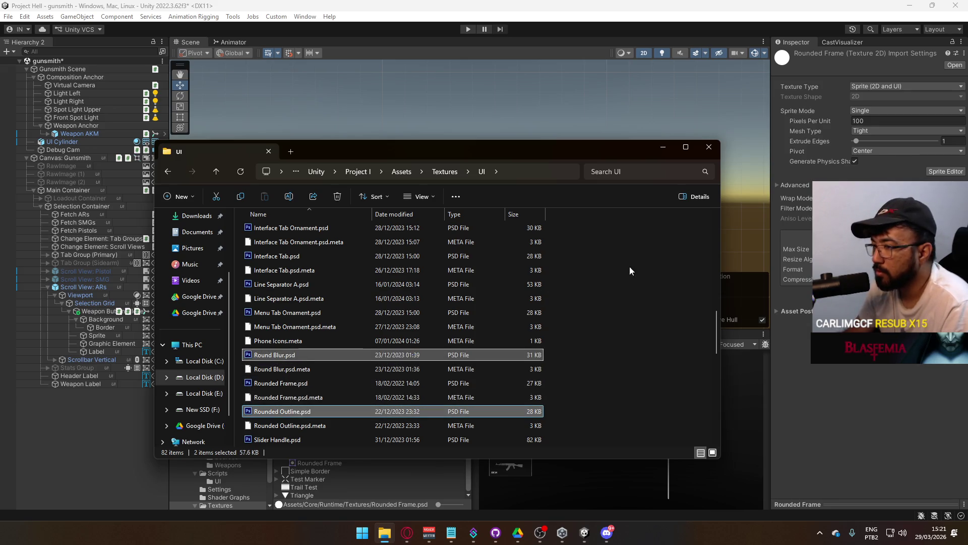
left_click(326, 370, "ctrl")
left_click(320, 426, "ctrl")
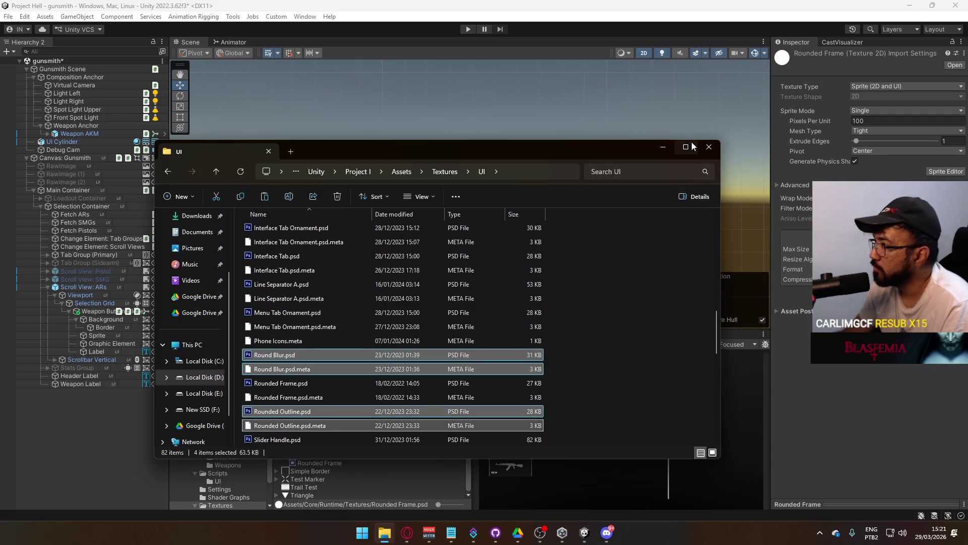
left_click(709, 147)
right_click(315, 437)
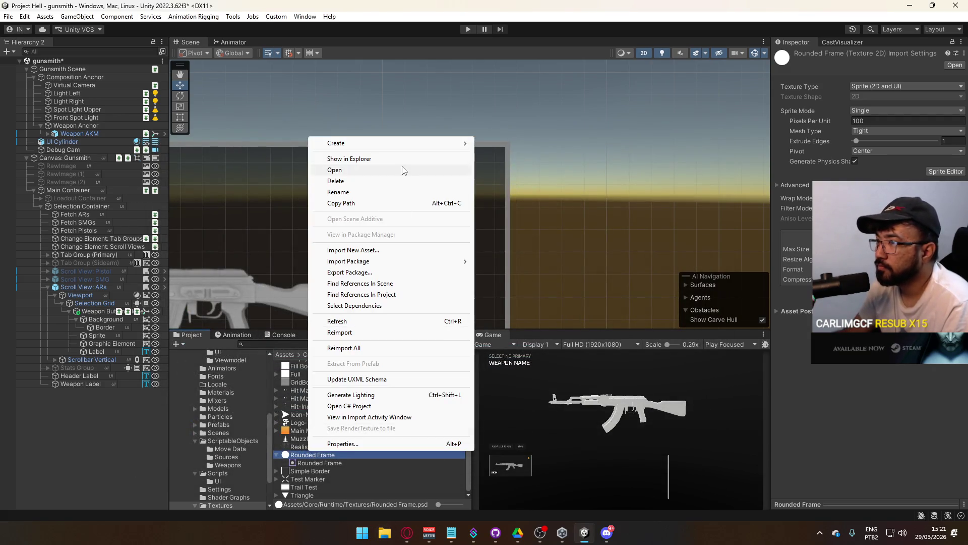
Open Rounded Frame in Photoshop, dismiss its language prompt, and reveal the Textures folder in Explorer.
left_click(401, 167)
left_click(603, 216)
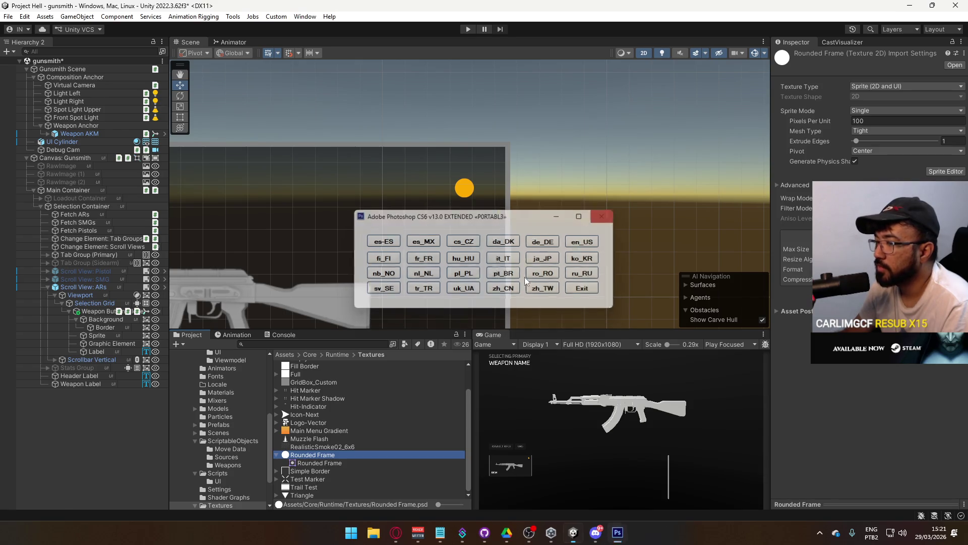
right_click(320, 454)
left_click(398, 158)
Apply new compression settings to Round Blur and Rounded Outline, and confirm Rounded Outline's 32-pixel borders.
left_click(329, 463)
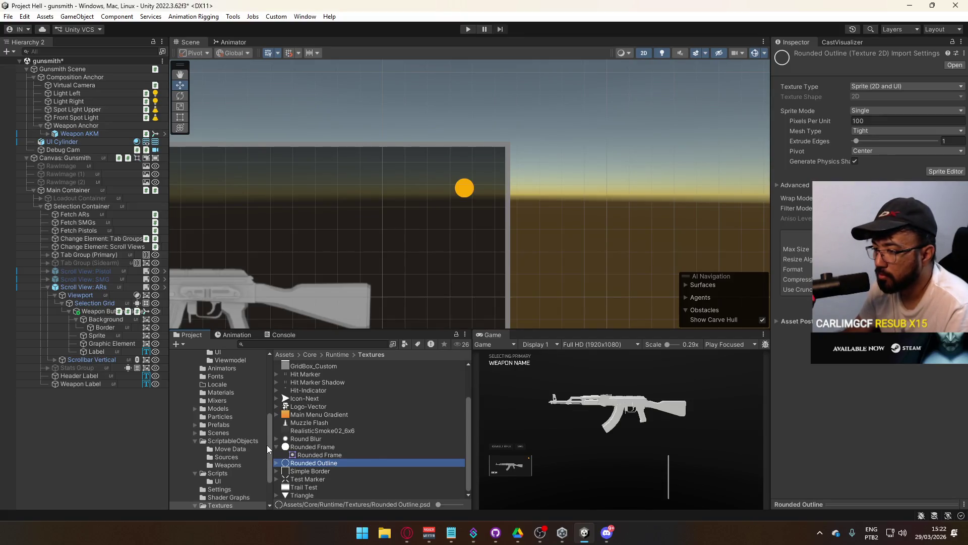
left_click(308, 447, "ctrl")
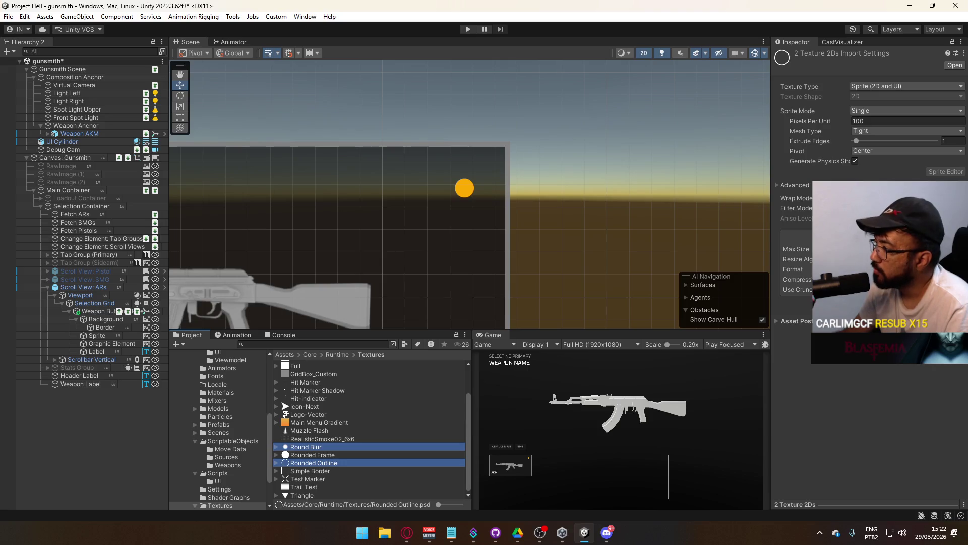
left_click(888, 279)
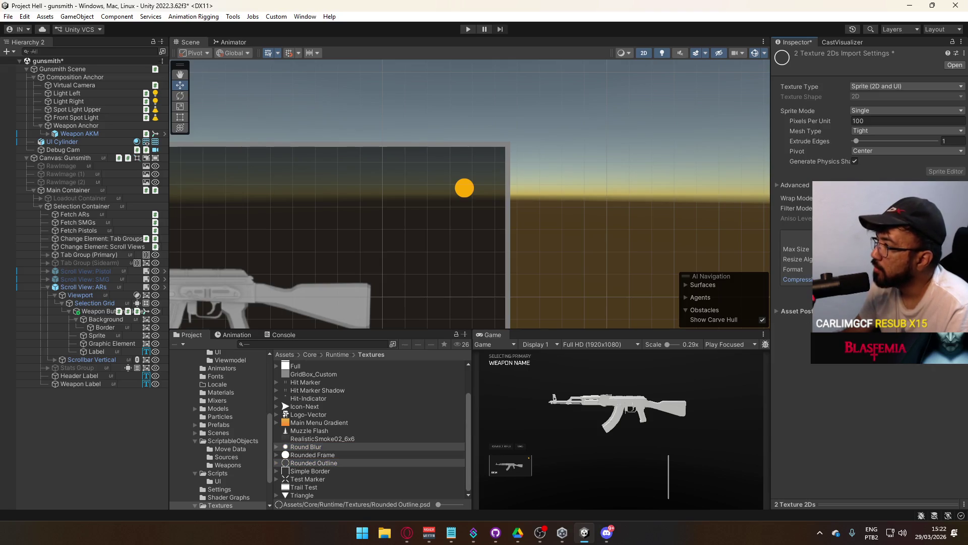
left_click(951, 293)
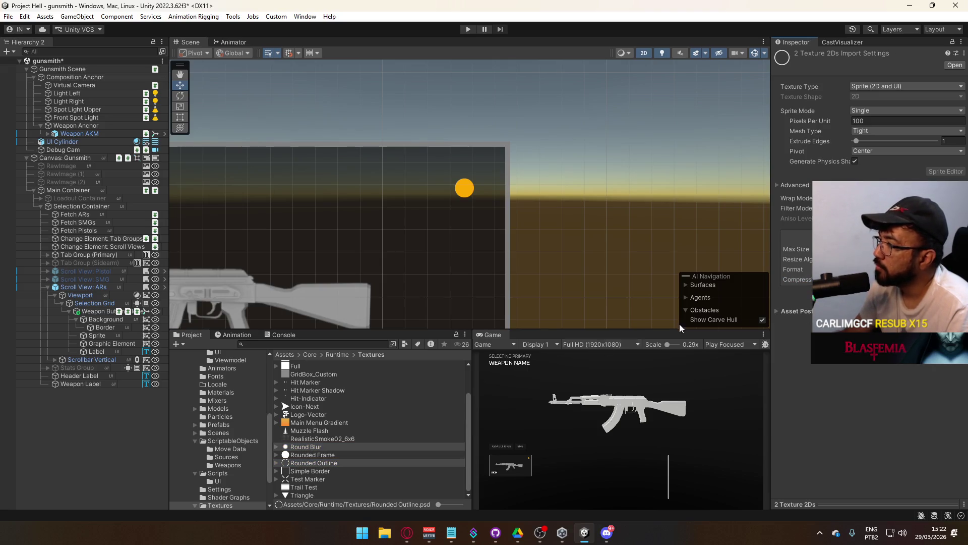
left_click(336, 461)
left_click(946, 172)
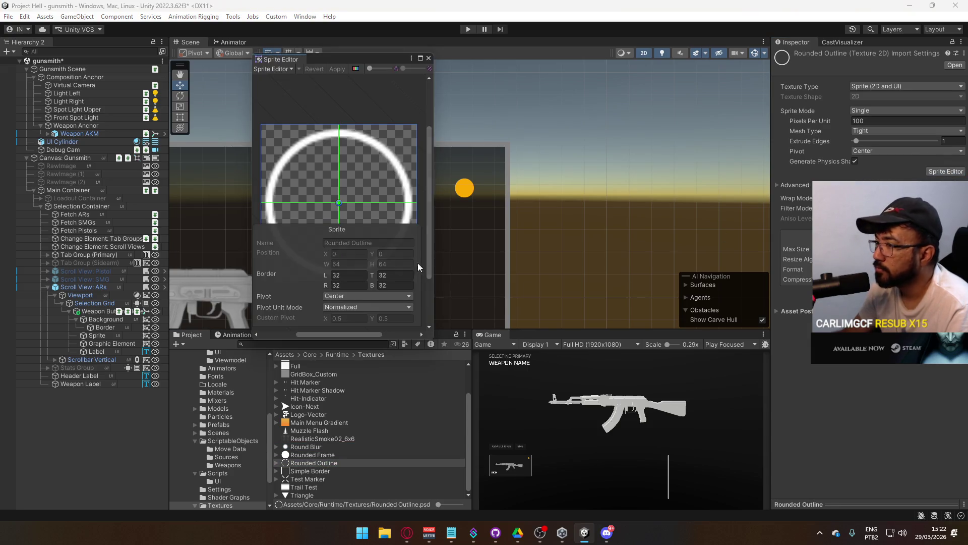
left_click(429, 59)
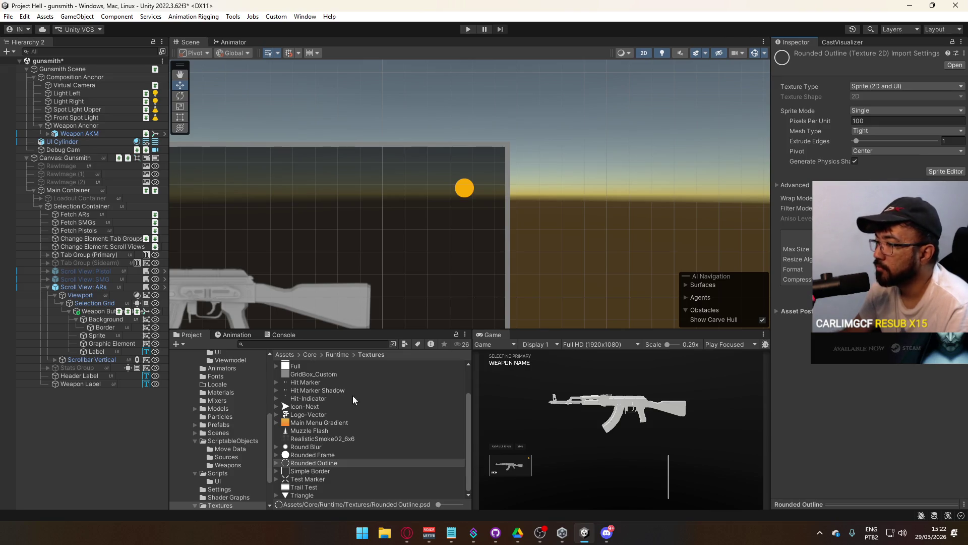
Select the Border object, then the Graphic Element object in the Hierarchy.
scroll(434, 226, "up", 5)
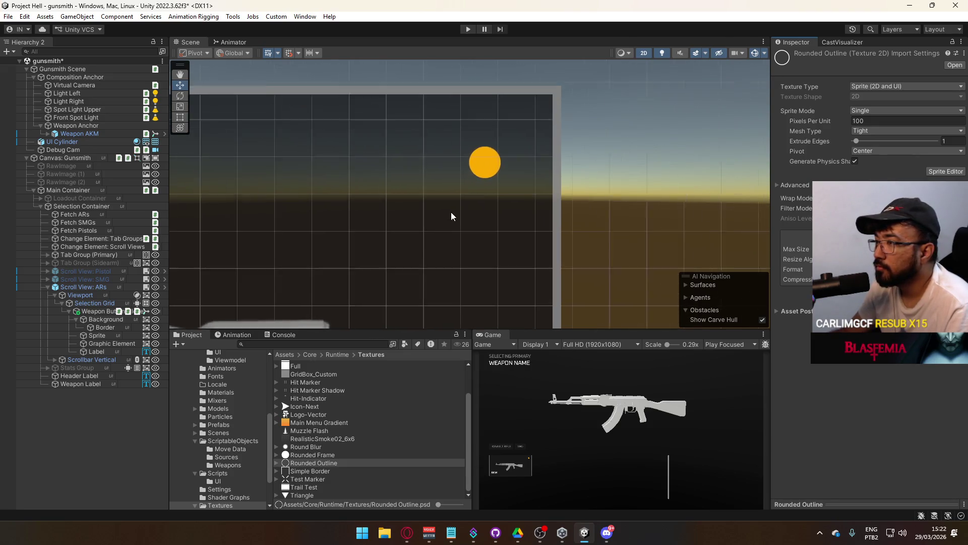
left_click_drag(99, 324, 95, 350)
left_click(98, 345)
Create a UI Image child under Graphic Element using the Rounded Frame sprite.
right_click(98, 345)
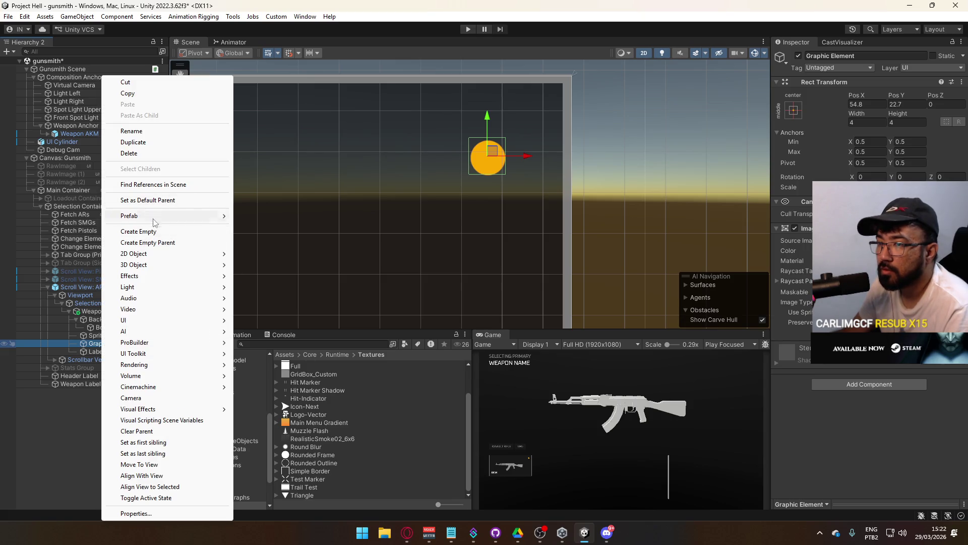
mouse_move(150, 319)
left_click(257, 320)
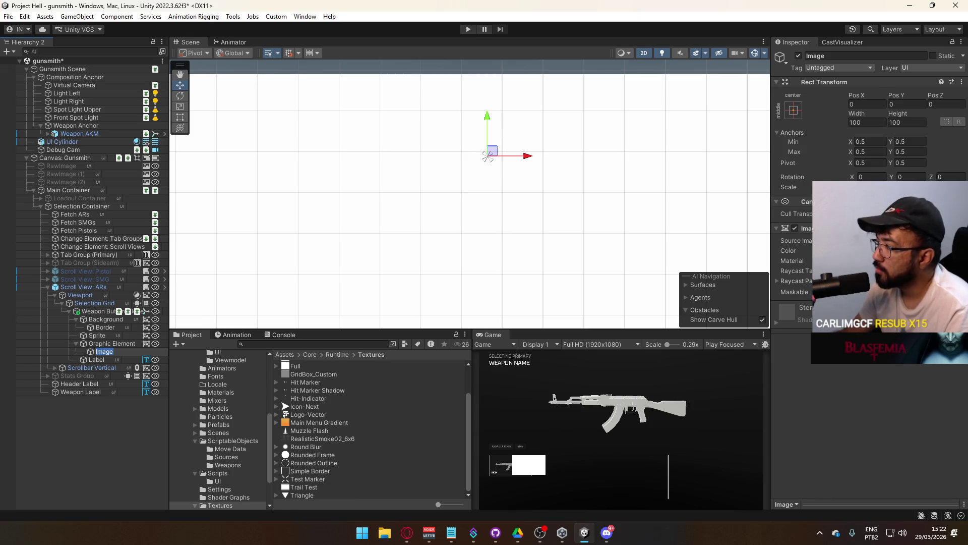
left_click(961, 240)
type("rou")
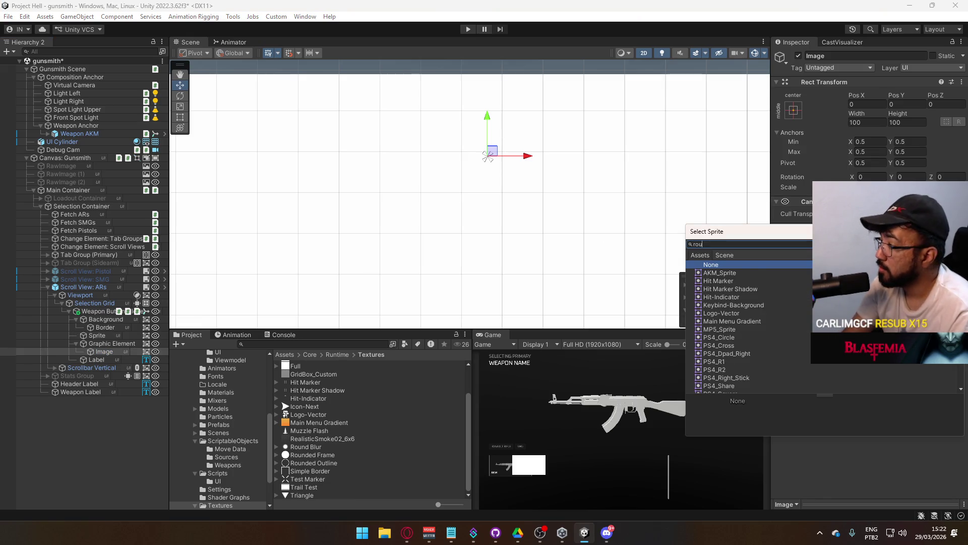
type("n")
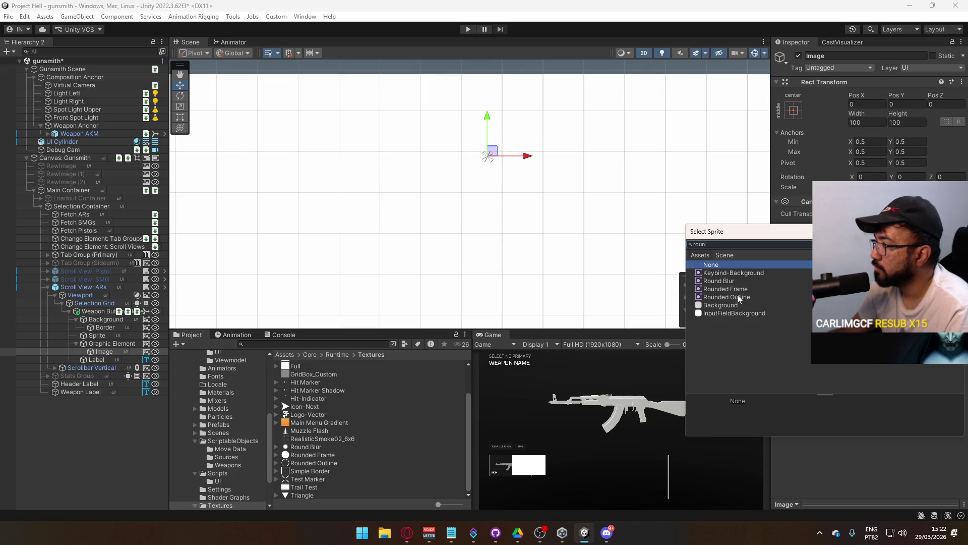
left_click(740, 290)
double_click(740, 290)
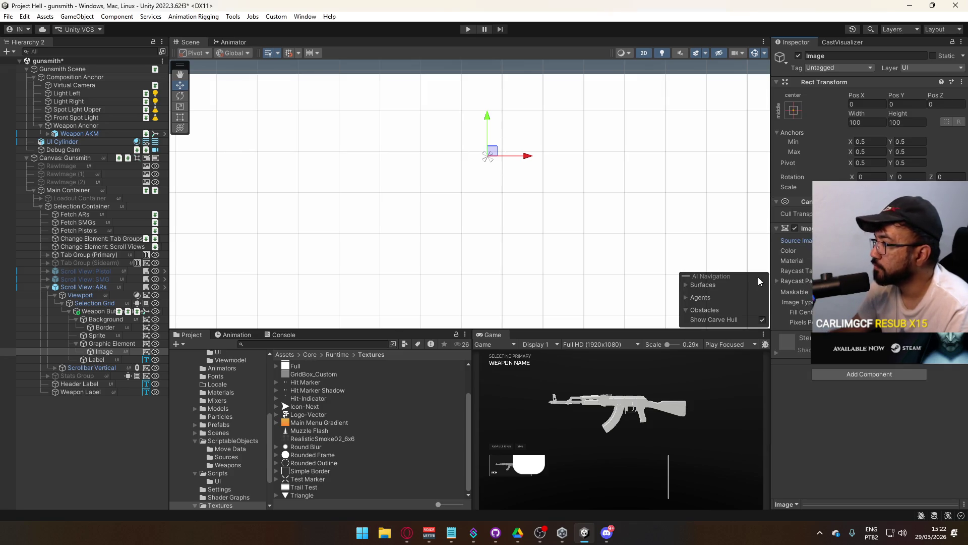
Stretch the image to fill its parent with all offsets 0 and Image Type Simple.
left_click(801, 110)
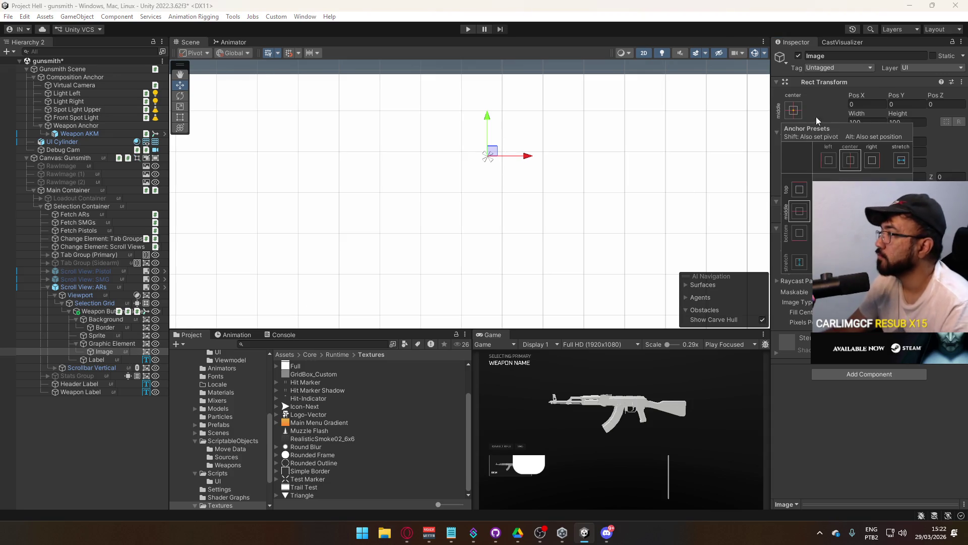
left_click(901, 262)
left_click(799, 261, "alt")
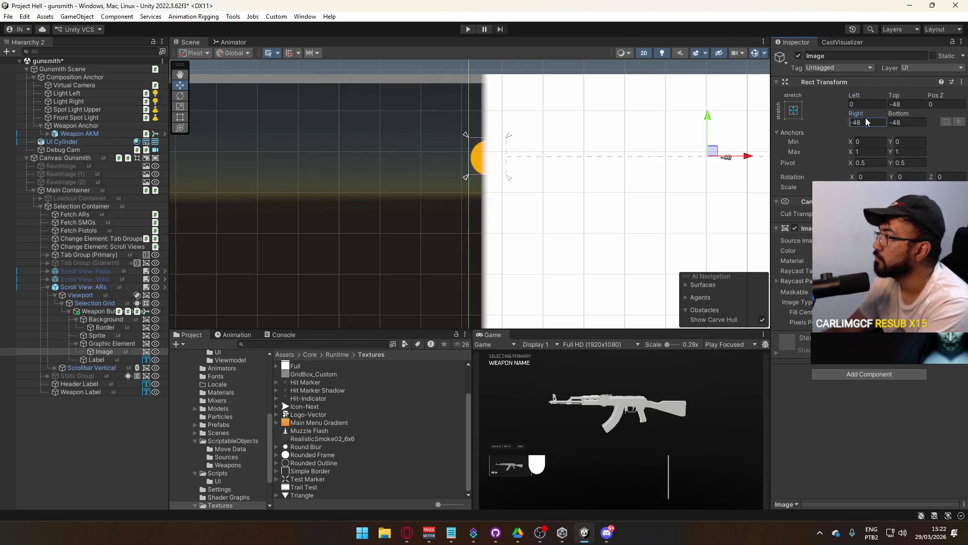
left_click(904, 105)
type("0")
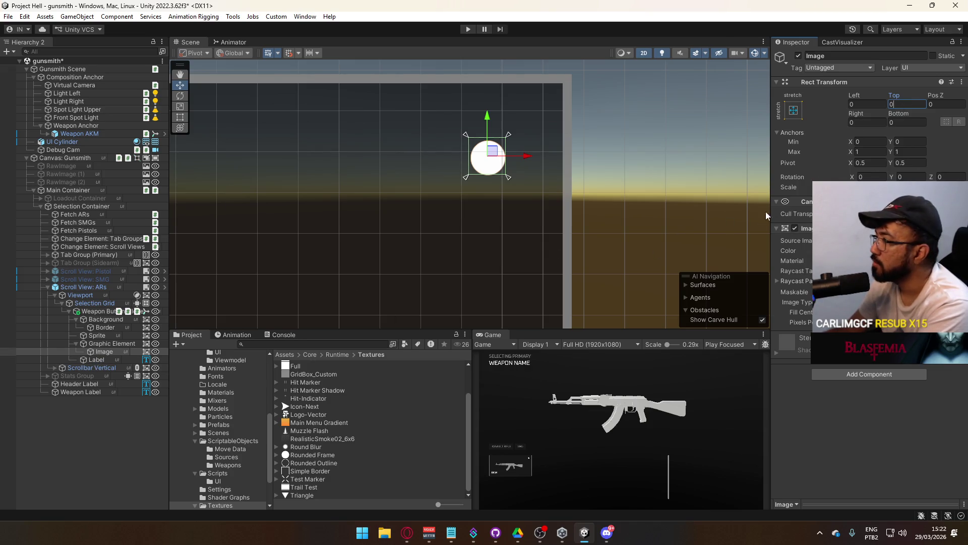
type("1")
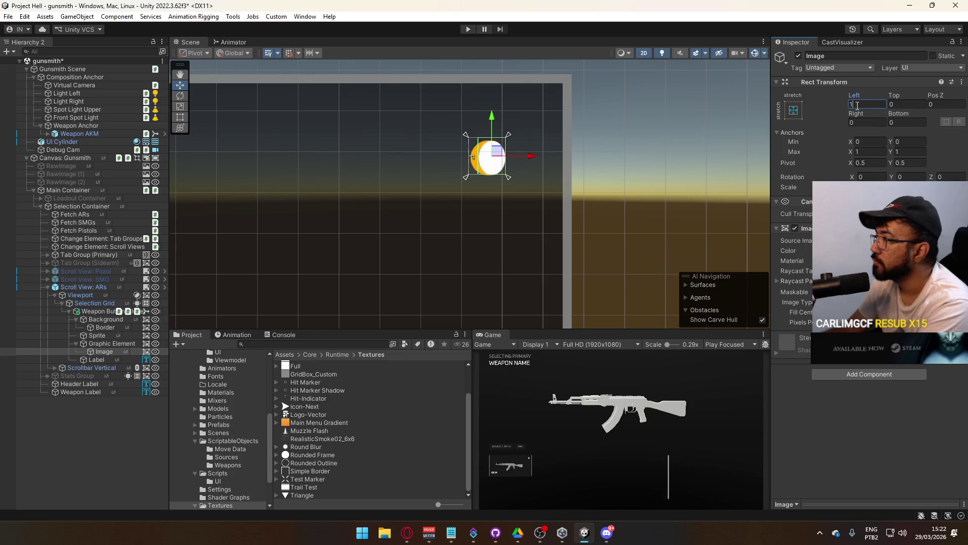
type(".1")
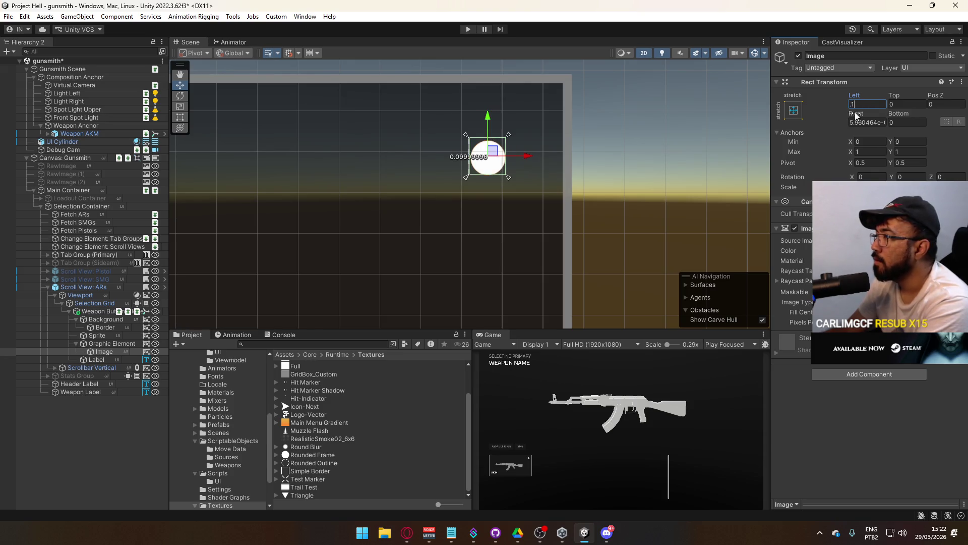
left_click(874, 122)
type("0")
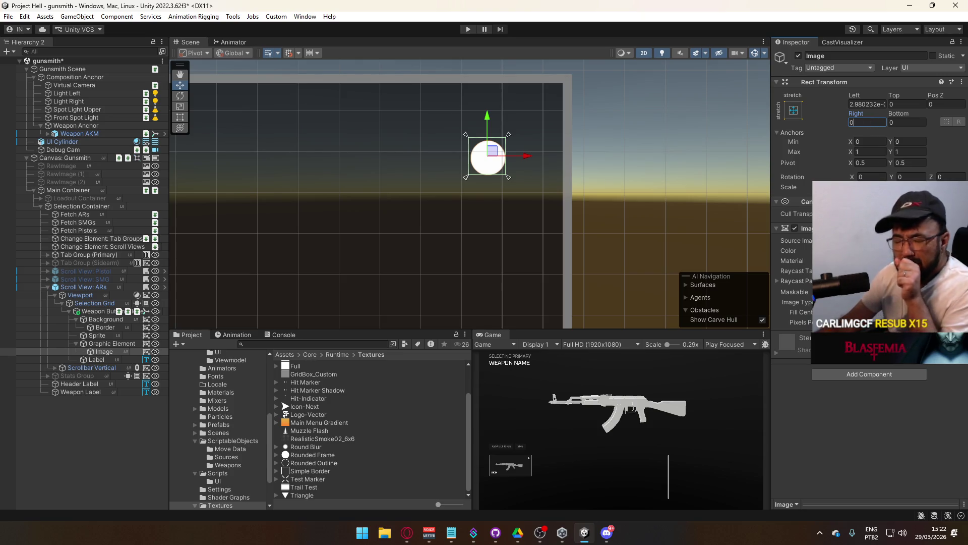
left_click(828, 415)
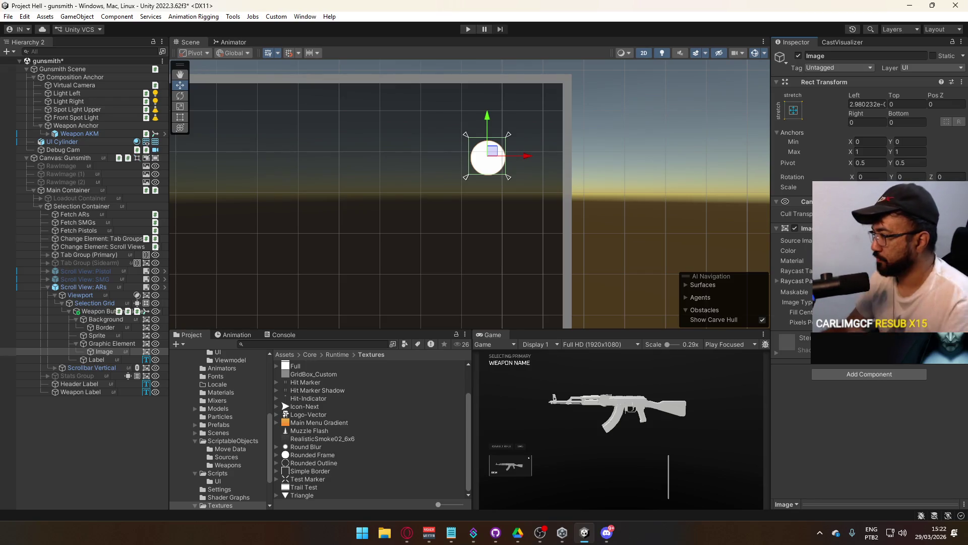
left_click(867, 312)
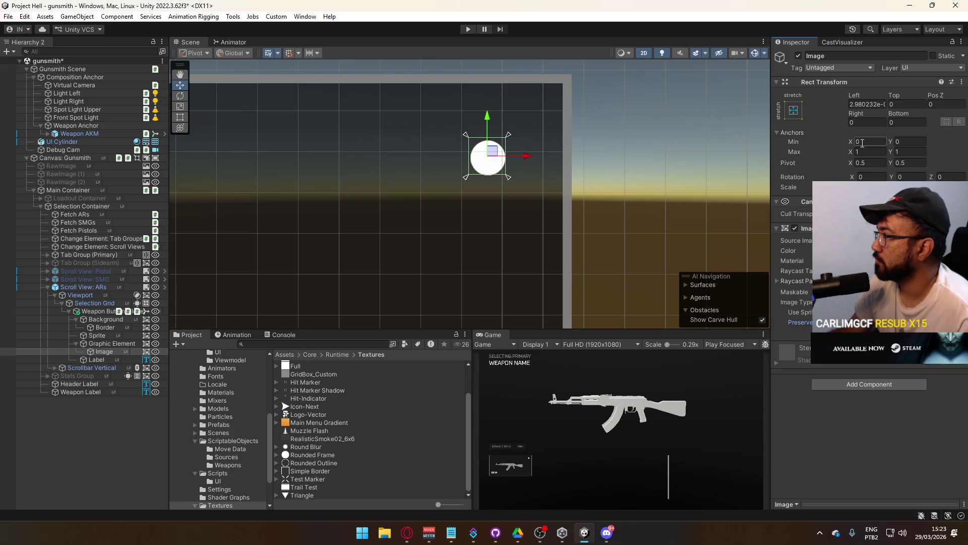
left_click(866, 104)
type("0")
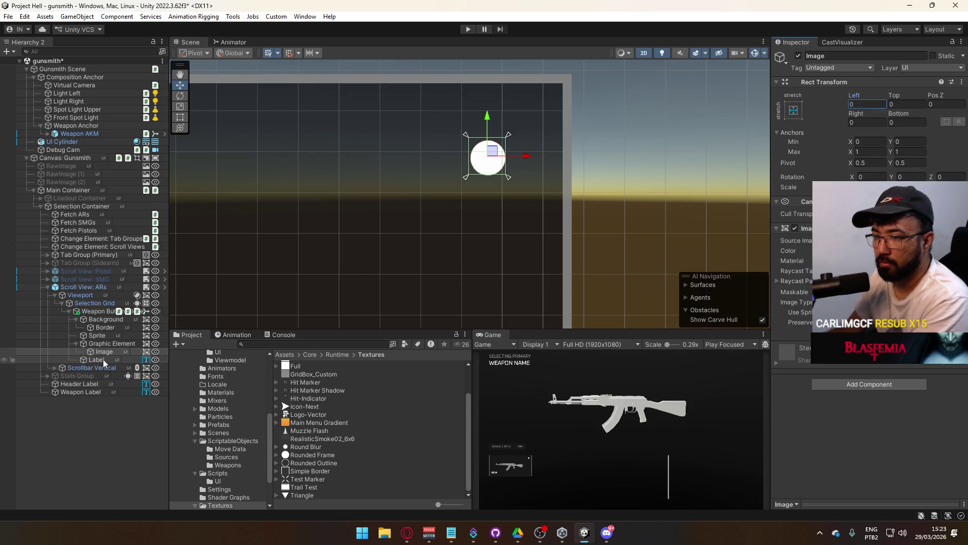
left_click(107, 344)
left_click(958, 241)
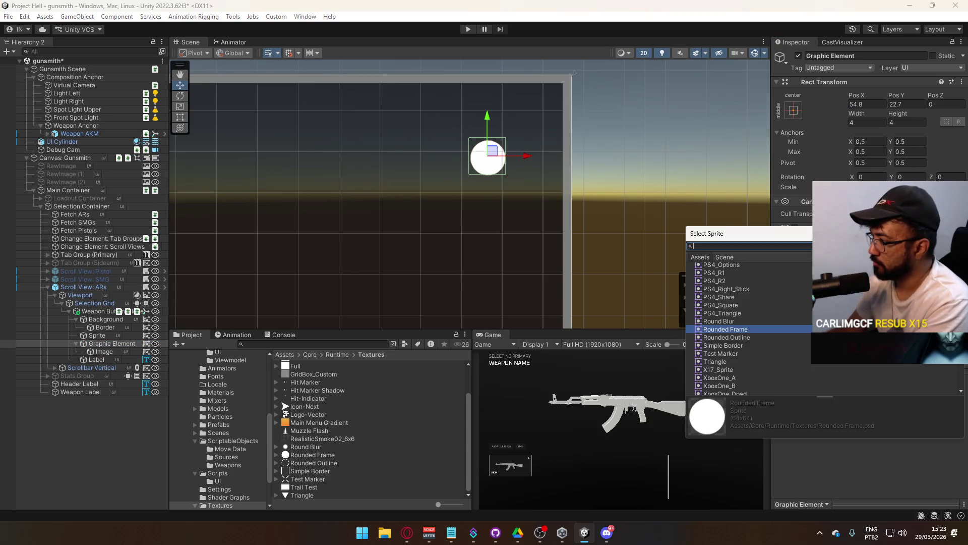
Give Graphic Element the Rounded Outline sprite and lower it from Pos Y 22.7 to 22.15.
double_click(741, 336)
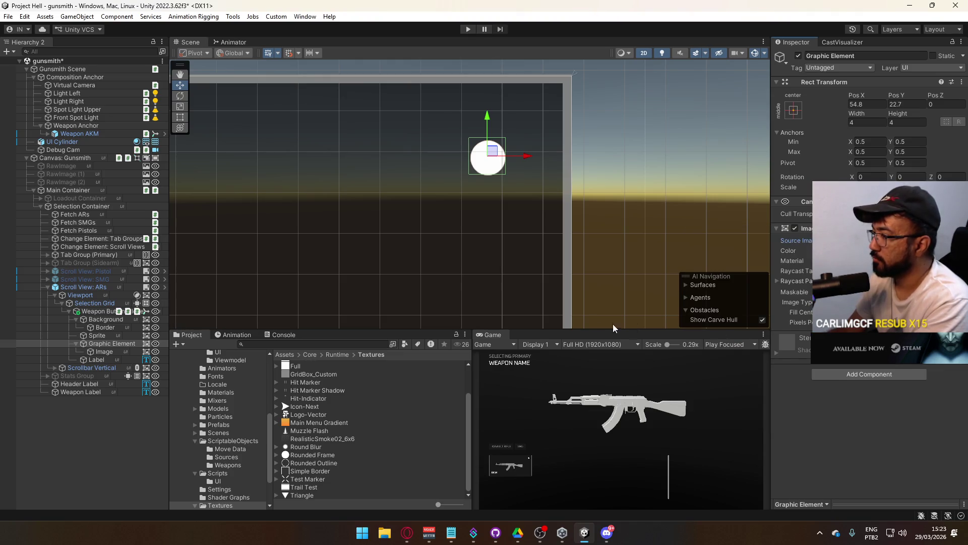
left_click(106, 351)
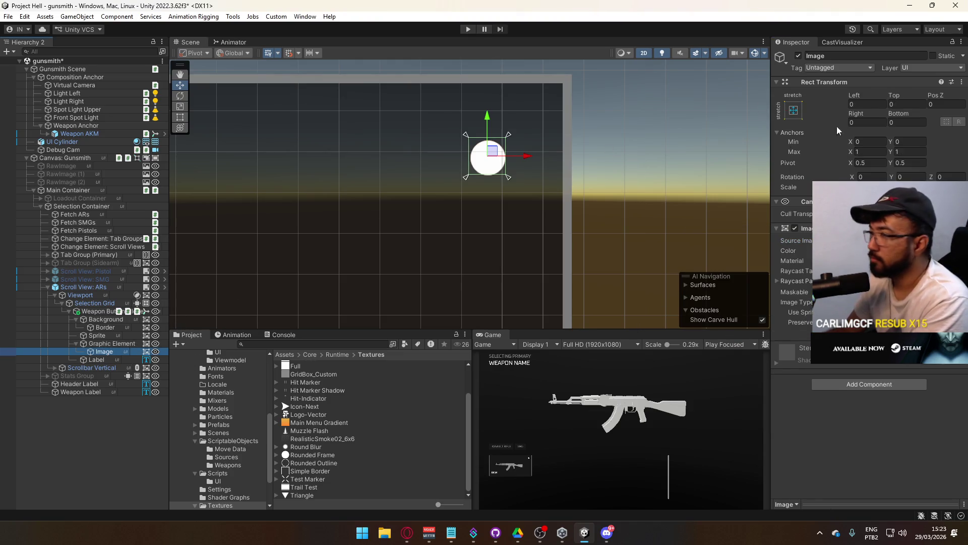
left_click(852, 178)
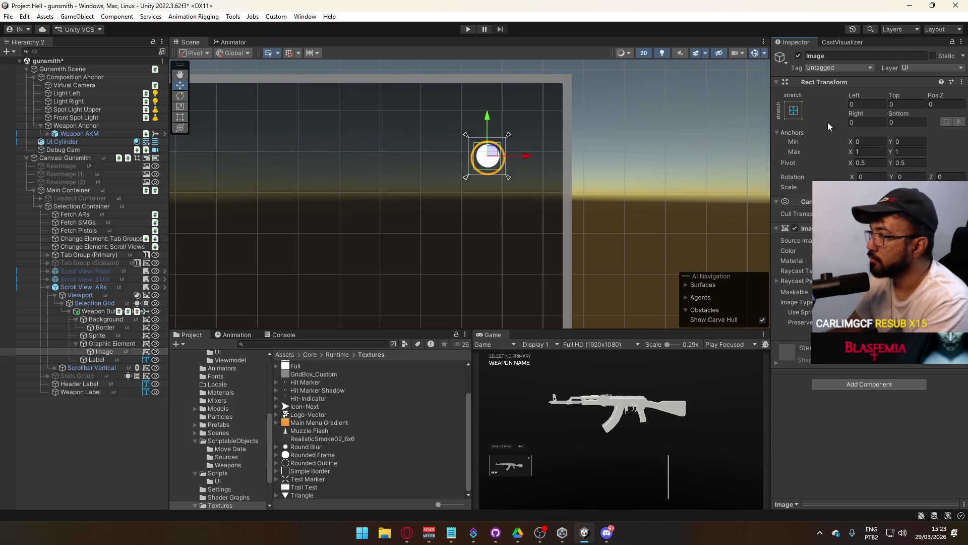
left_click(107, 345)
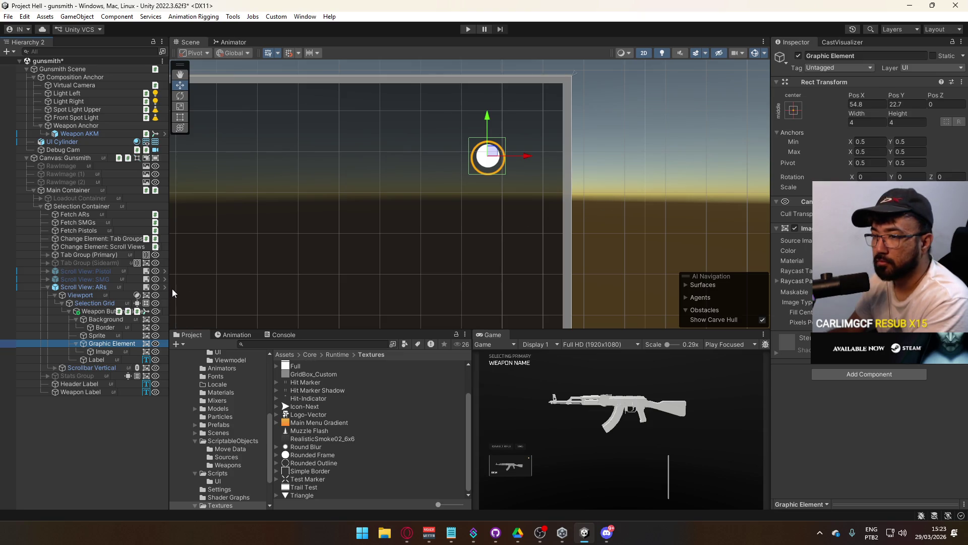
left_click_drag(491, 121, 491, 126)
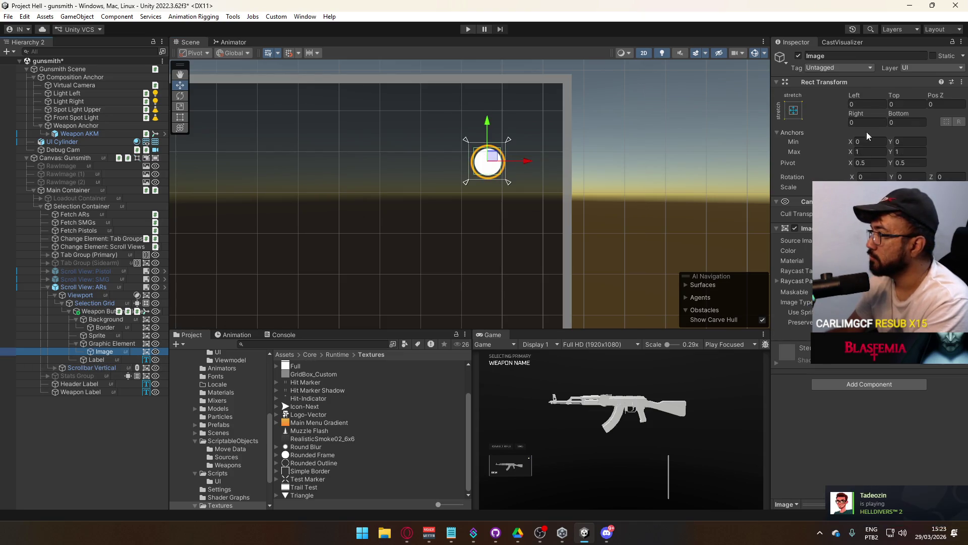
left_click(144, 359)
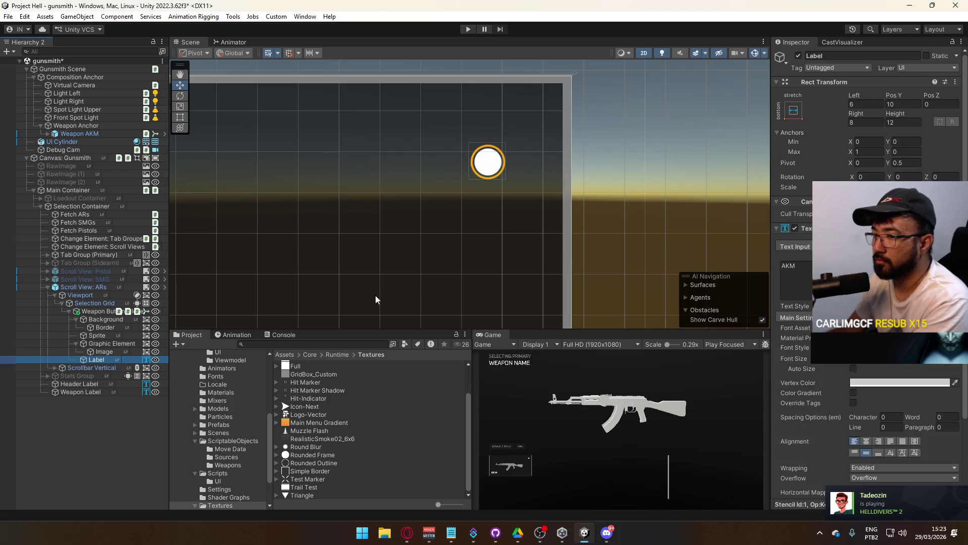
left_click(119, 352)
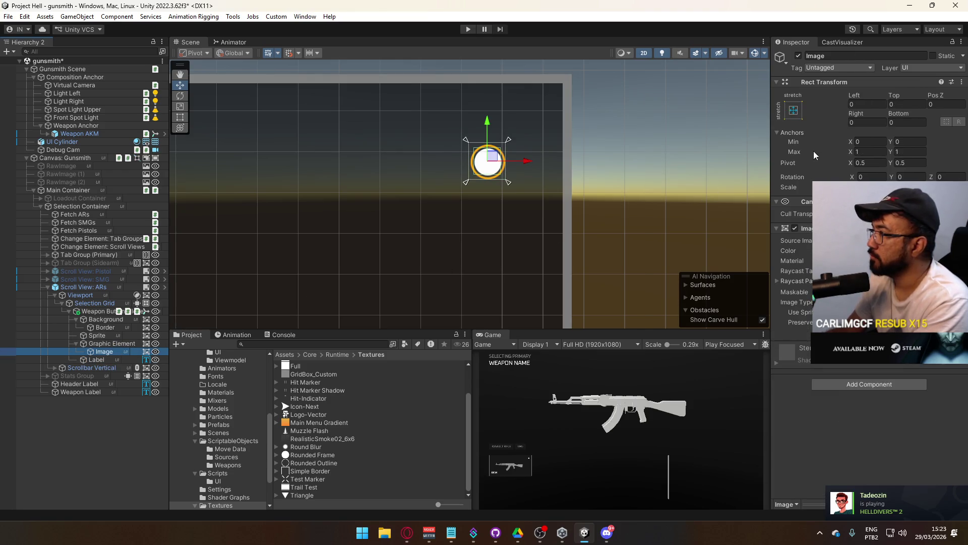
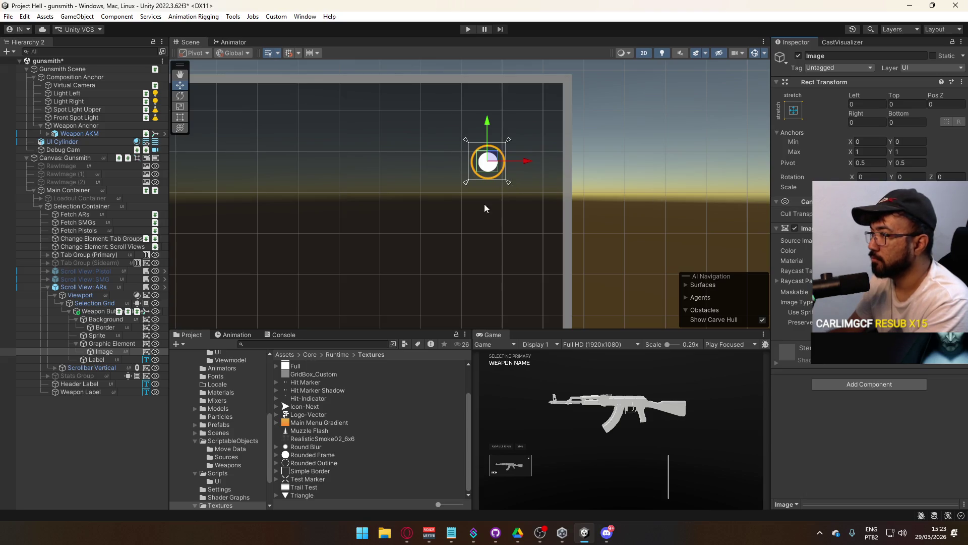
Set the Graphic Element's Rect Transform Width and Height to 6.
scroll(492, 211, "down", 5)
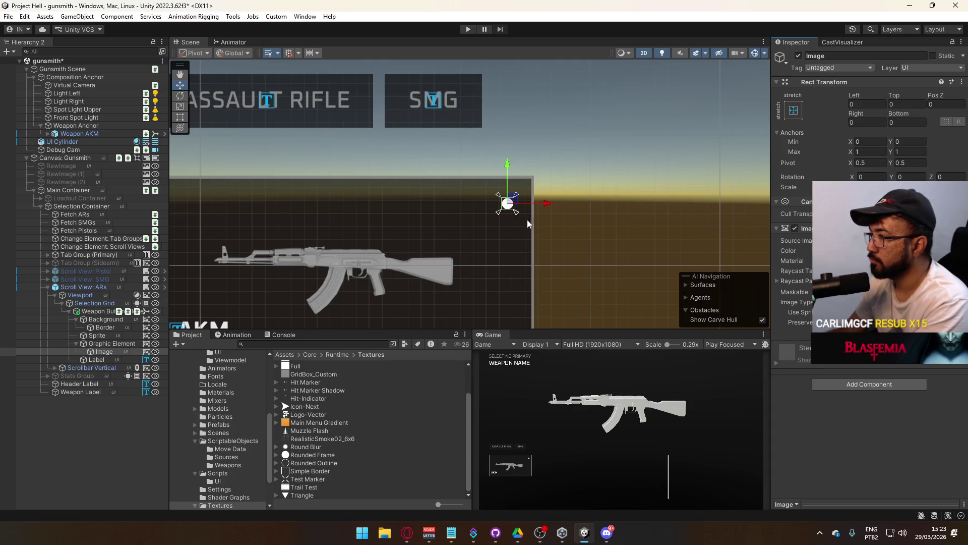
scroll(525, 218, "up", 1)
left_click(97, 344)
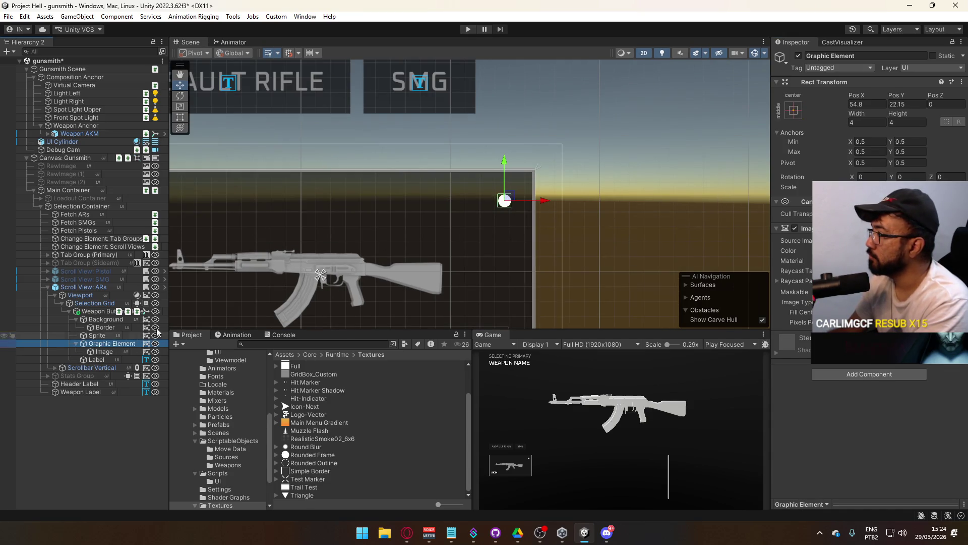
scroll(553, 180, "up", 3)
left_click(878, 124)
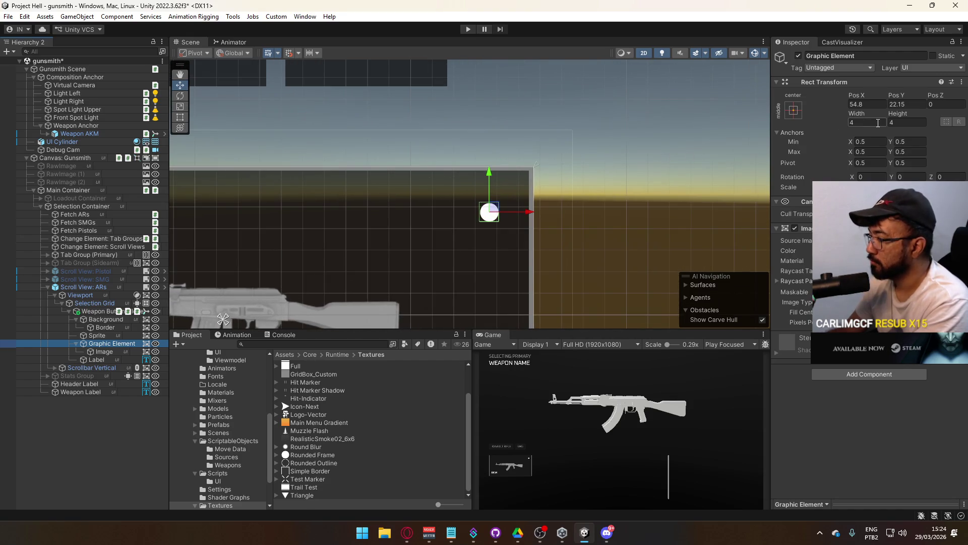
type("6")
left_click(905, 124)
type("6")
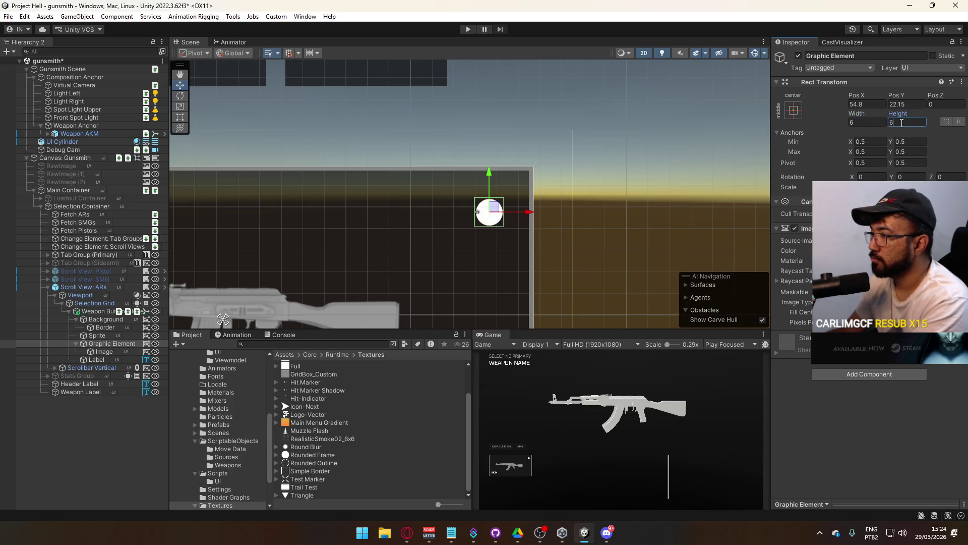
Inset the Graphic Element's child Image by 1 on the left and right.
left_click(110, 353)
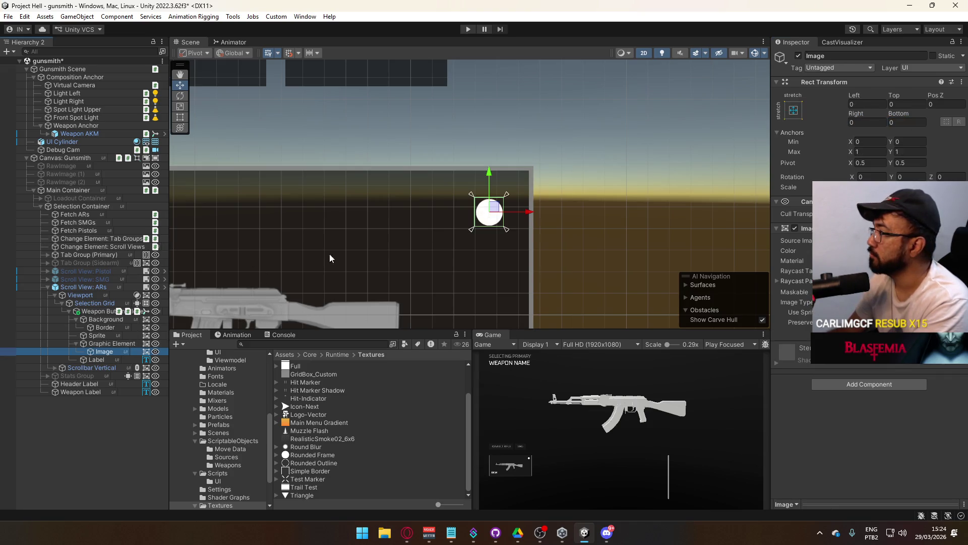
left_click(873, 102)
type("1")
left_click(867, 122)
type("1")
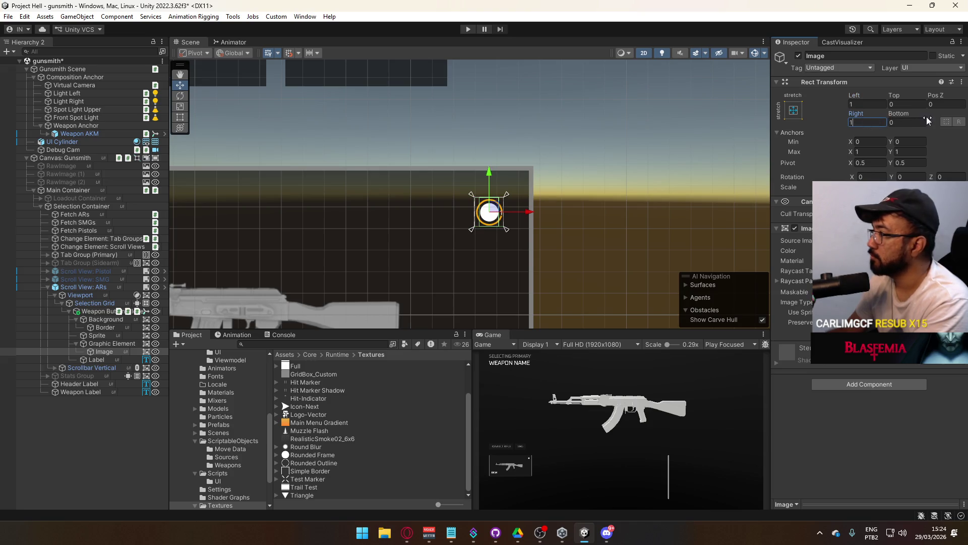
left_click(109, 344)
key("Down")
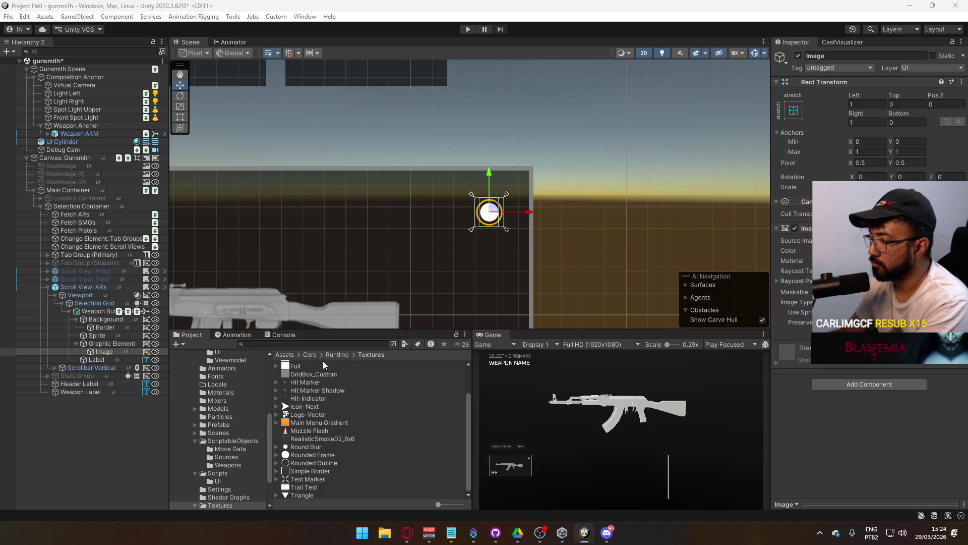
left_click(113, 345)
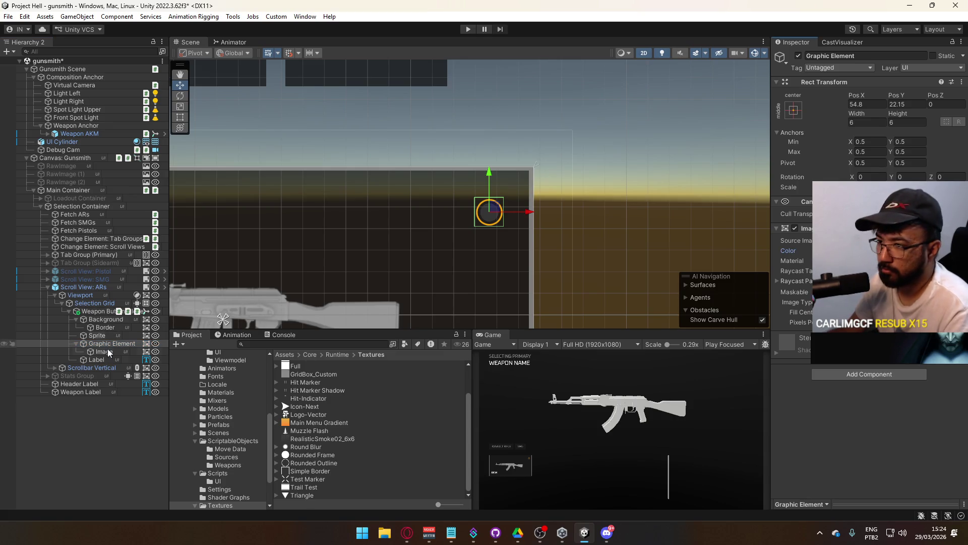
Select both Graphic Element and its Image and set their Image Color to yellow FFC900.
left_click(111, 352)
left_click(882, 250)
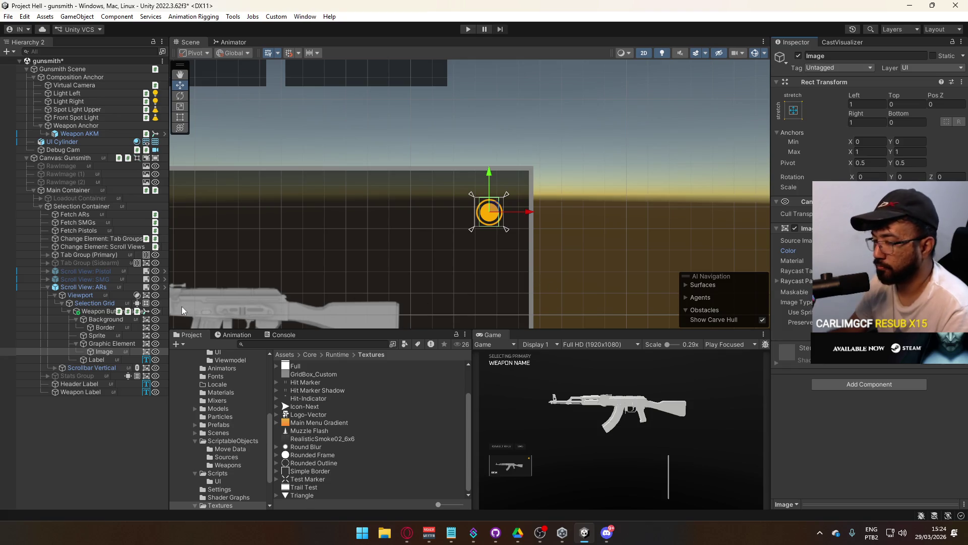
left_click(108, 346, "ctrl")
left_click(118, 352)
left_click(113, 345, "ctrl")
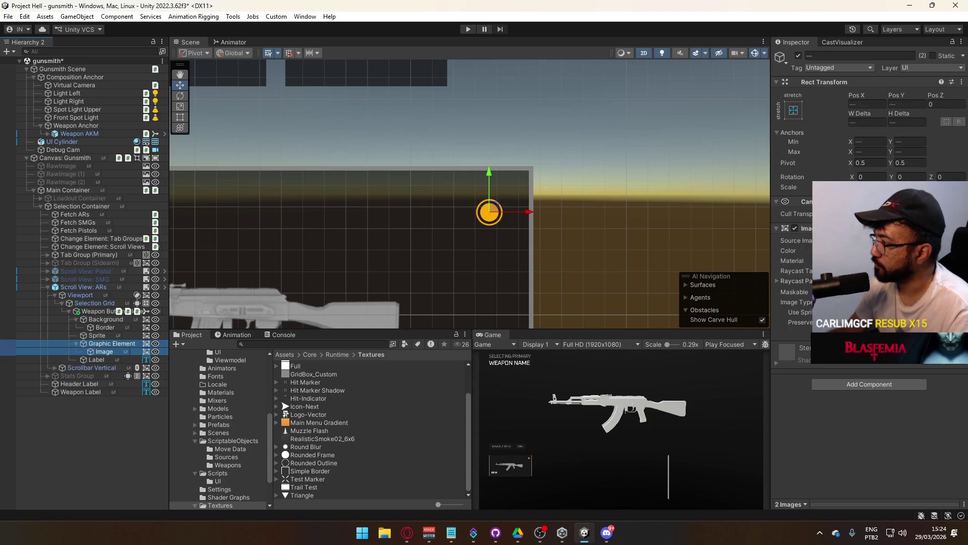
left_click(883, 250)
left_click(855, 482)
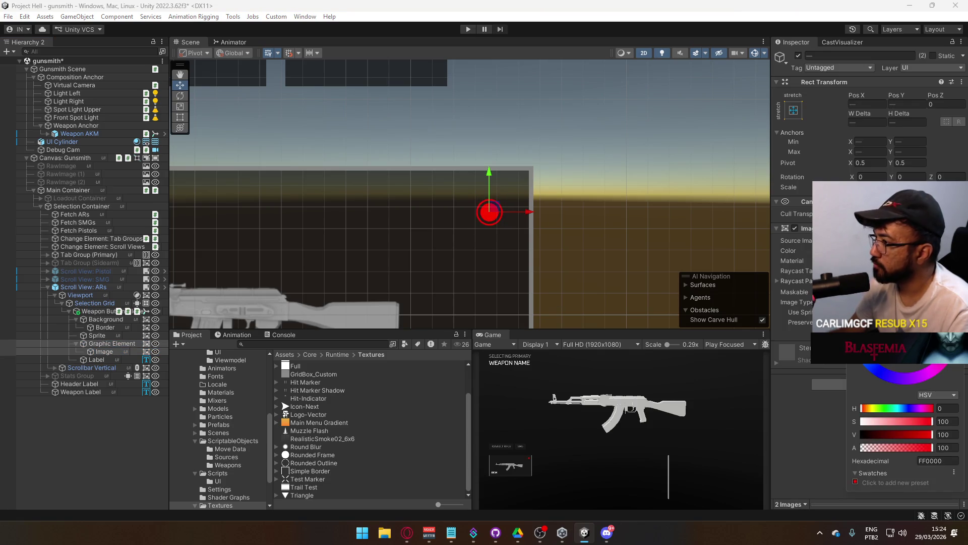
left_click_drag(861, 408, 871, 408)
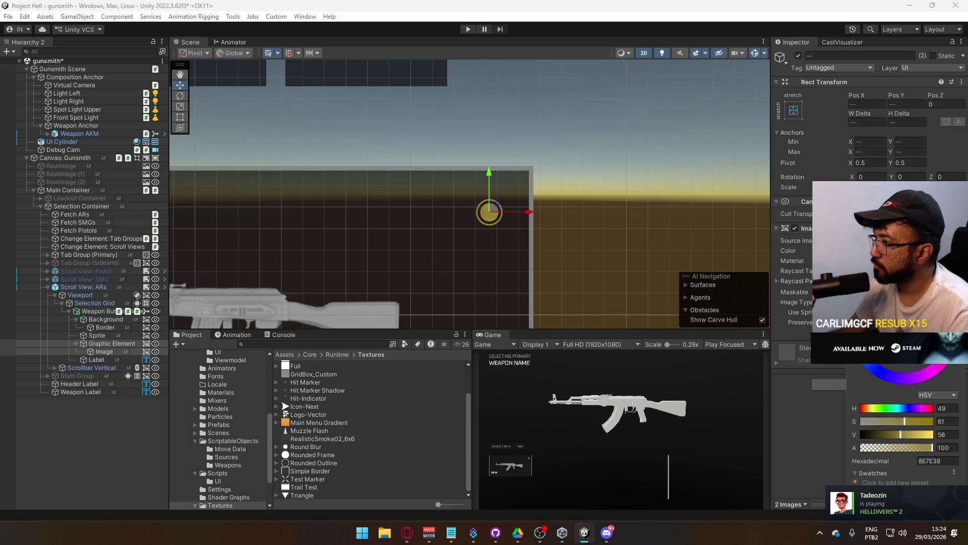
left_click_drag(871, 408, 869, 408)
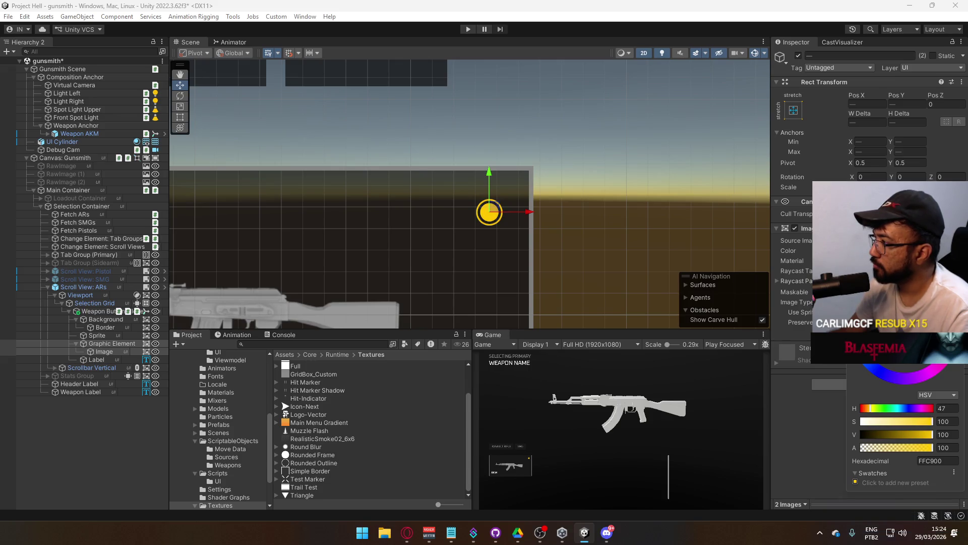
left_click(777, 261)
right_click(504, 334)
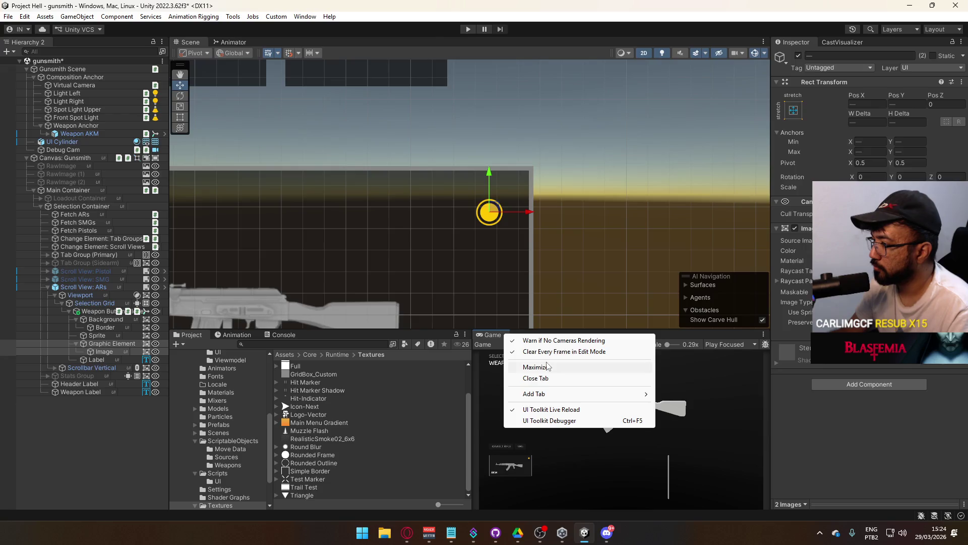
Preview the weapon card in the maximized Game view, then restore the layout.
left_click(579, 363)
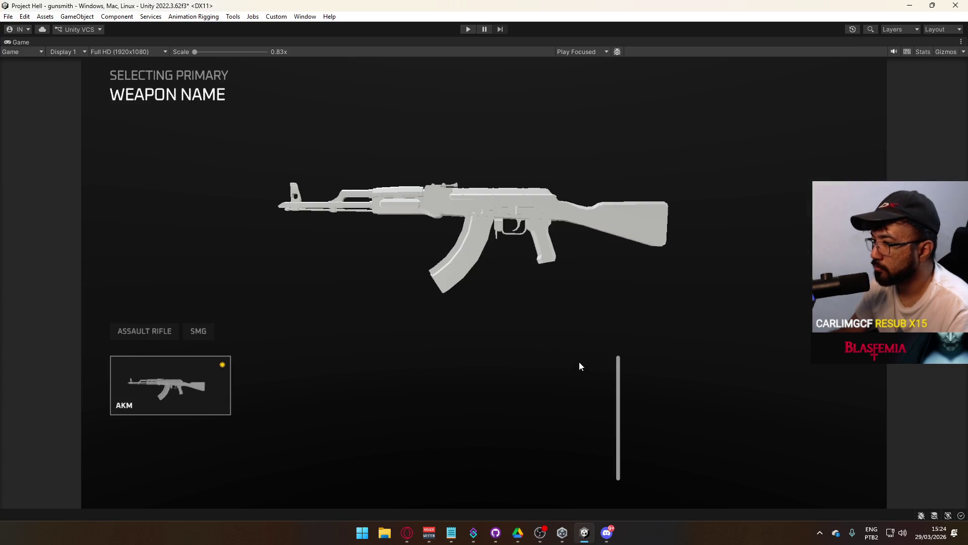
right_click(380, 42)
left_click(403, 75)
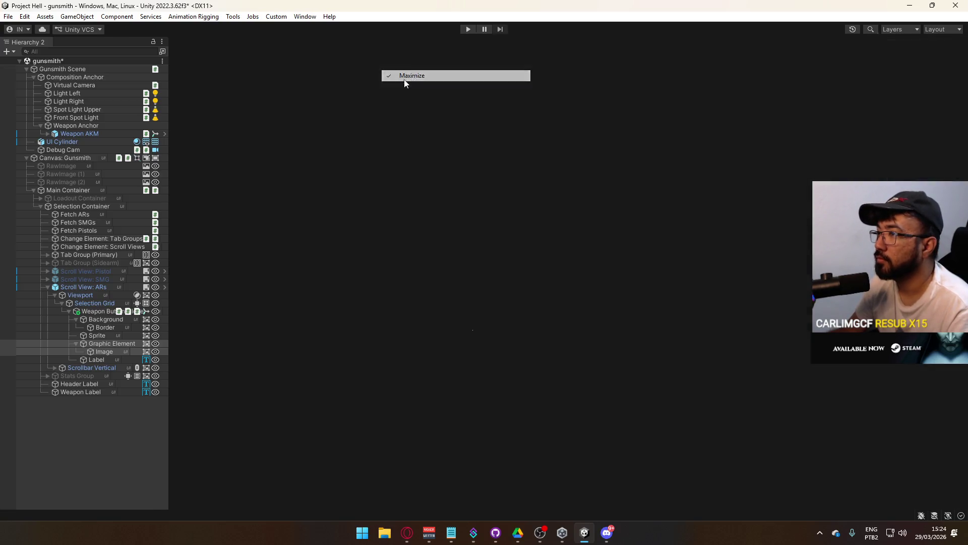
Resize the Graphic Element to 8×8 and inset its Image by 2 left and right.
left_click(119, 343)
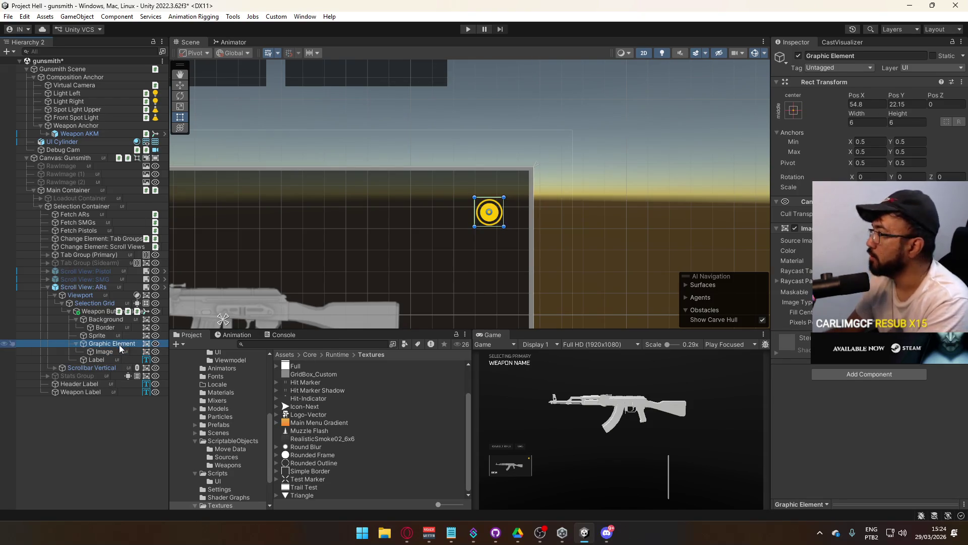
left_click(867, 123)
type("8")
key("Tab")
type("8")
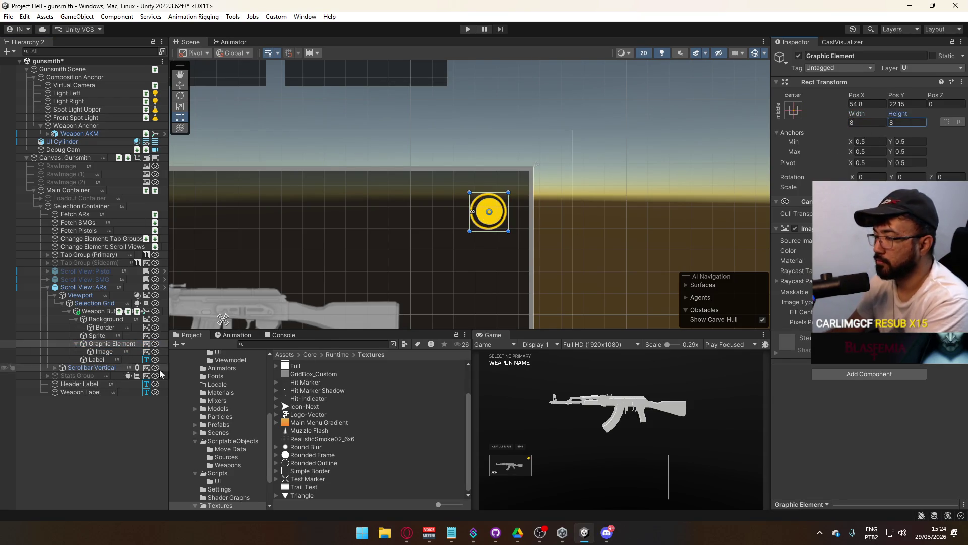
left_click(107, 352)
left_click(868, 122)
type("22")
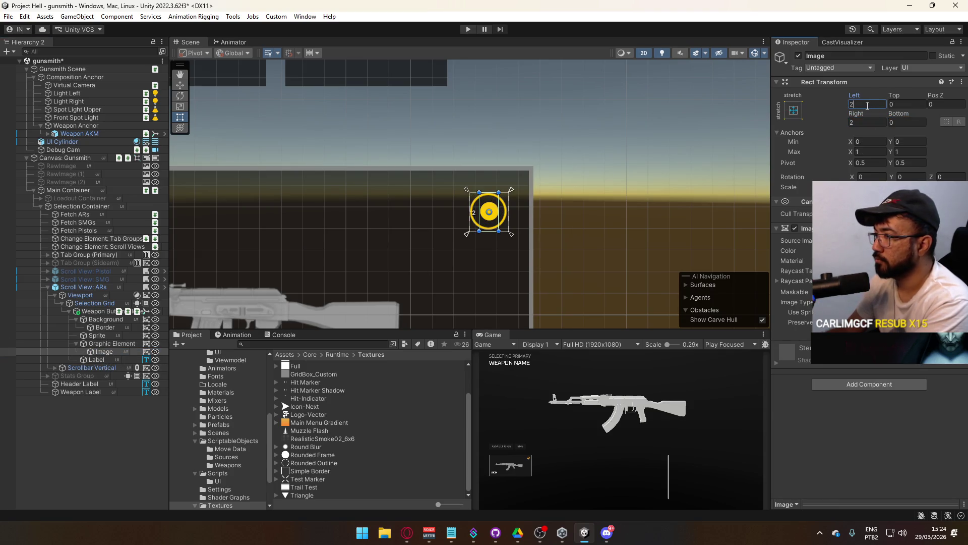
Check the enlarged yellow icon in the maximized Game view and restore the layout.
right_click(502, 341)
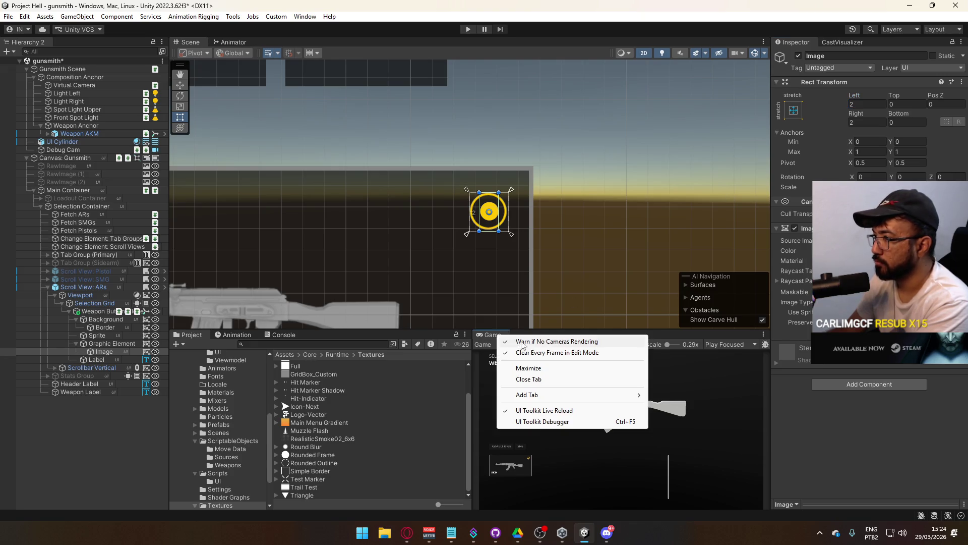
left_click(544, 368)
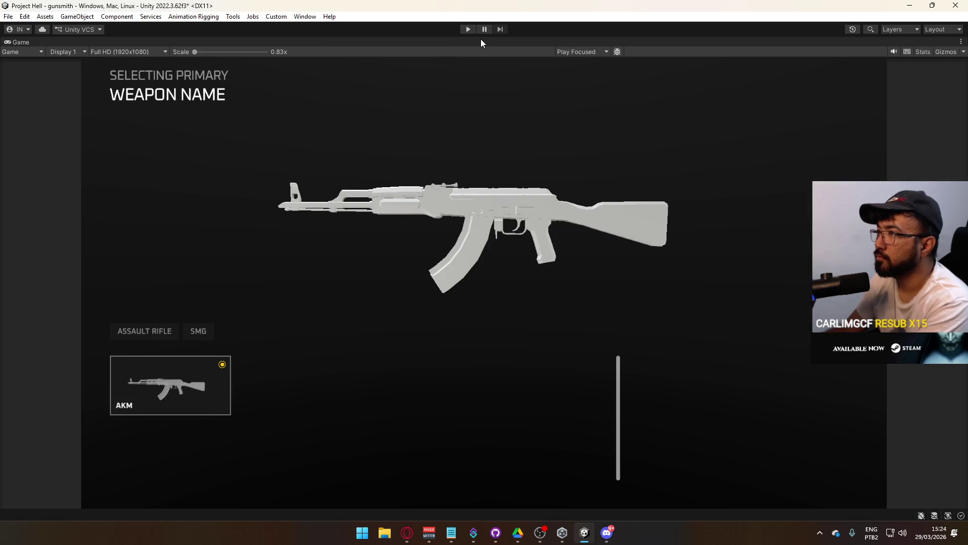
right_click(481, 40)
left_click(550, 72)
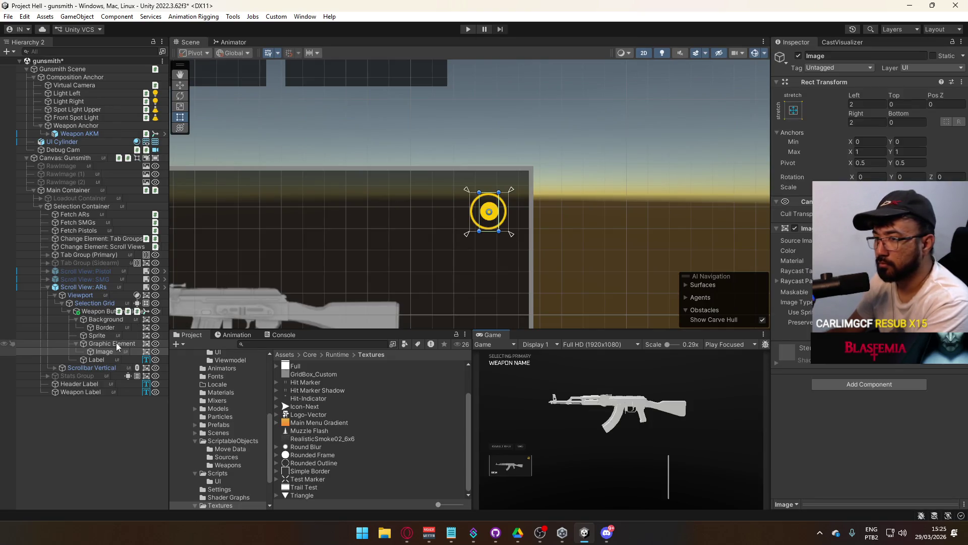
left_click(68, 158)
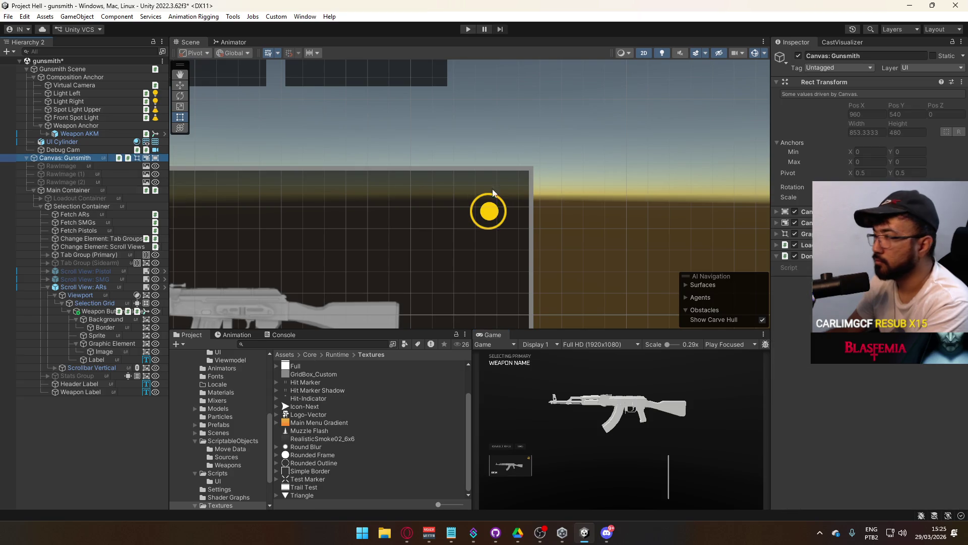
Expand the Gunsmith canvas's Canvas and Canvas Scaler settings and toggle Pixel Perfect.
left_click(804, 212)
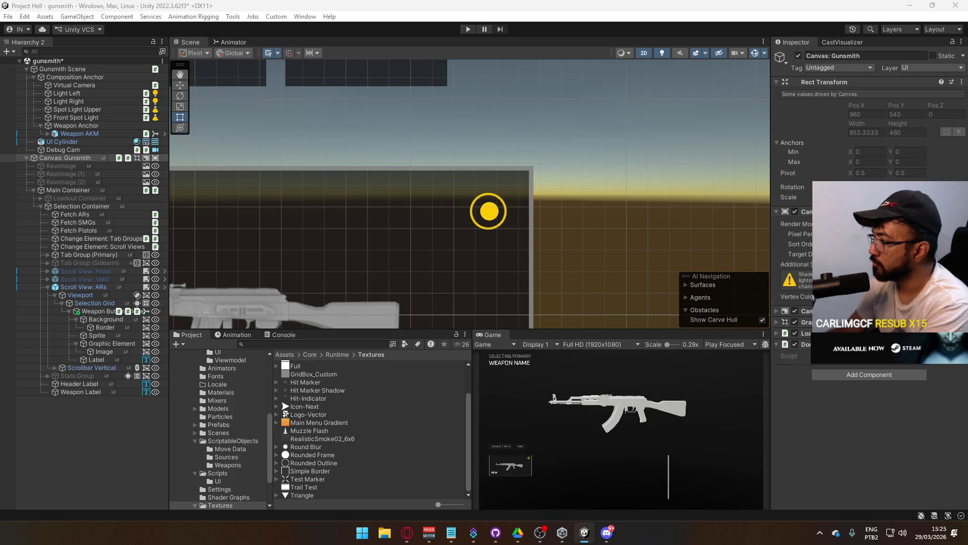
left_click(778, 289)
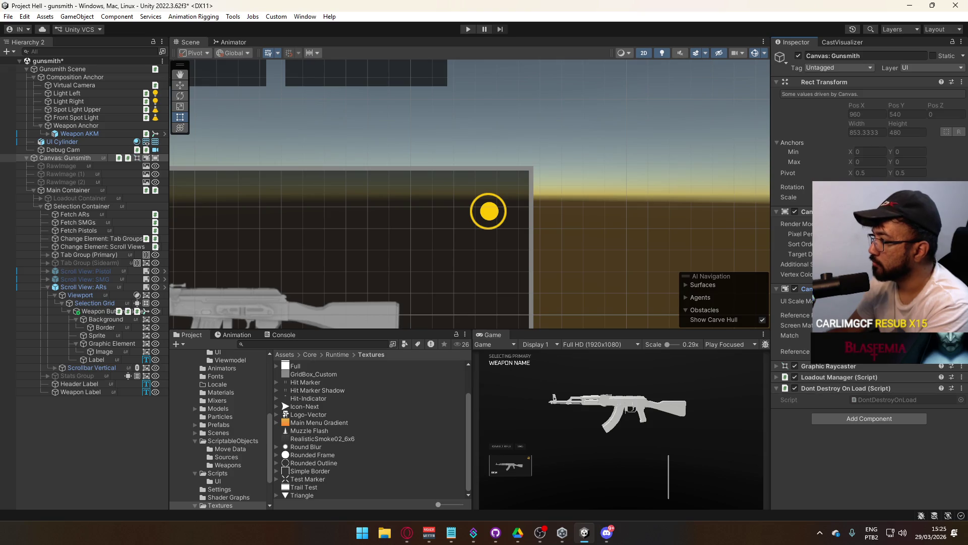
left_click(800, 233)
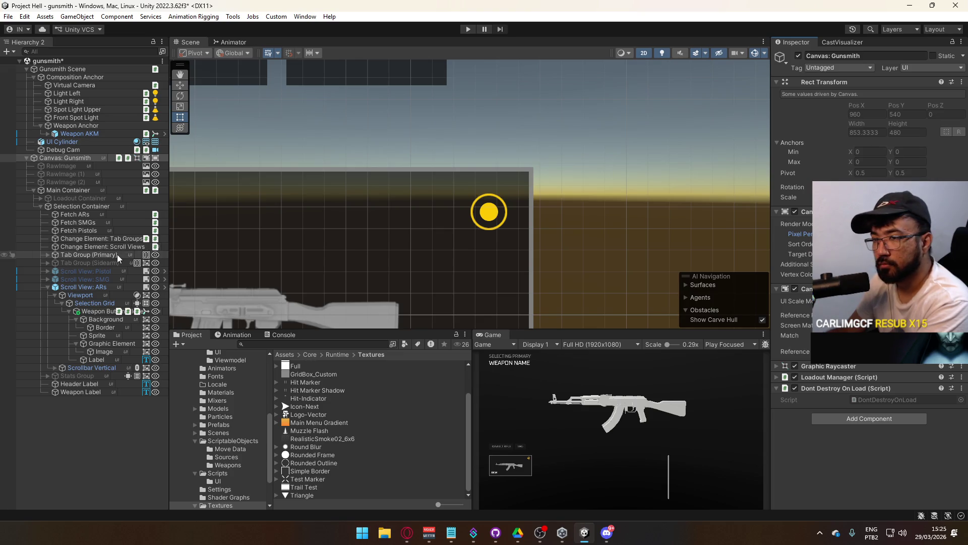
Recheck the weapon card in the maximized Game view, then return to the normal layout.
left_click(493, 335)
right_click(495, 335)
left_click(539, 363)
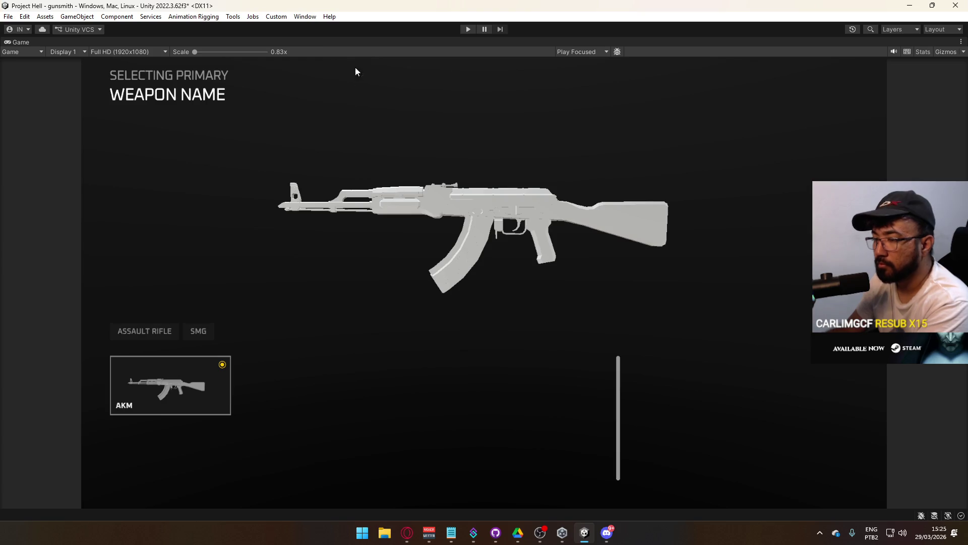
right_click(407, 45)
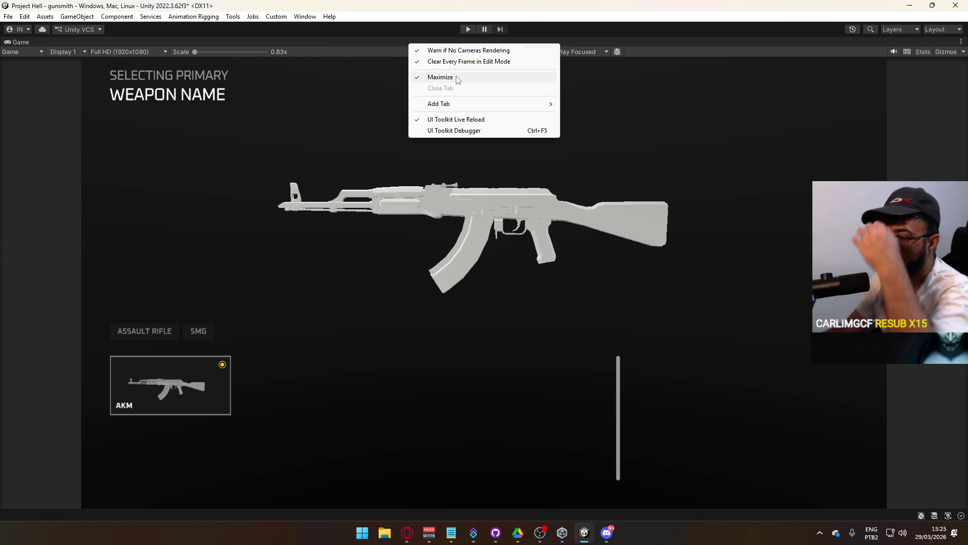
left_click(440, 77)
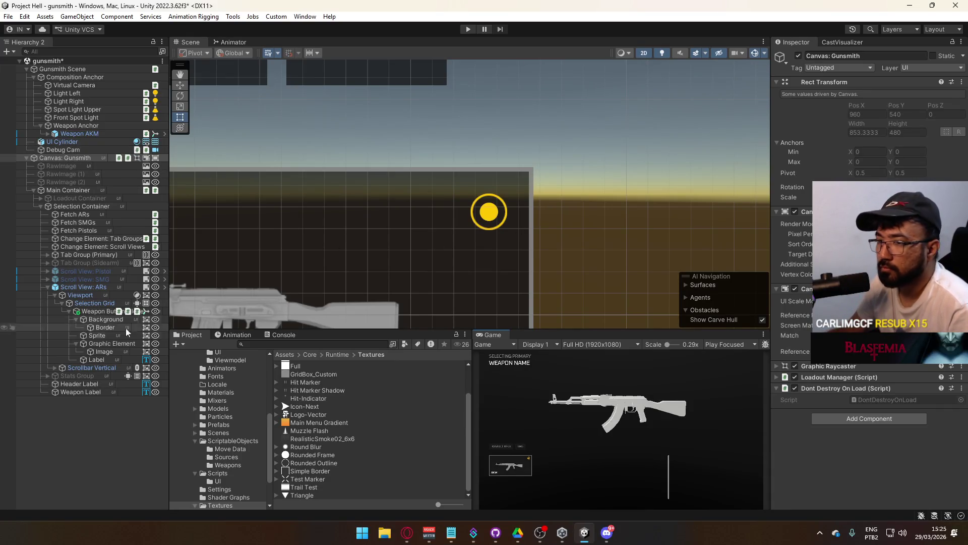
left_click(116, 342)
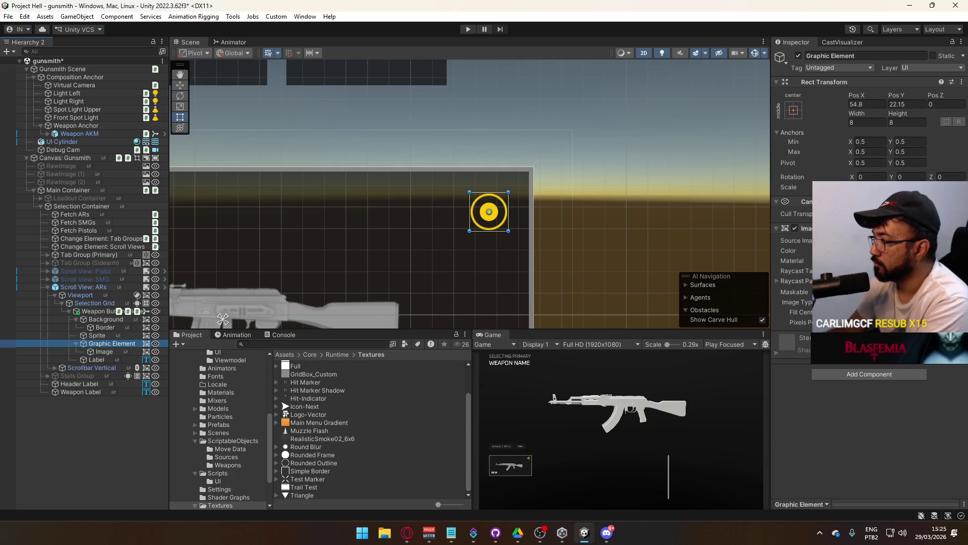
Cycle the icon's Image Type through Simple, Sliced, Tiled and Filled, ending on Simple.
left_click(772, 327)
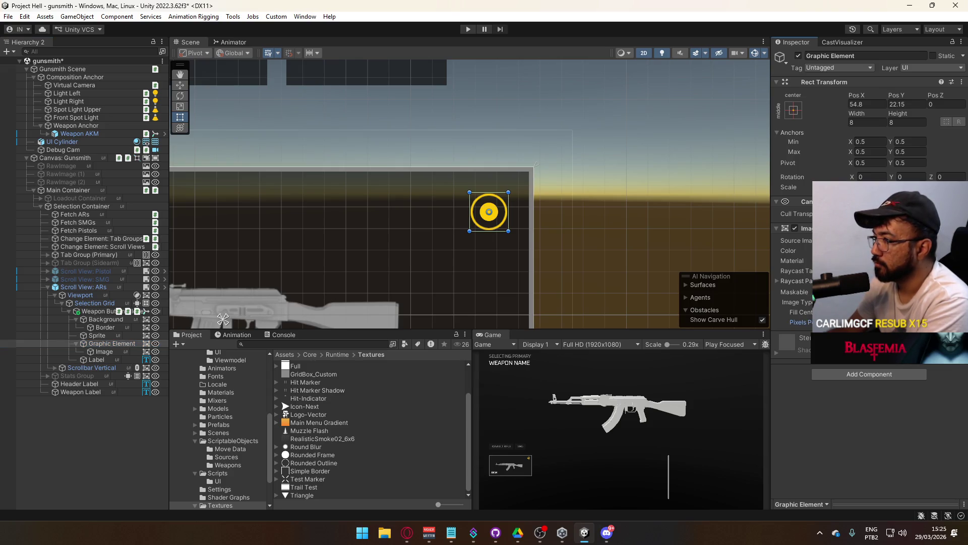
left_click(857, 312)
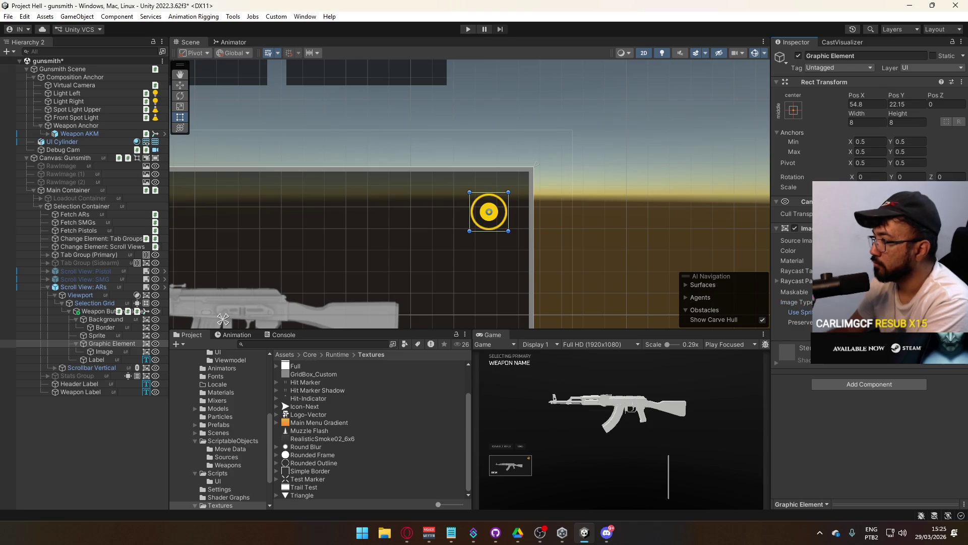
left_click(857, 302)
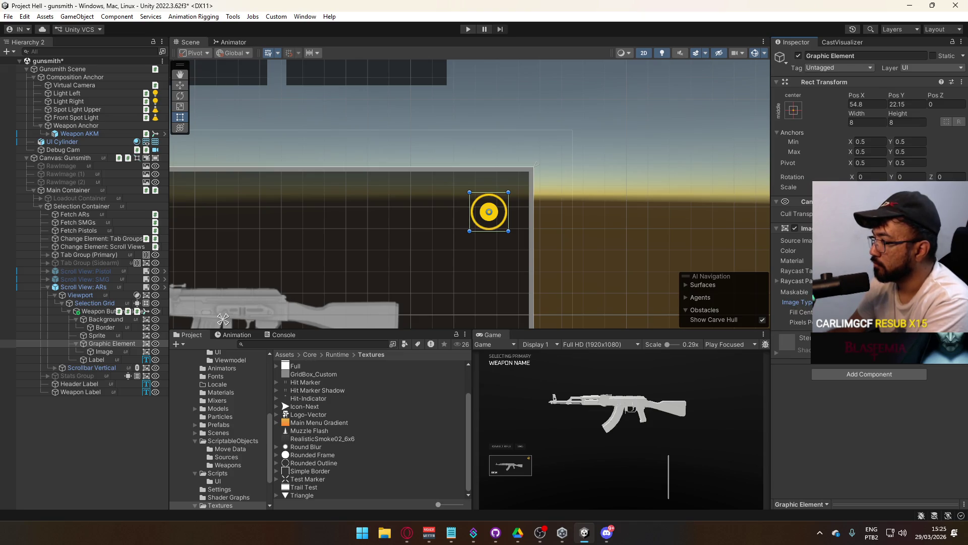
left_click_drag(802, 321, 817, 322)
left_click(797, 301)
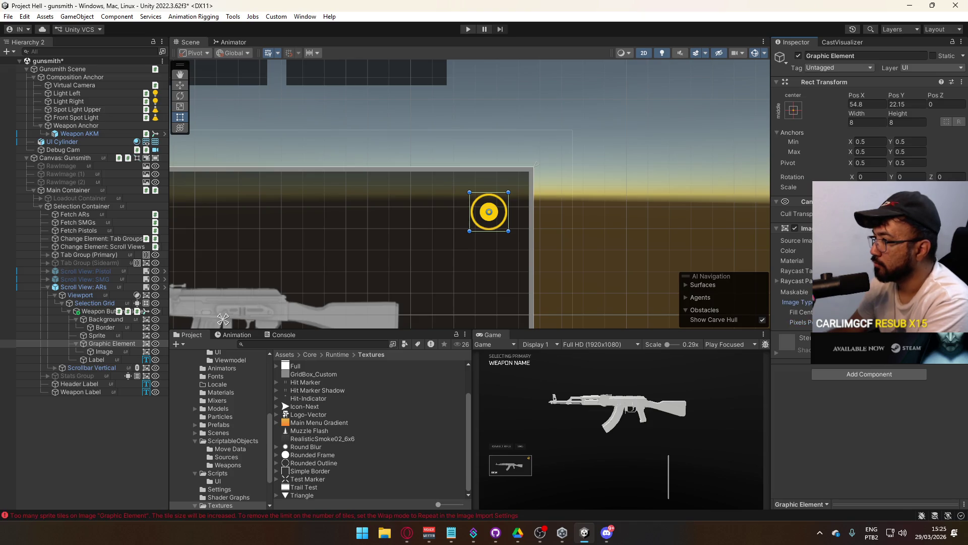
left_click(882, 331)
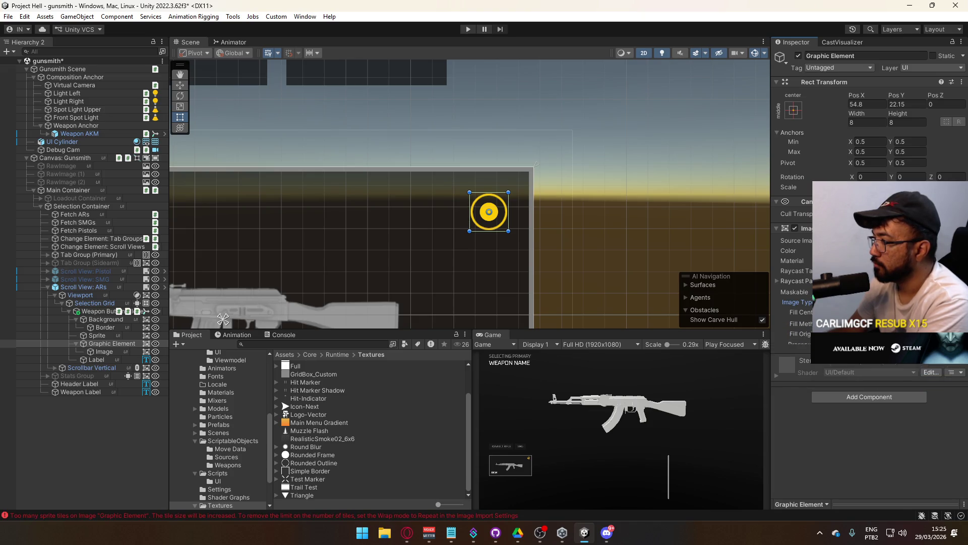
left_click(828, 273)
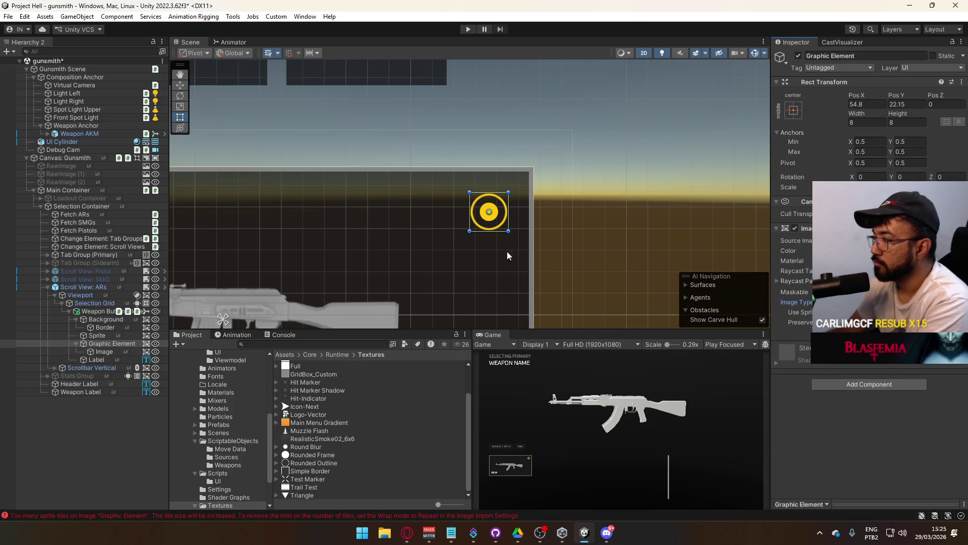
right_click(518, 340)
View the weapon card in the maximized Game view at 1x scale, then restore the layout.
left_click(589, 370)
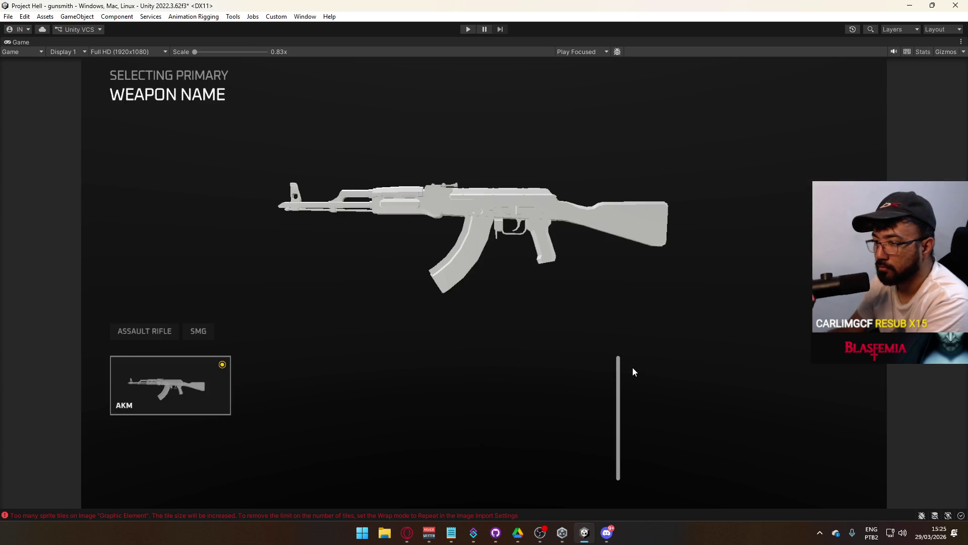
left_click(202, 52)
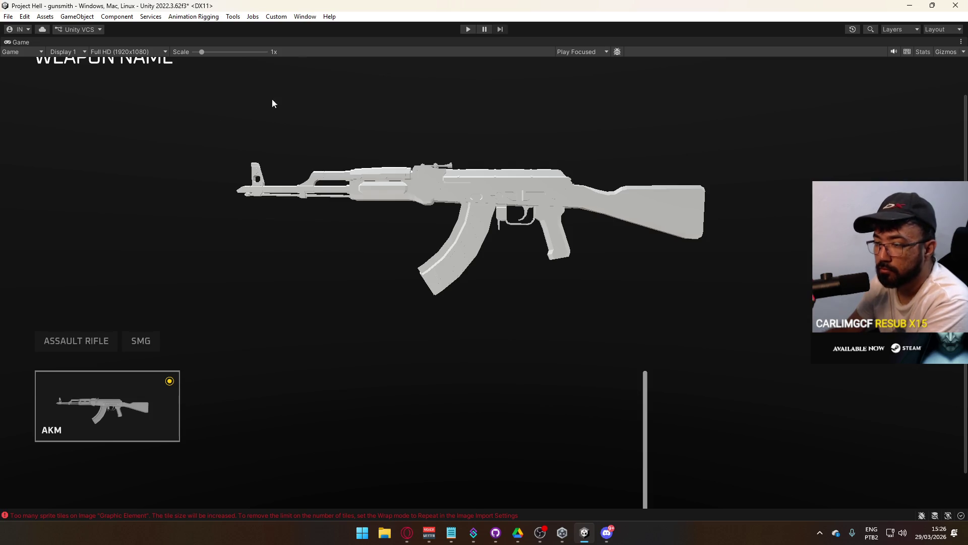
right_click(365, 40)
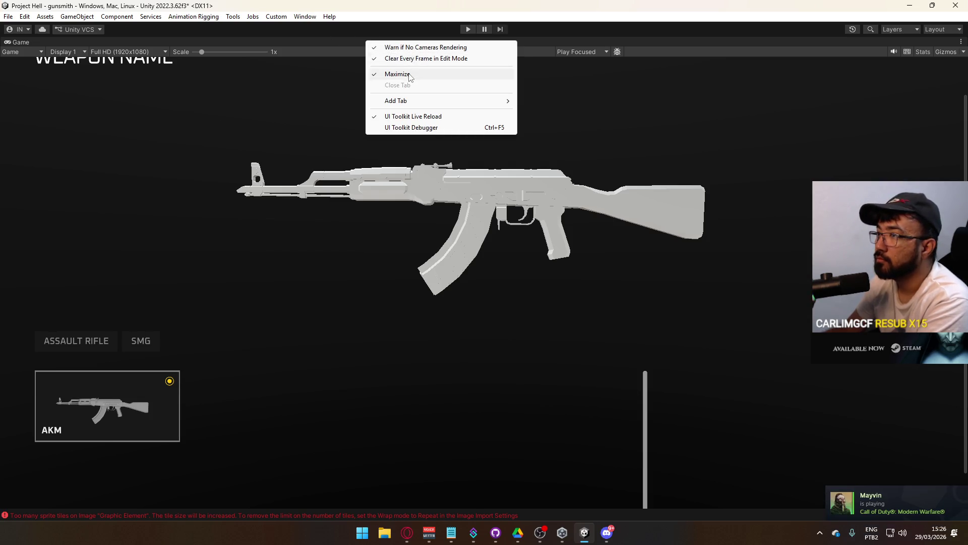
left_click(398, 75)
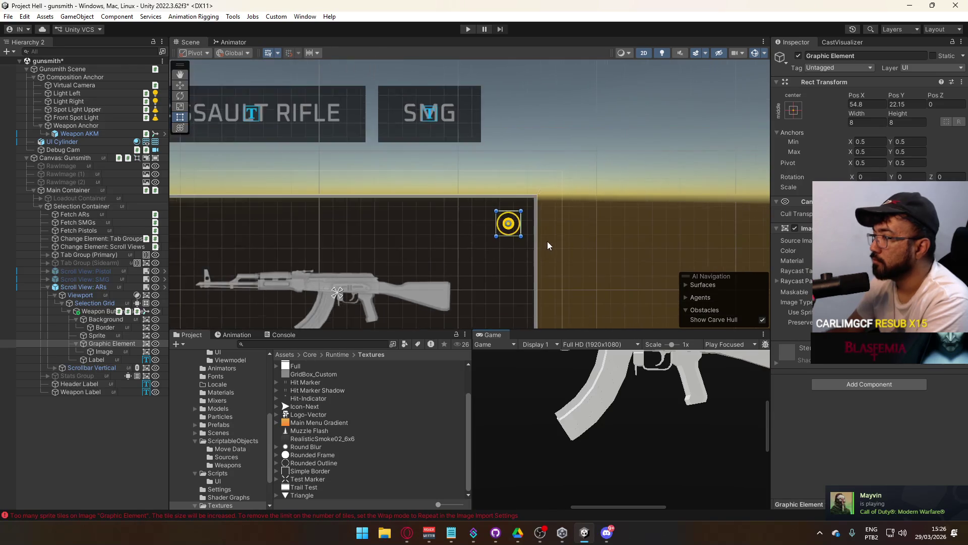
Ping the icon's Rounded Outline source texture in the Project window.
scroll(546, 241, "down", 5)
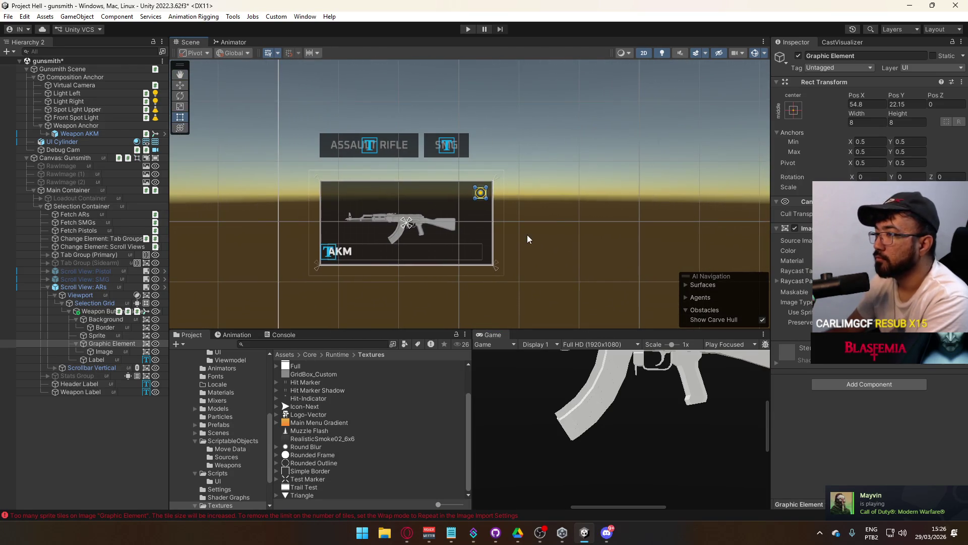
scroll(527, 235, "up", 1)
left_click(888, 240)
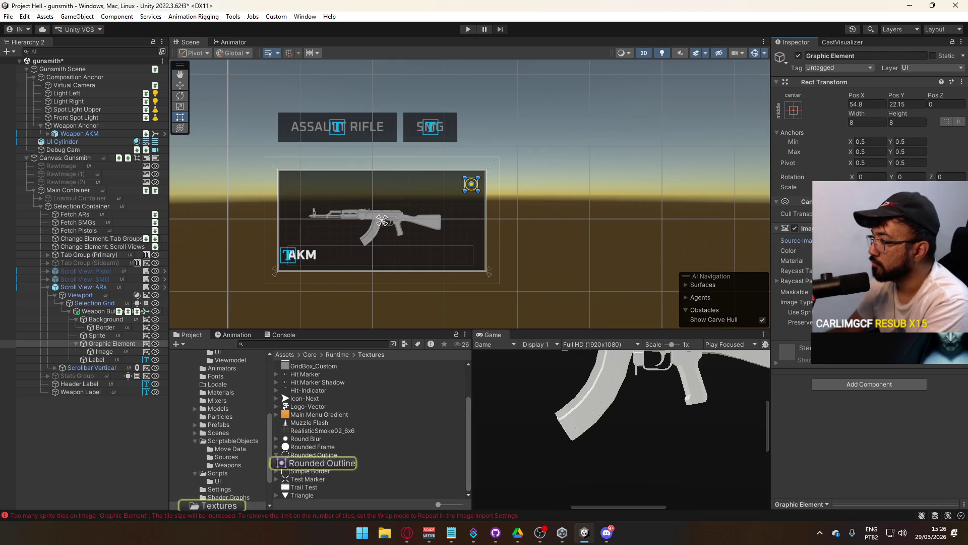
Open Rounded Outline's import settings and try Pixels Per Unit 200, reverting to 100.
left_click(325, 456)
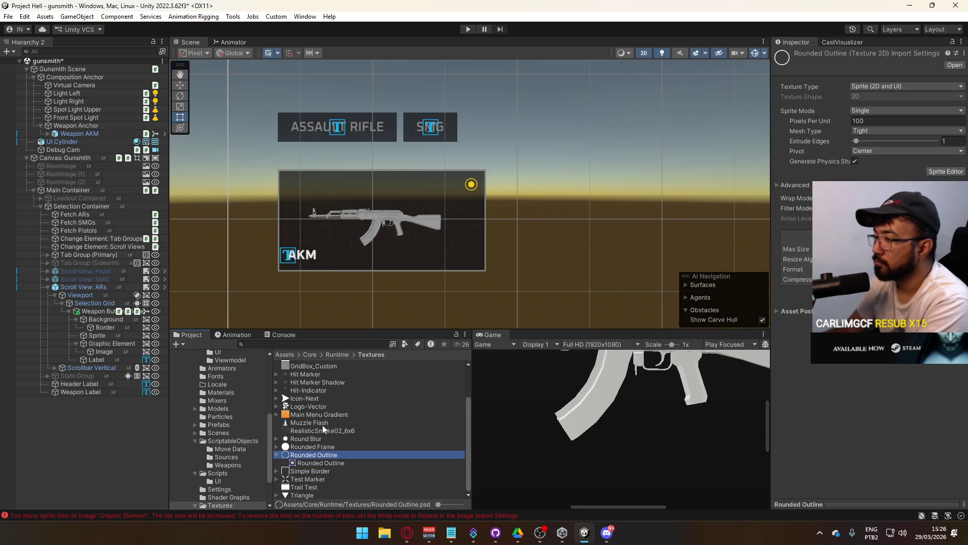
left_click(311, 462)
left_click(318, 455)
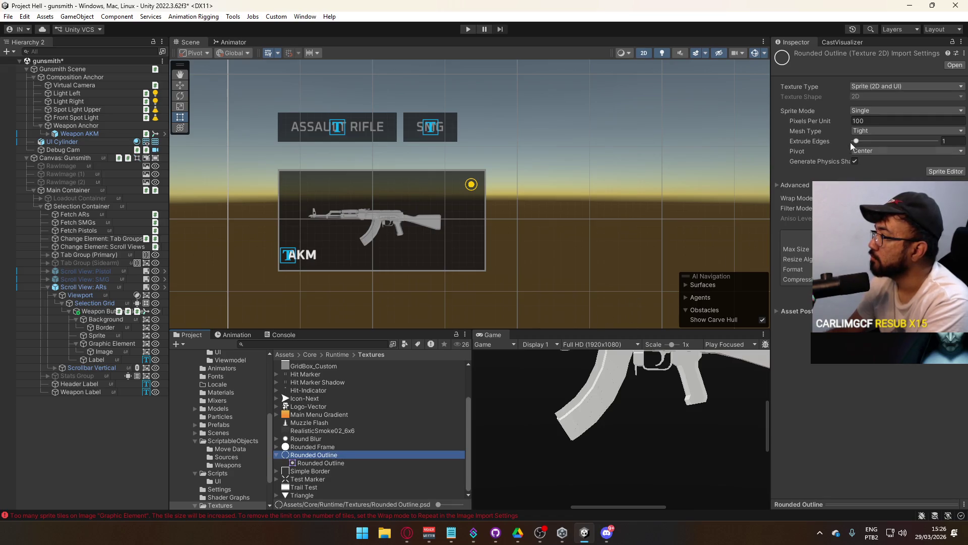
left_click(815, 120)
type("200")
key("Return")
left_click(883, 120)
type("1")
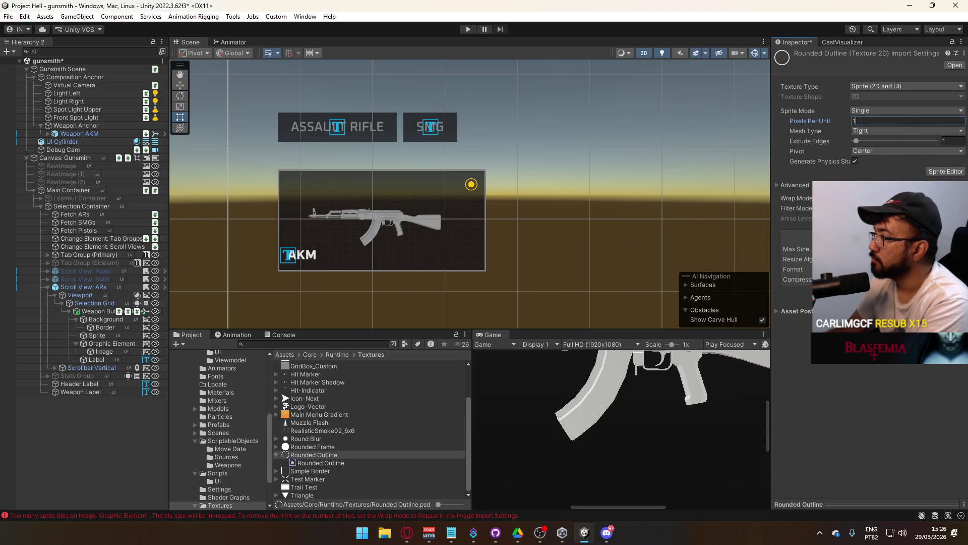
type("00")
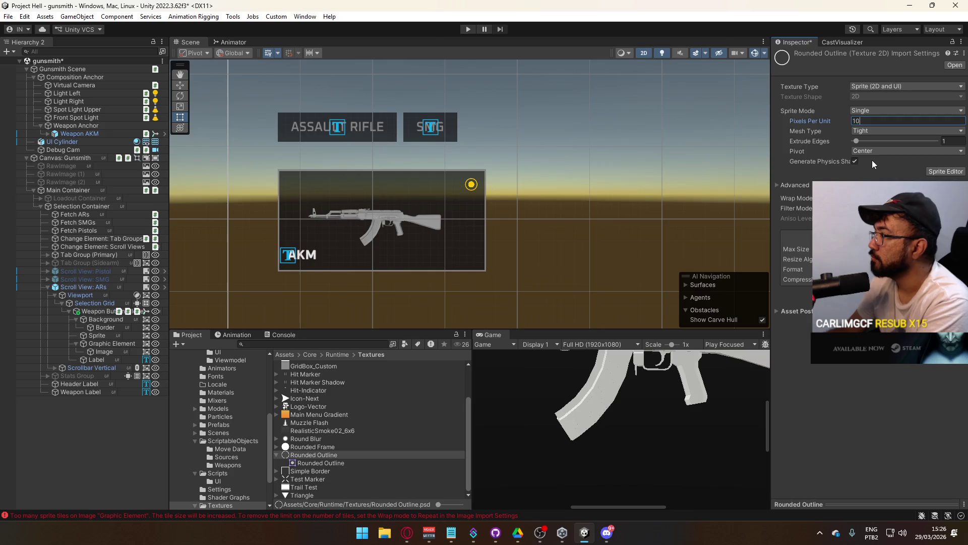
Expand Advanced and review the Mesh Type and Sprite Mode options, keeping Single.
left_click(807, 184)
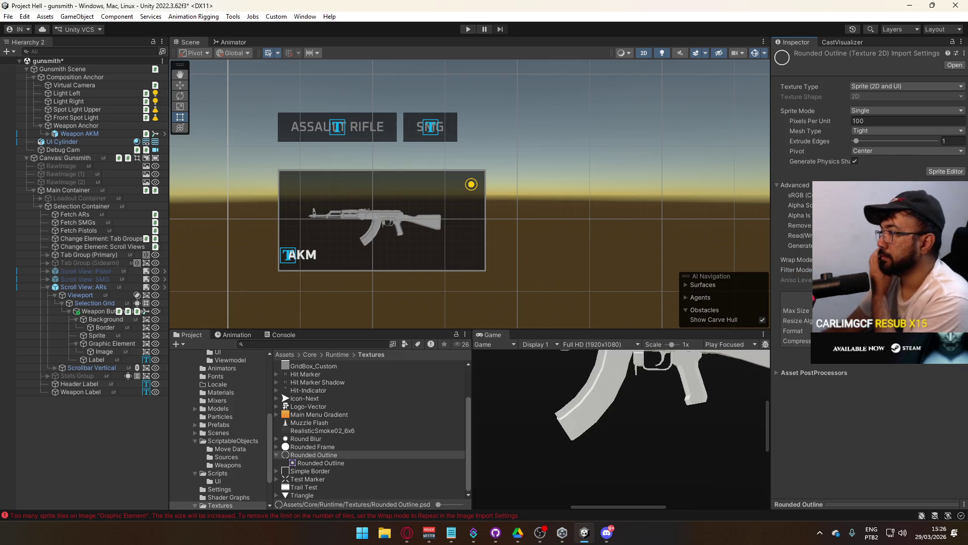
left_click(862, 131)
left_click(862, 131)
left_click(861, 132)
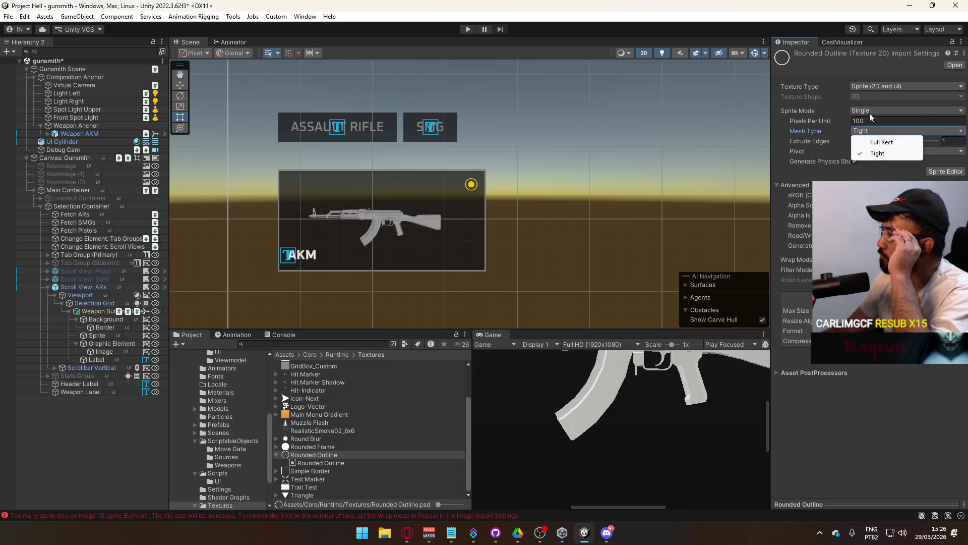
left_click(872, 111)
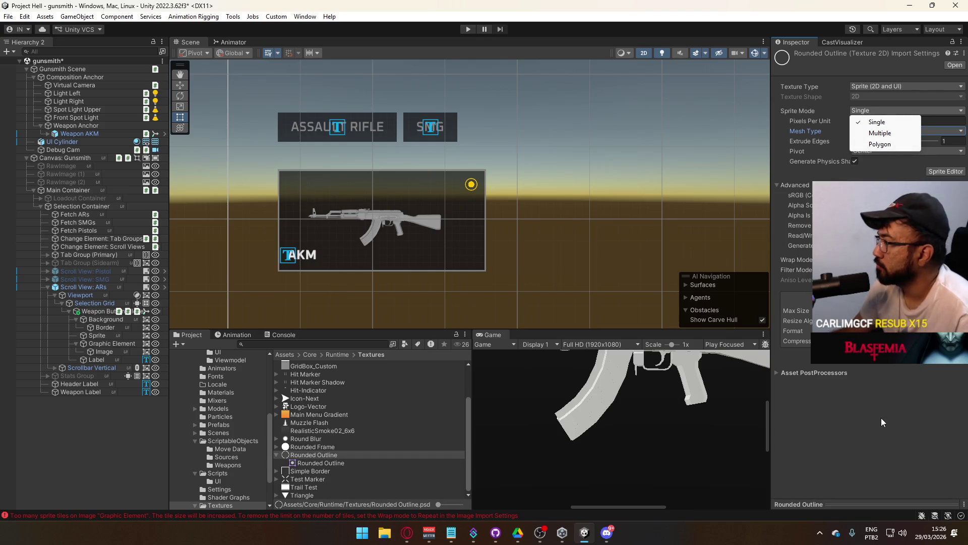
left_click(536, 297)
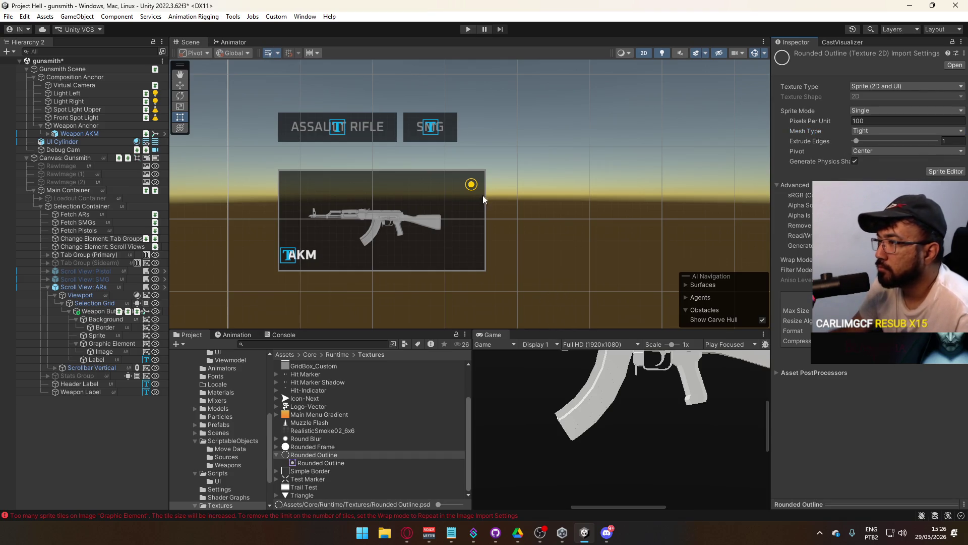
Pan the Scene to show the whole weapon card and maximize the Game view.
left_click_drag(433, 229, 386, 285)
scroll(386, 283, "down", 3)
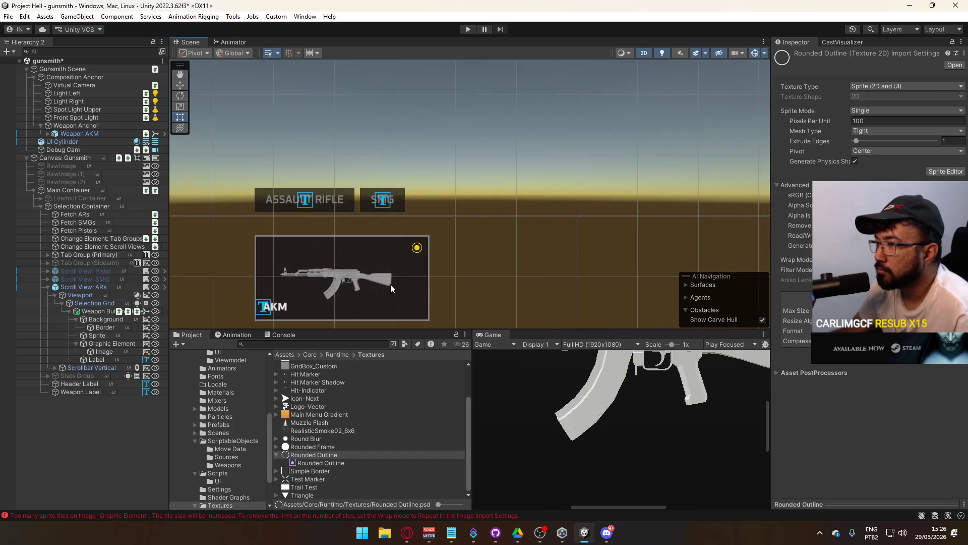
right_click(490, 337)
left_click(510, 367)
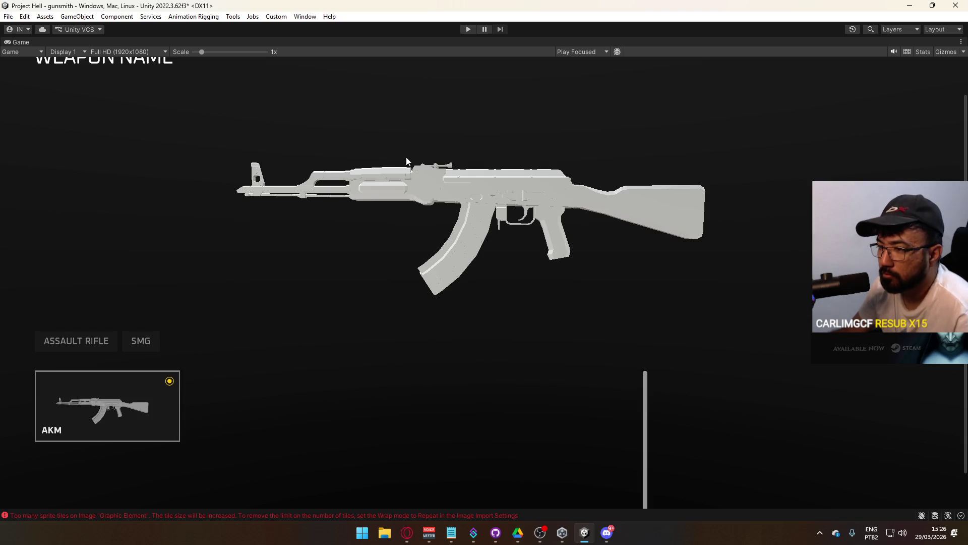
right_click(399, 42)
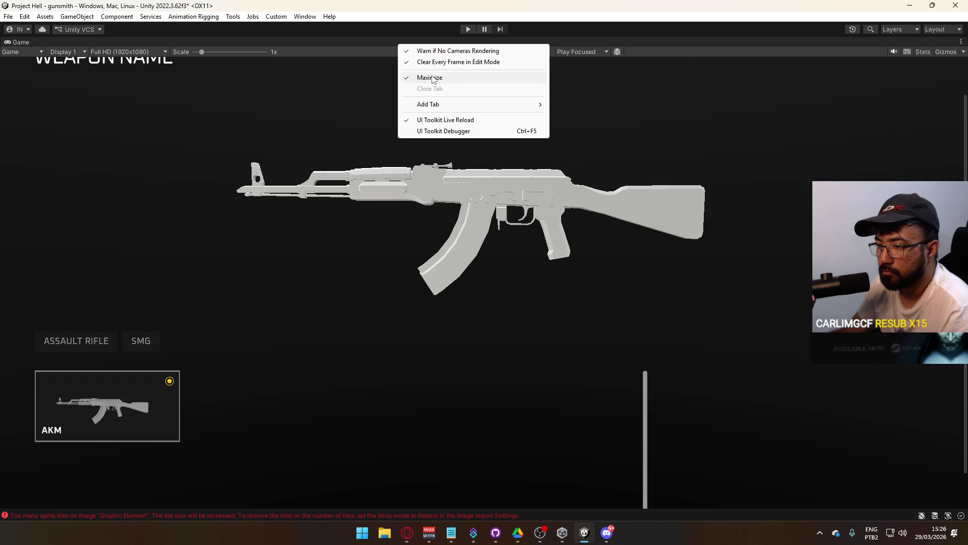
left_click(431, 78)
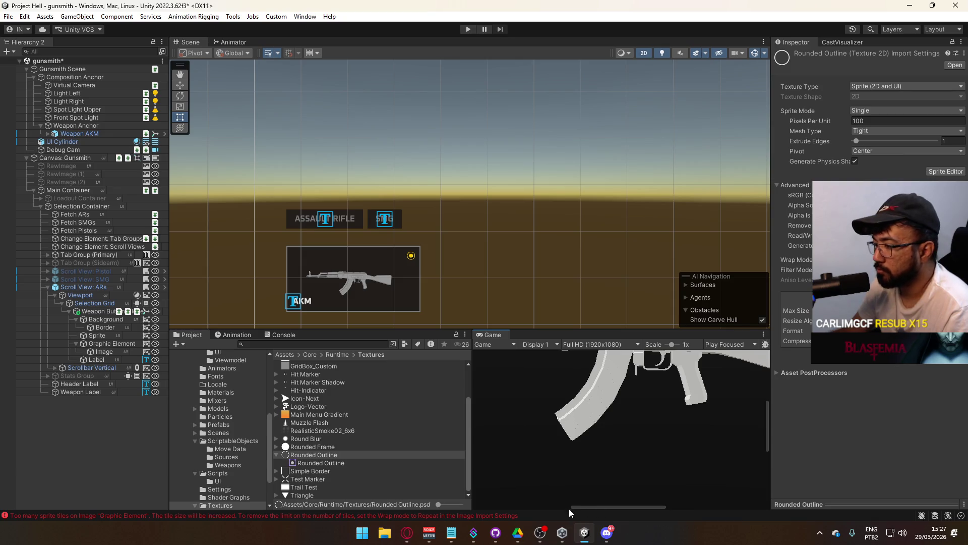
left_click(407, 532)
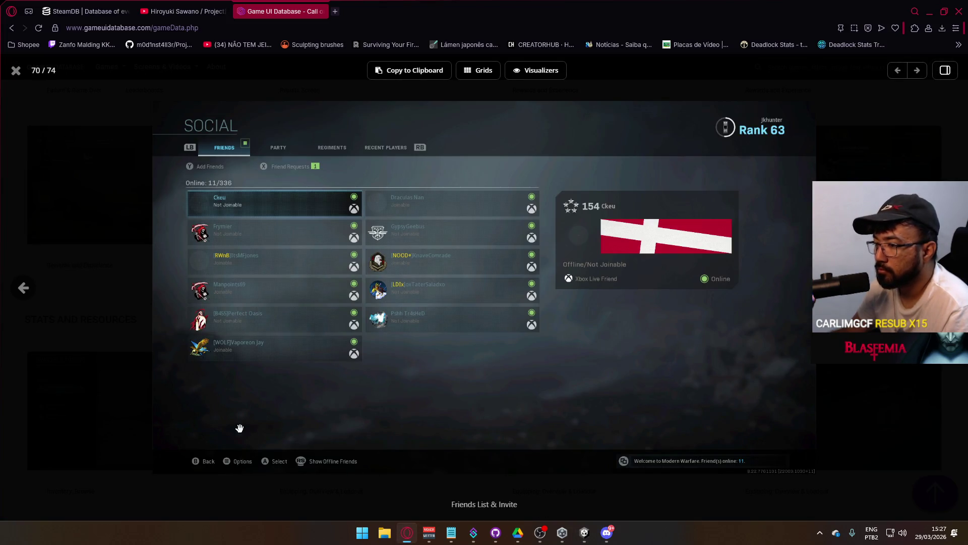
Go back through the Warzone screenshots to image 49/74, Customize Operator, then return to Unity.
left_click(24, 289)
left_click(25, 290)
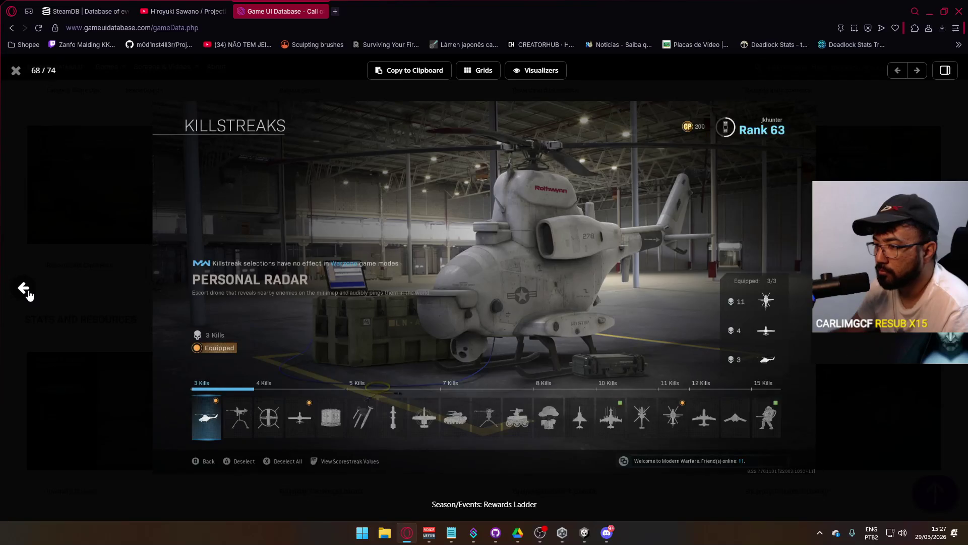
left_click(24, 288)
left_click(24, 289)
left_click(25, 289)
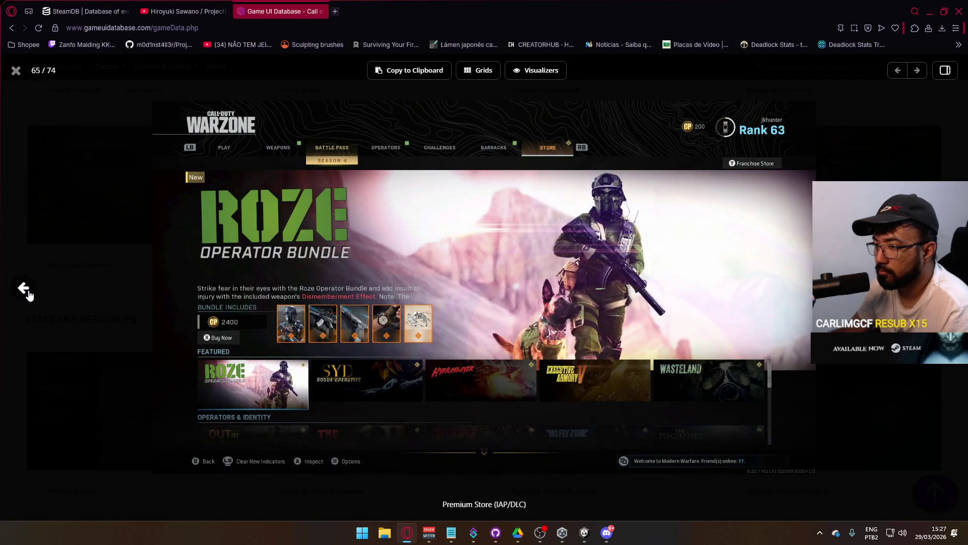
left_click(28, 293)
left_click(28, 292)
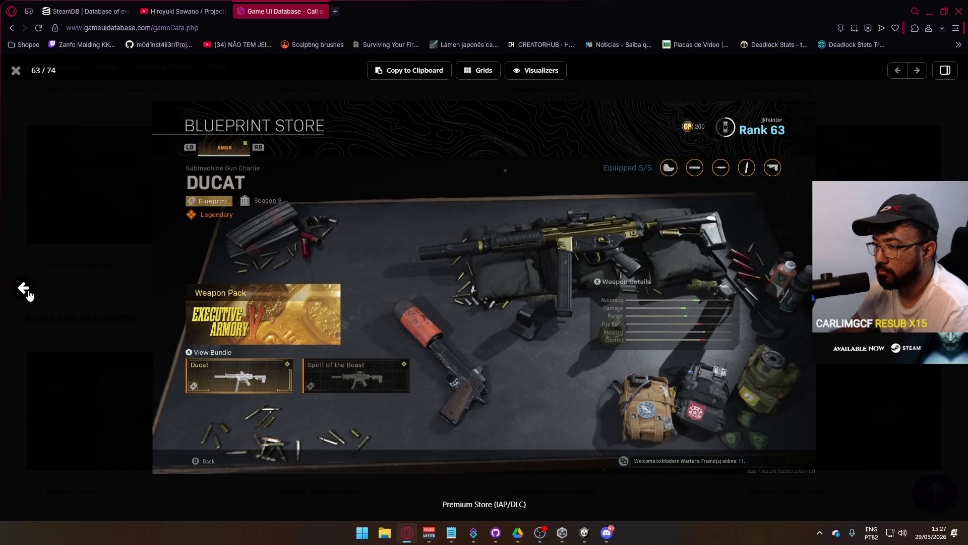
left_click(28, 292)
left_click(28, 292)
left_click(28, 293)
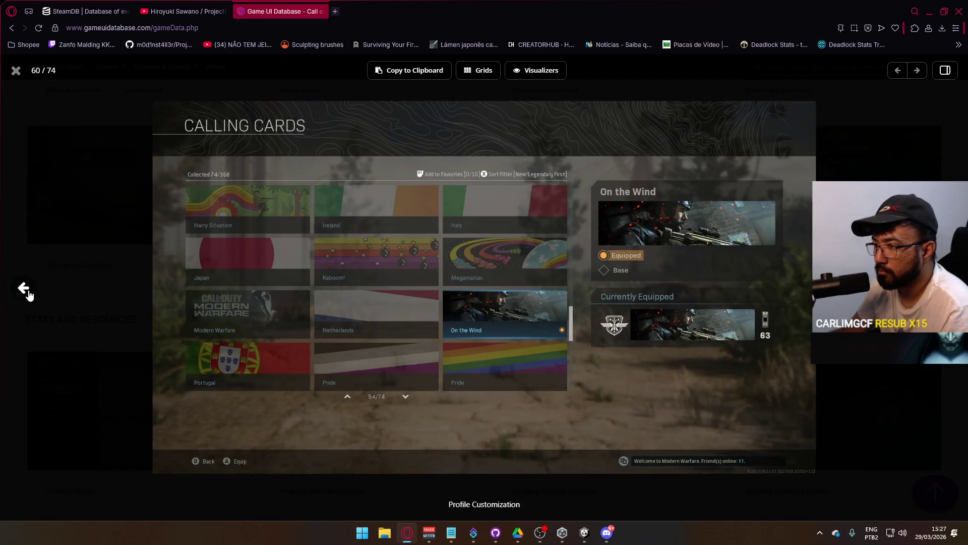
left_click(27, 293)
left_click(28, 293)
left_click(28, 293)
left_click(28, 293)
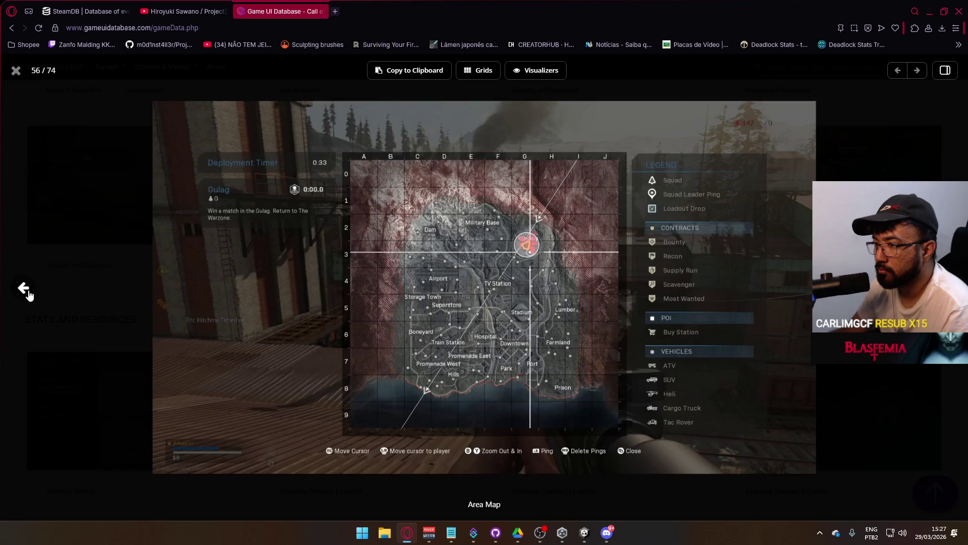
left_click(27, 292)
left_click(28, 293)
left_click(27, 292)
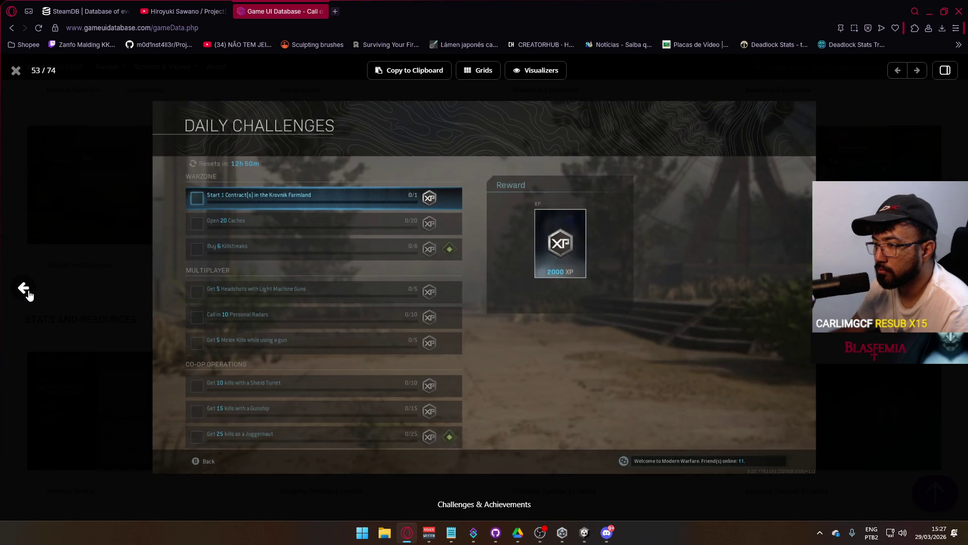
left_click(27, 292)
left_click(28, 293)
left_click(28, 293)
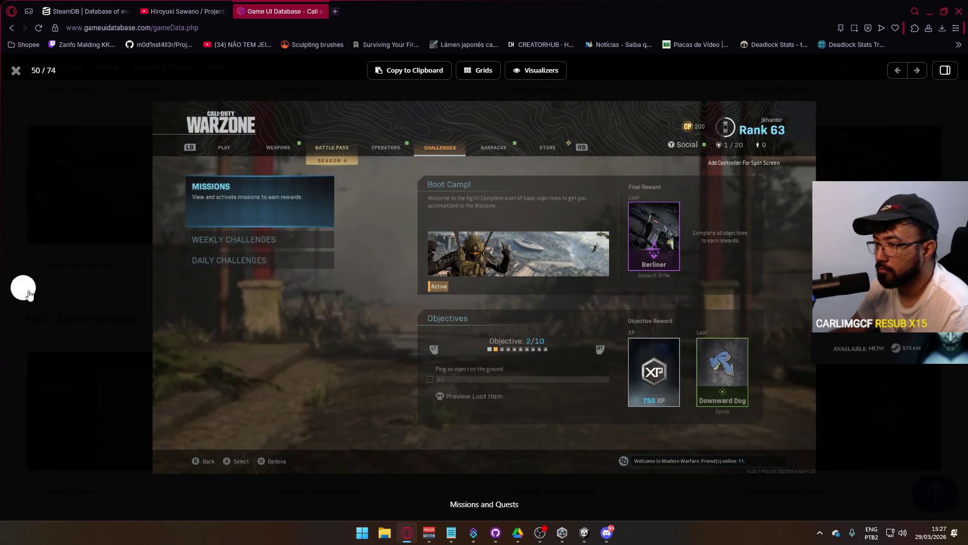
left_click(28, 293)
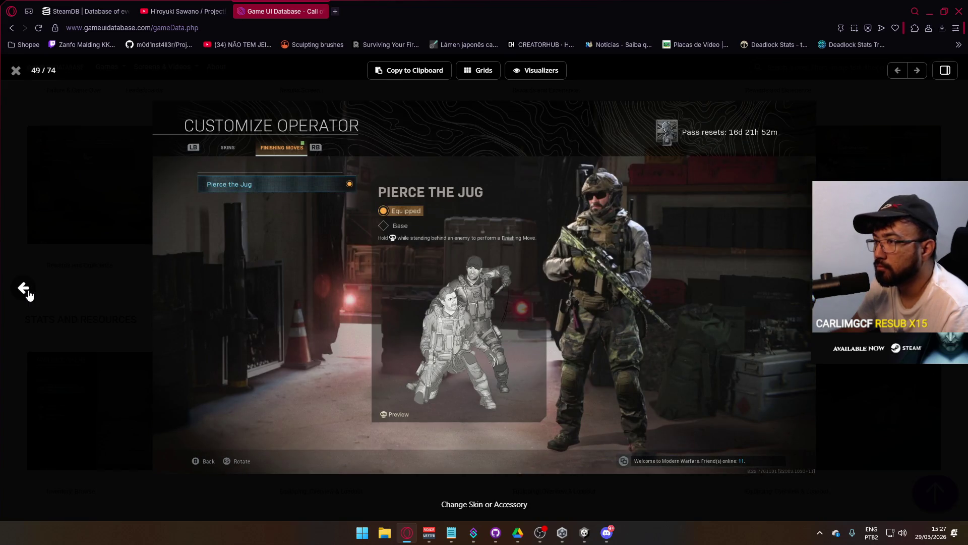
key("alt+Tab")
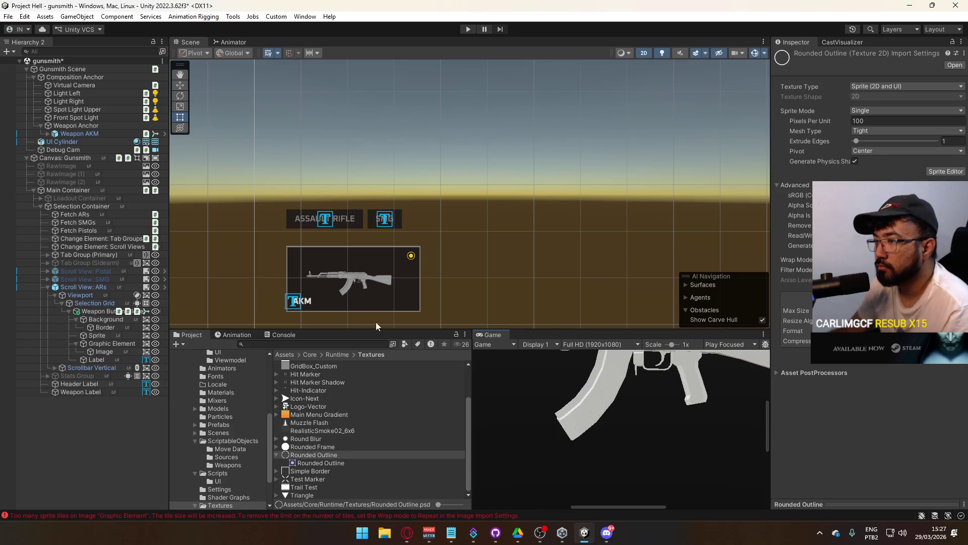
Set the Graphic Element's Width and Height to 10.
left_click(115, 344)
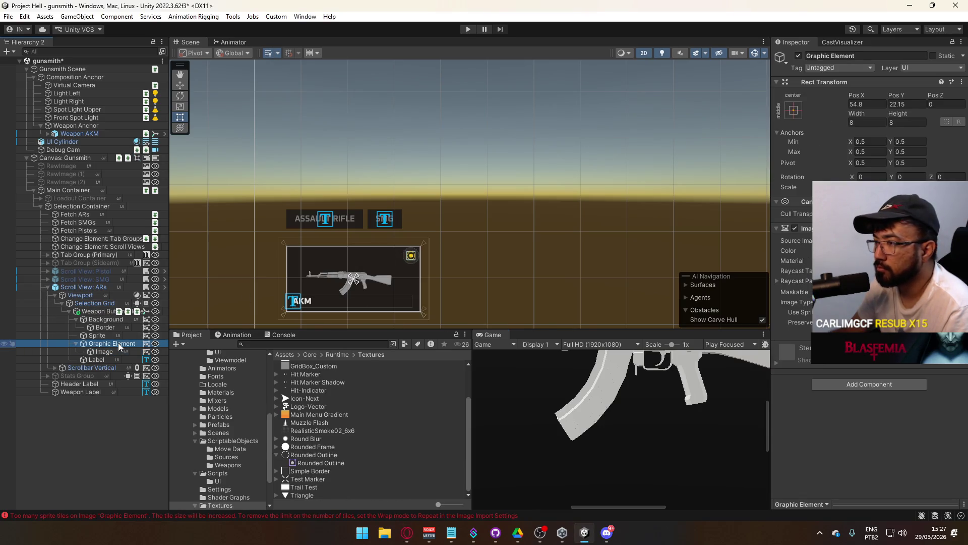
left_click(120, 351)
left_click(112, 344)
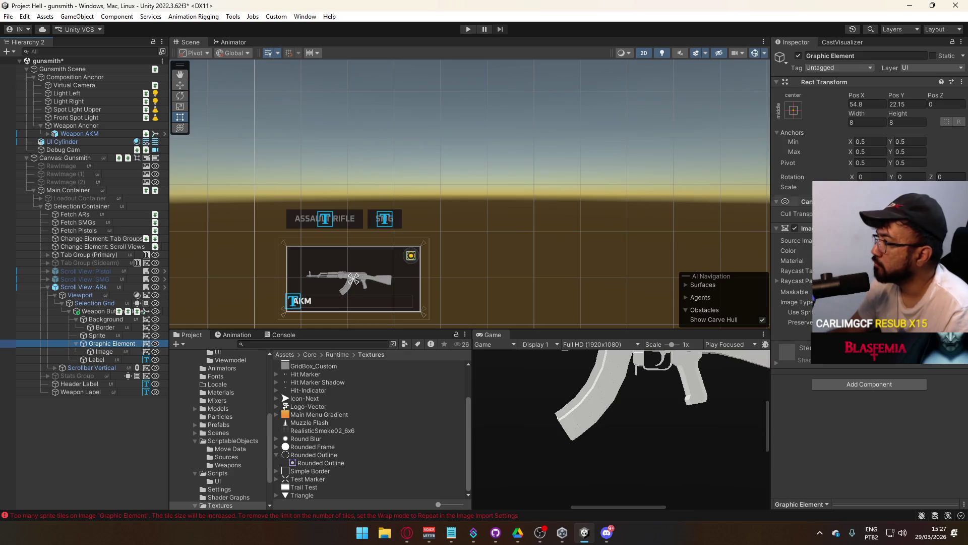
left_click(863, 123)
type("10")
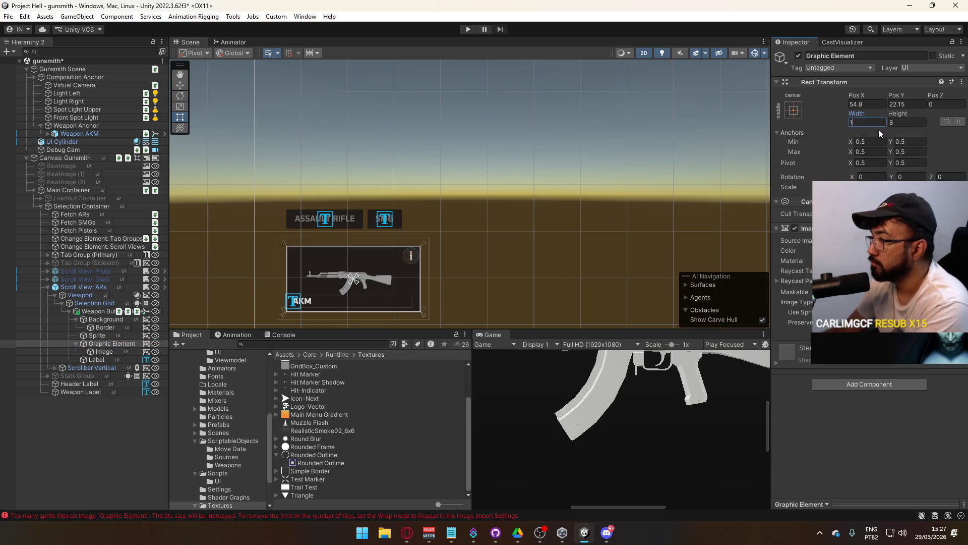
left_click(926, 123)
type("10")
Give the inner Image Left and Right insets of 1.5.
scroll(398, 283, "up", 4)
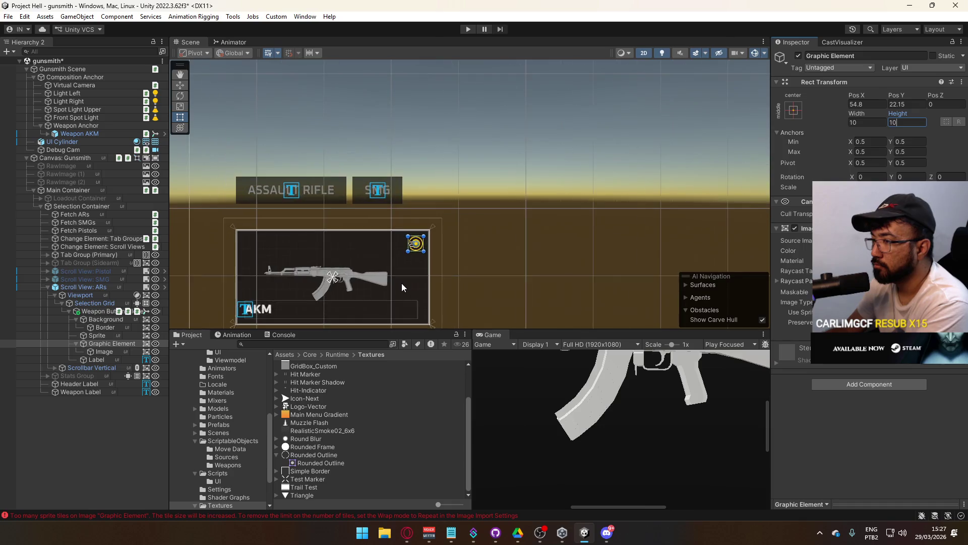
left_click(104, 351)
left_click(866, 104)
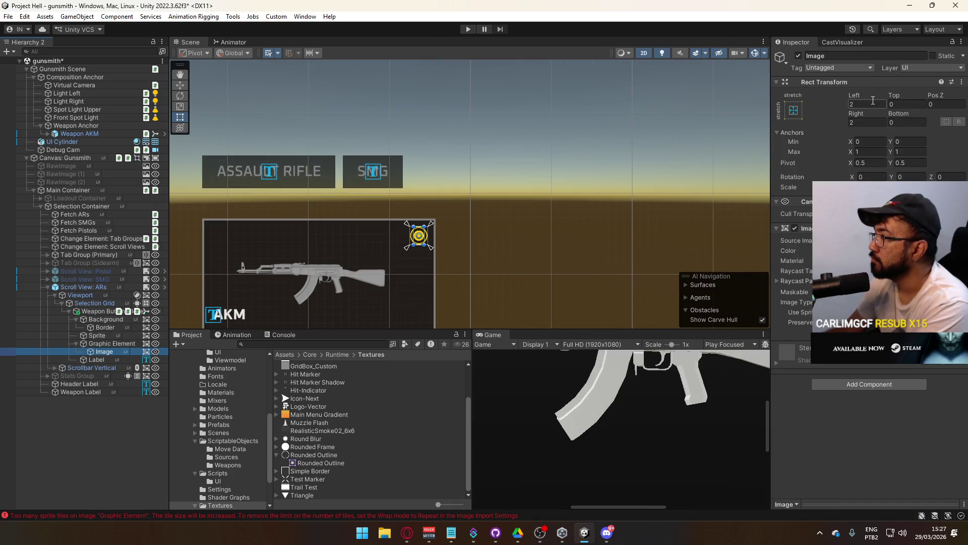
type("1")
left_click(865, 123)
type("1")
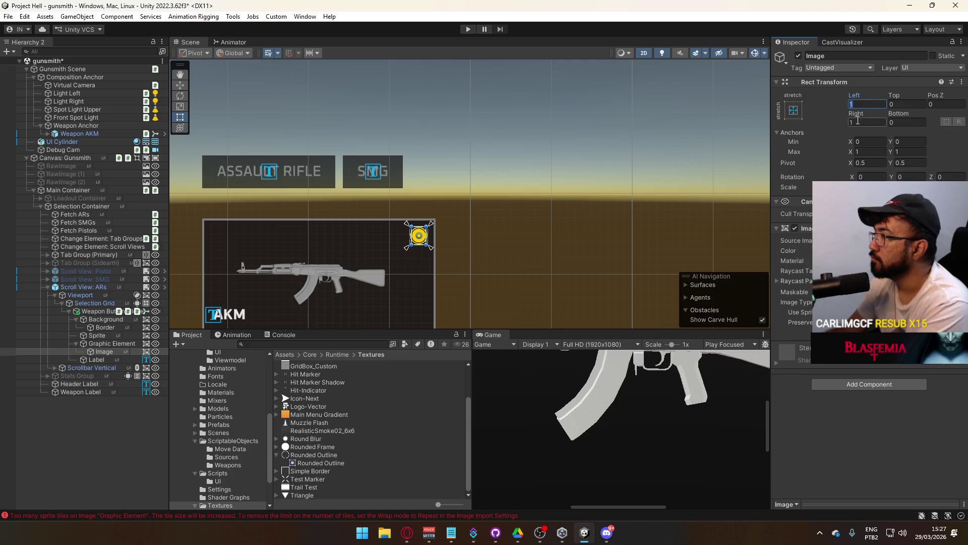
type(".5")
left_click(863, 121)
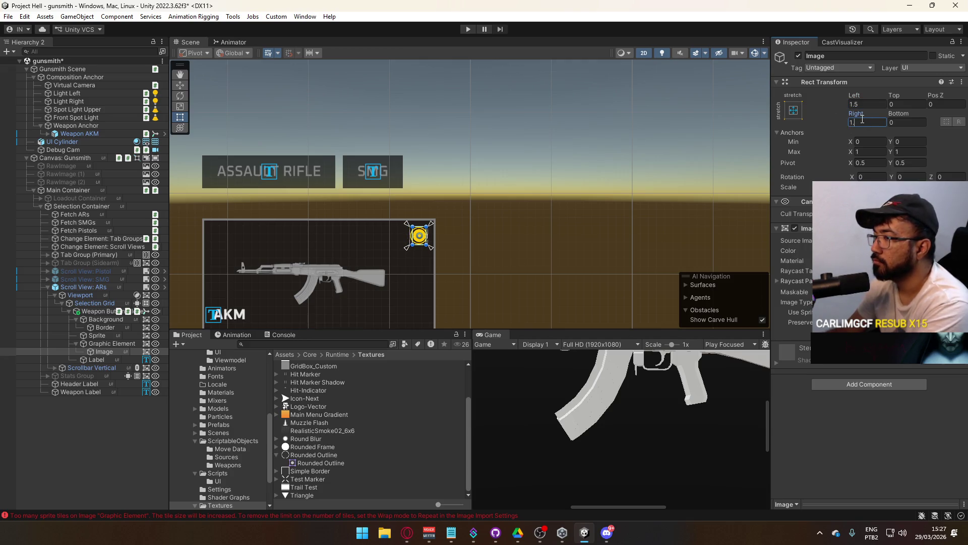
Preview the 10×10 icon in the maximized Game view, then restore the layout.
right_click(501, 333)
left_click(540, 367)
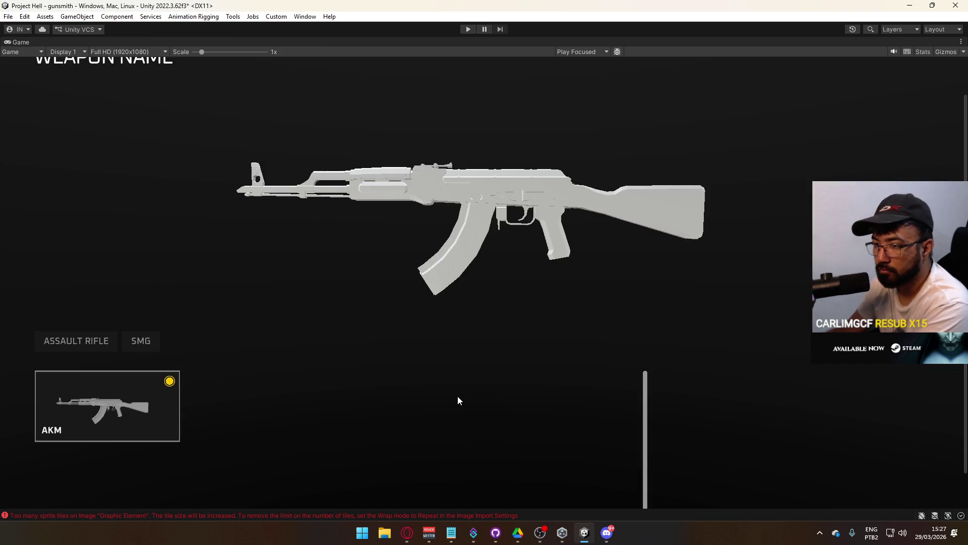
right_click(413, 42)
left_click(453, 75)
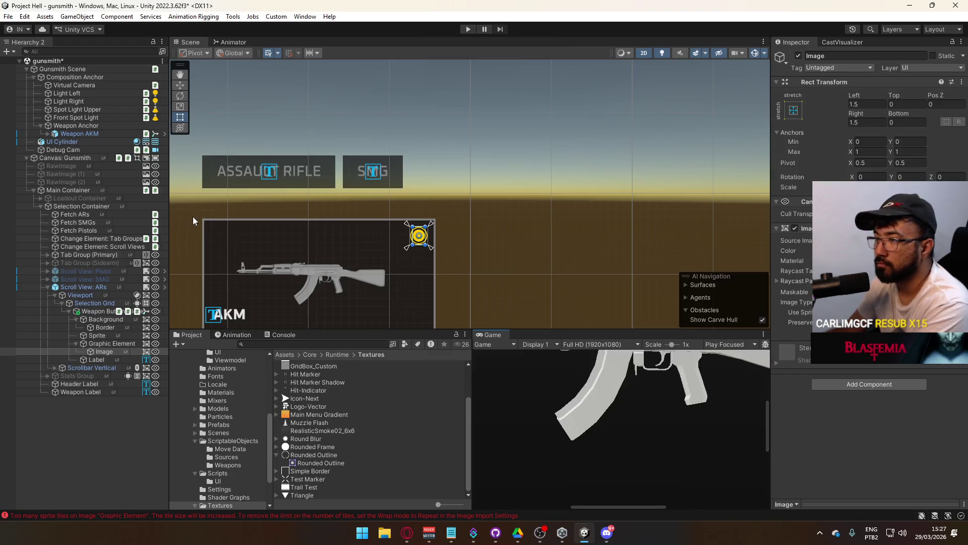
Resize the Graphic Element icon to 32 × 32.
left_click(109, 344)
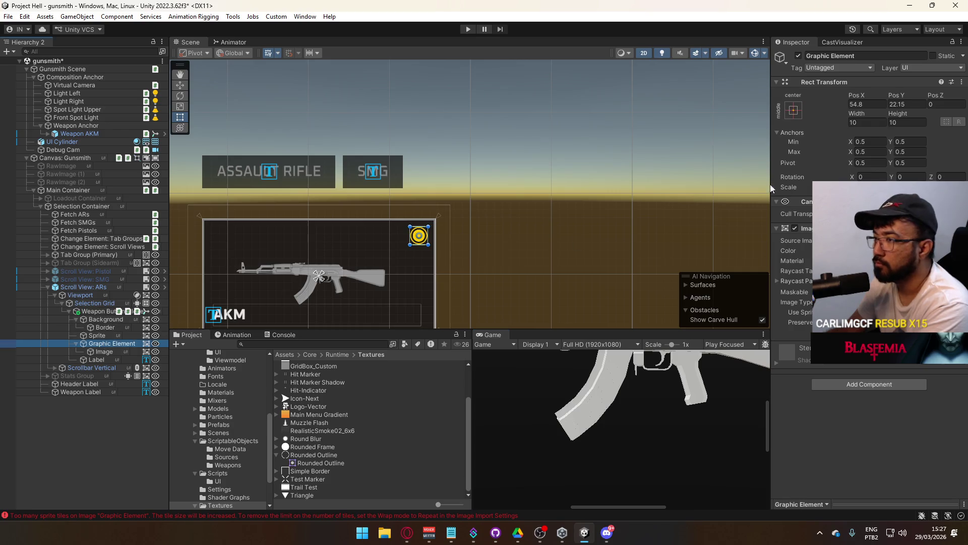
left_click(868, 123)
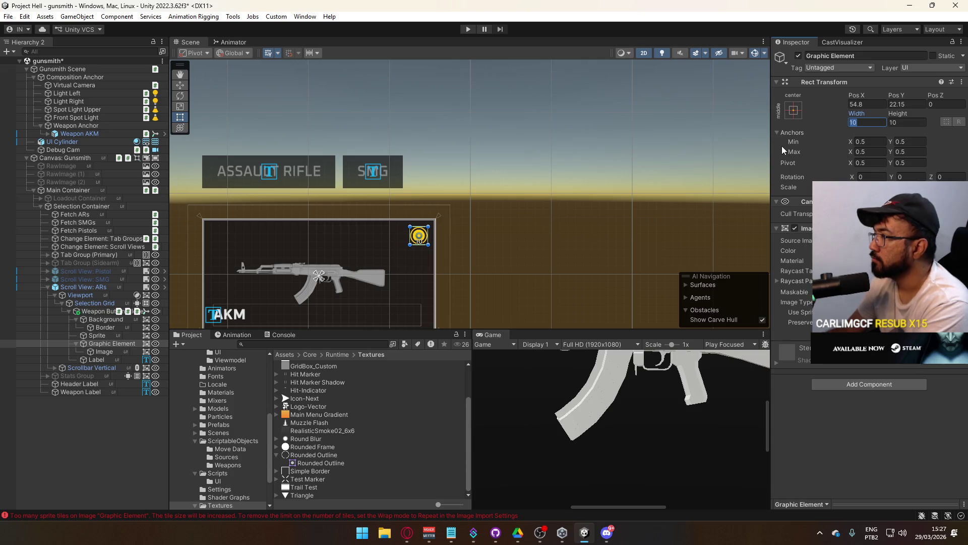
type("32")
key("Tab")
type("32")
Set the icon's inner Image Left and Right insets to 6.
left_click(136, 351)
left_click(860, 104)
type("4")
left_click(866, 120)
type("4")
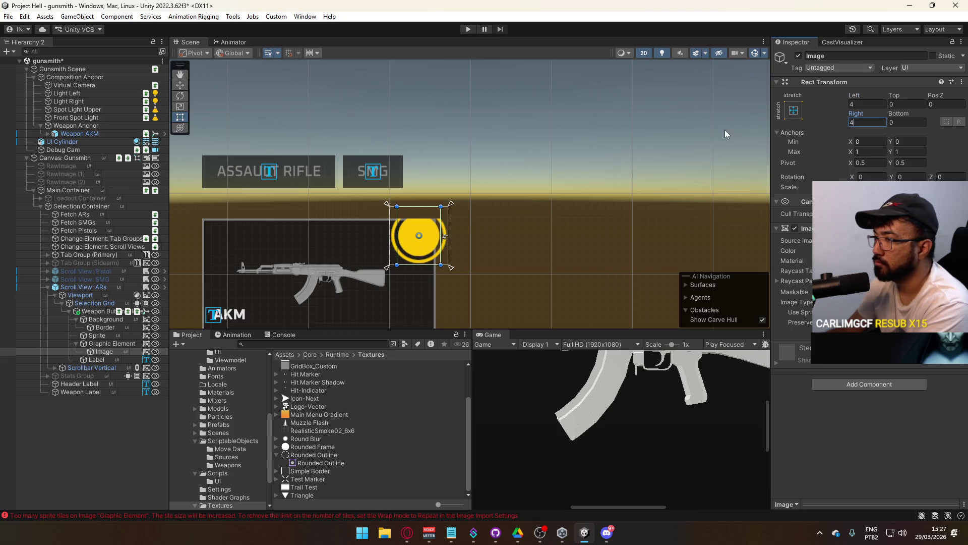
key("BackSpace")
type("6")
left_click(864, 104)
key("BackSpace")
type("6")
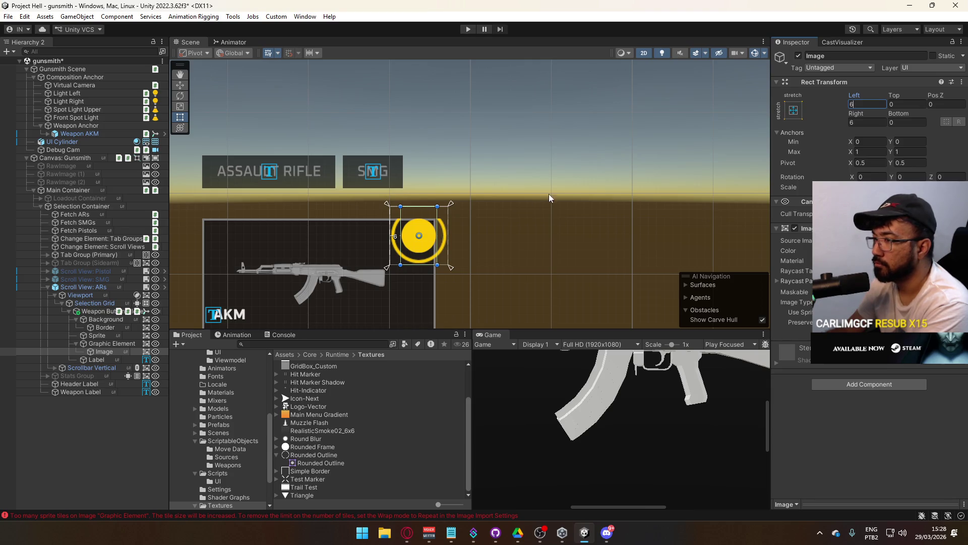
left_click(101, 343)
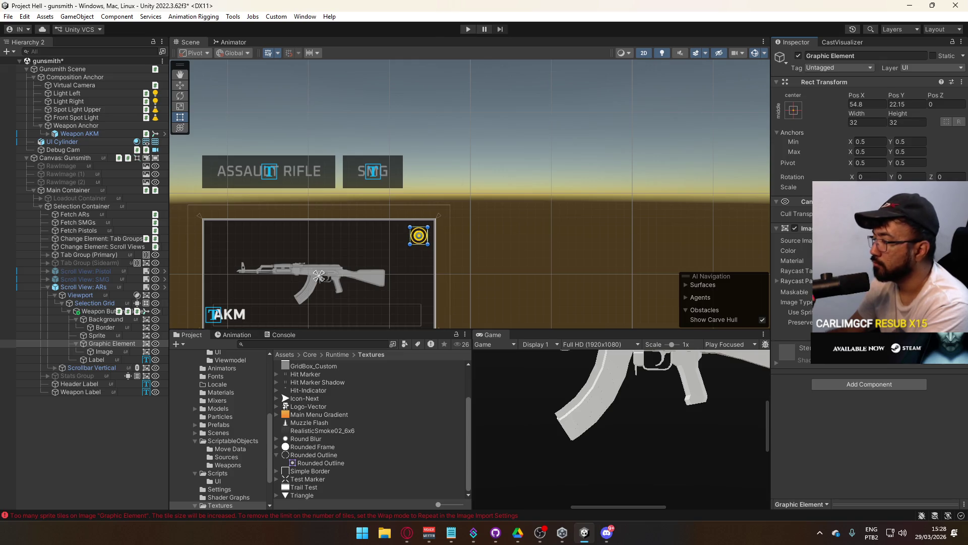
scroll(631, 397, "down", 6)
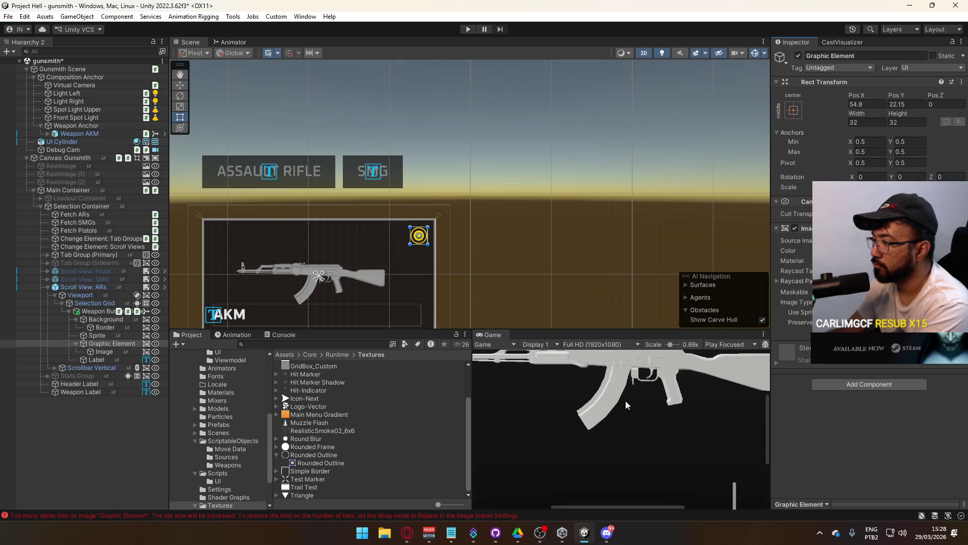
Reset the game preview to 1x scale and check the Gunsmith canvas's Pixel Perfect setting.
scroll(569, 419, "up", 1)
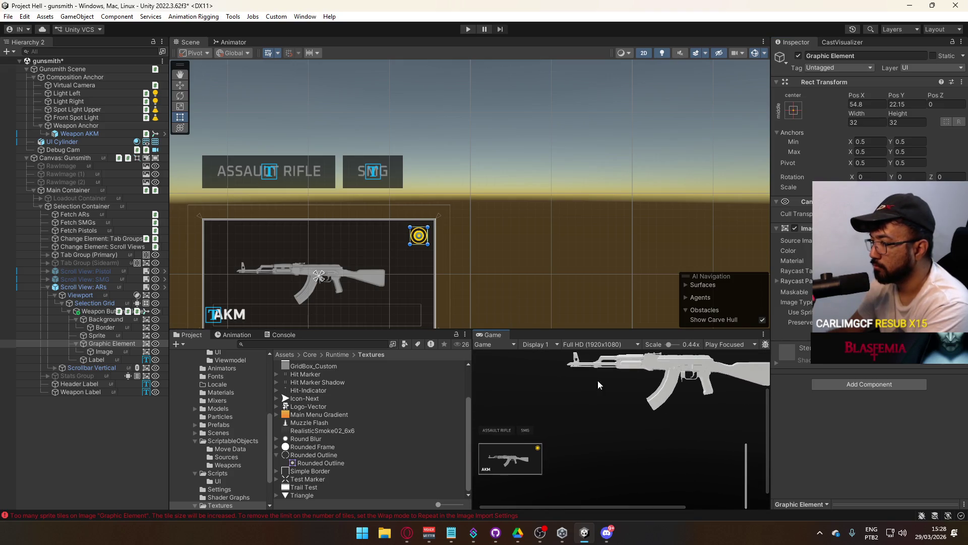
left_click_drag(669, 344, 692, 345)
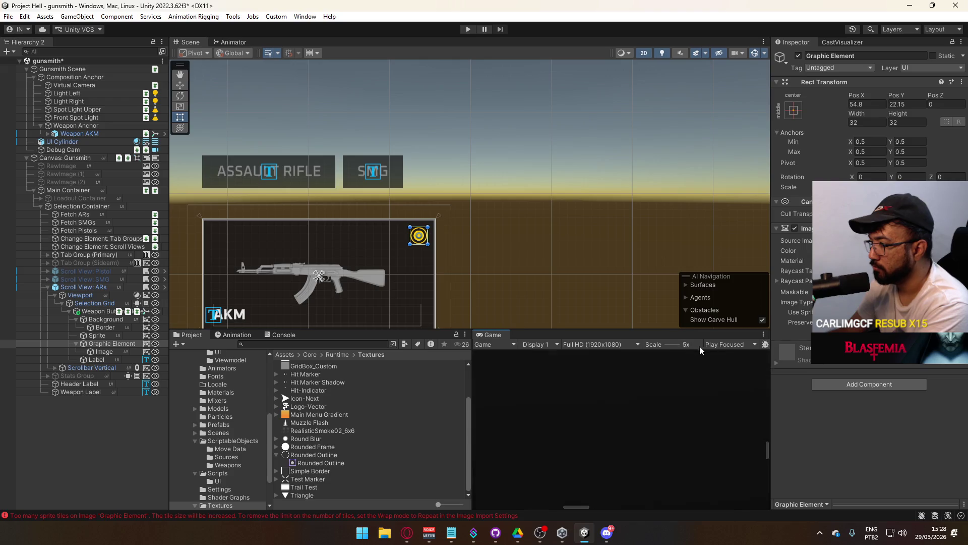
left_click(670, 343)
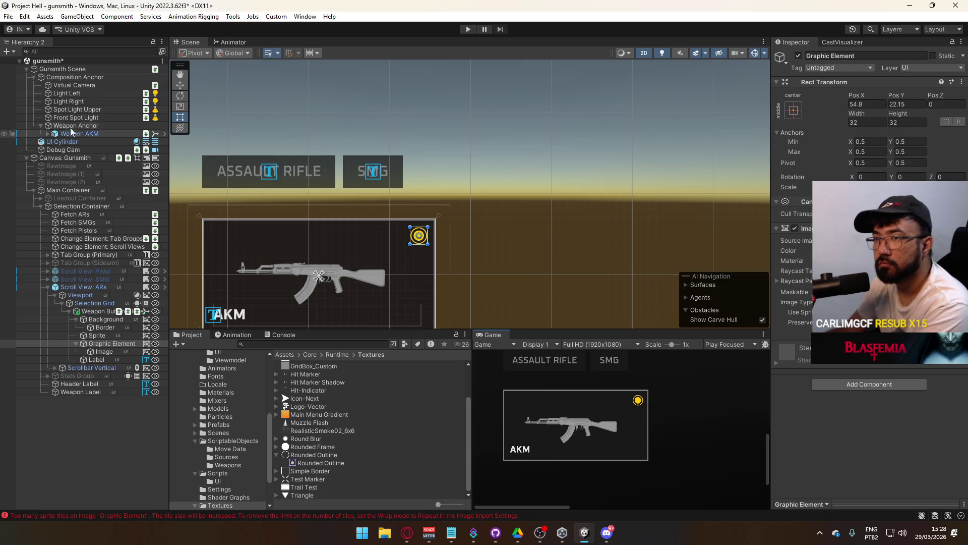
left_click(59, 158)
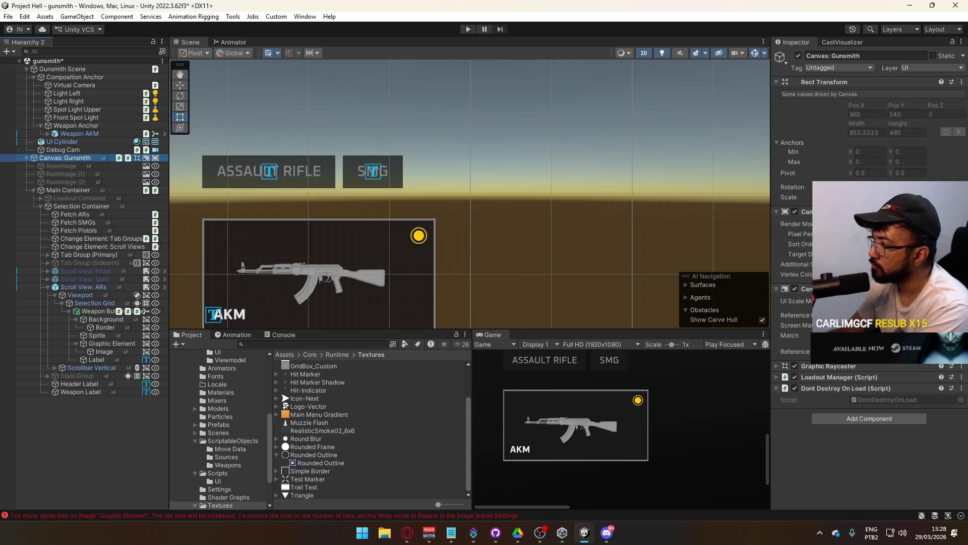
left_click(801, 234)
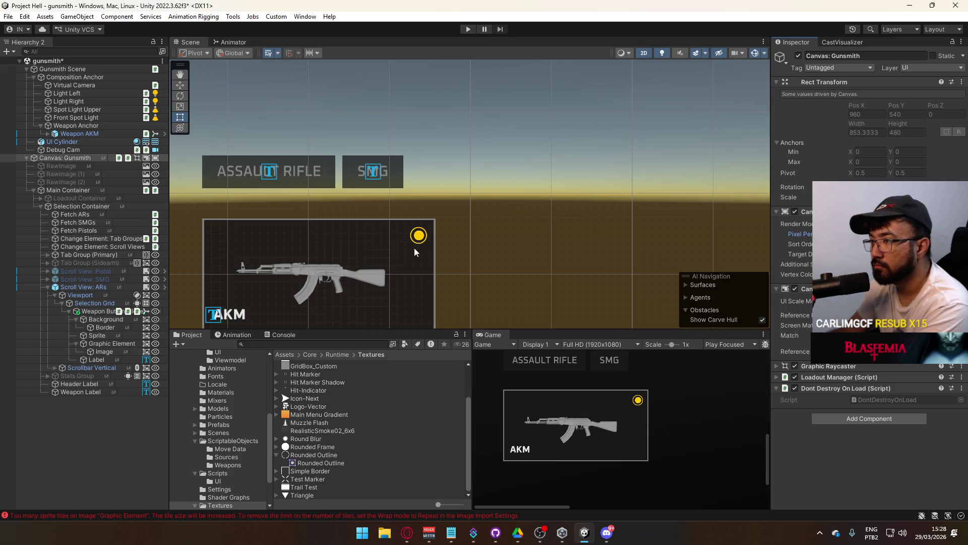
Change the Graphic Element's inner Image Left and Right insets to 4.
left_click(109, 343)
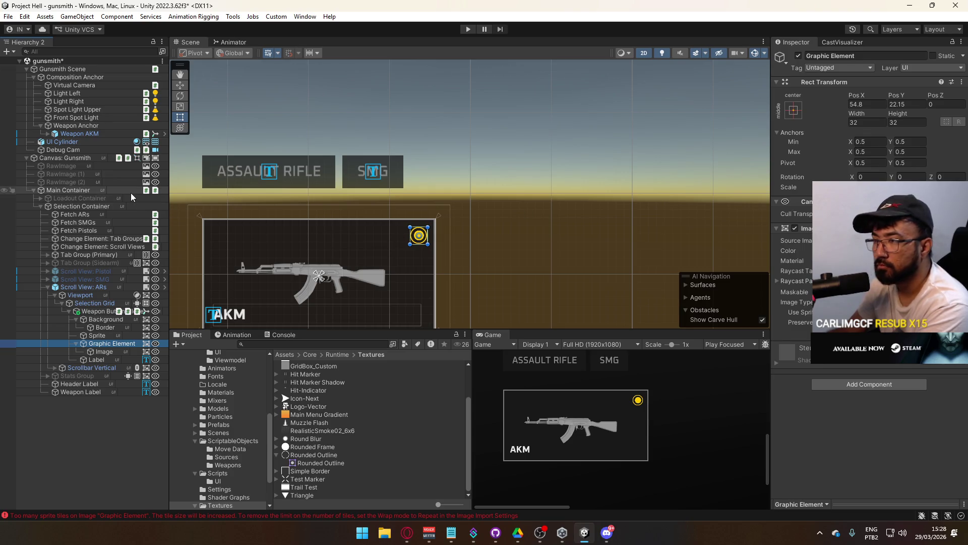
left_click(106, 352)
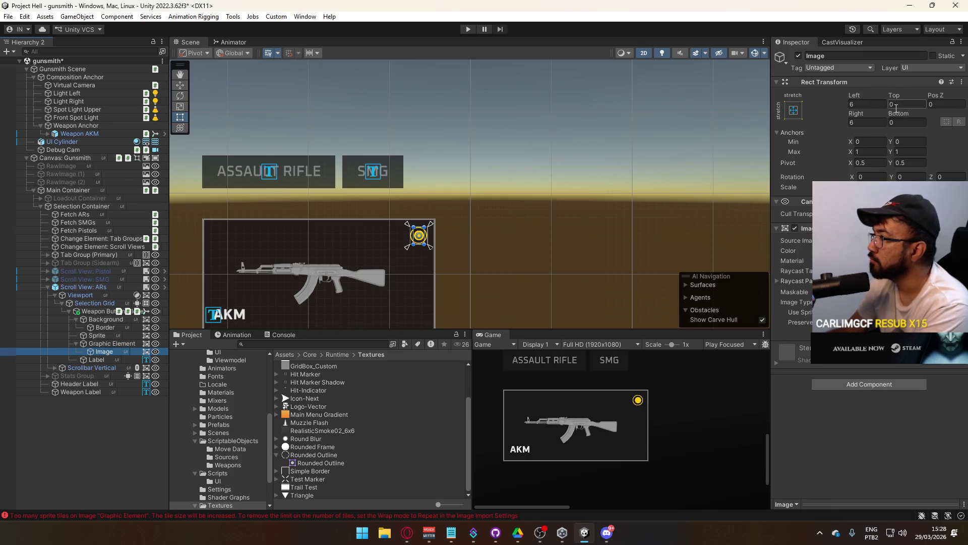
left_click(873, 103)
type("4")
left_click(869, 122)
type("4")
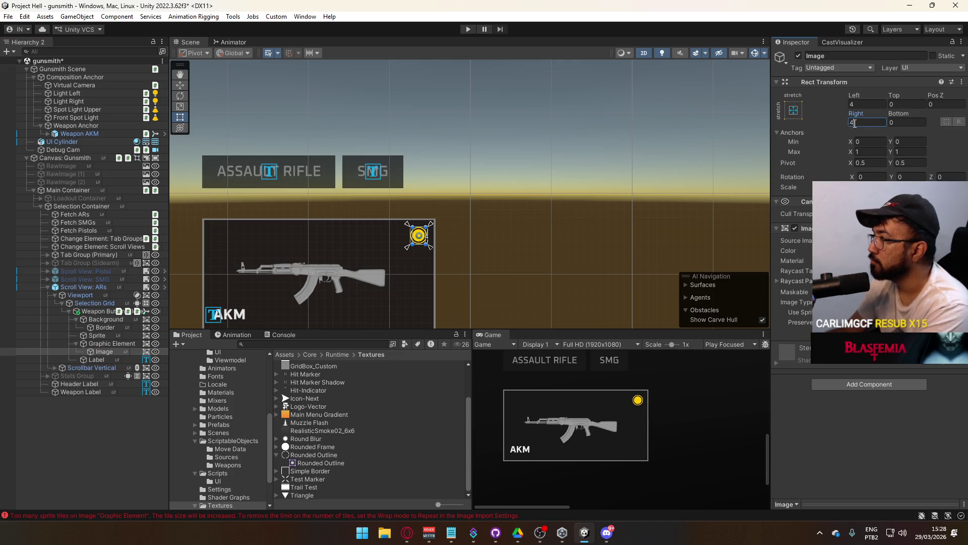
type("8")
left_click(860, 104)
type("8")
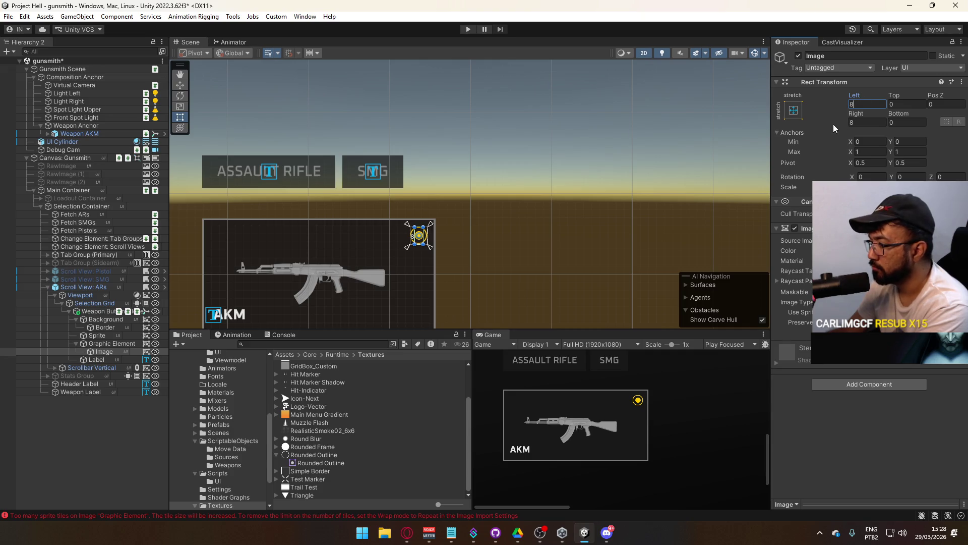
type("4")
left_click(855, 123)
type("4")
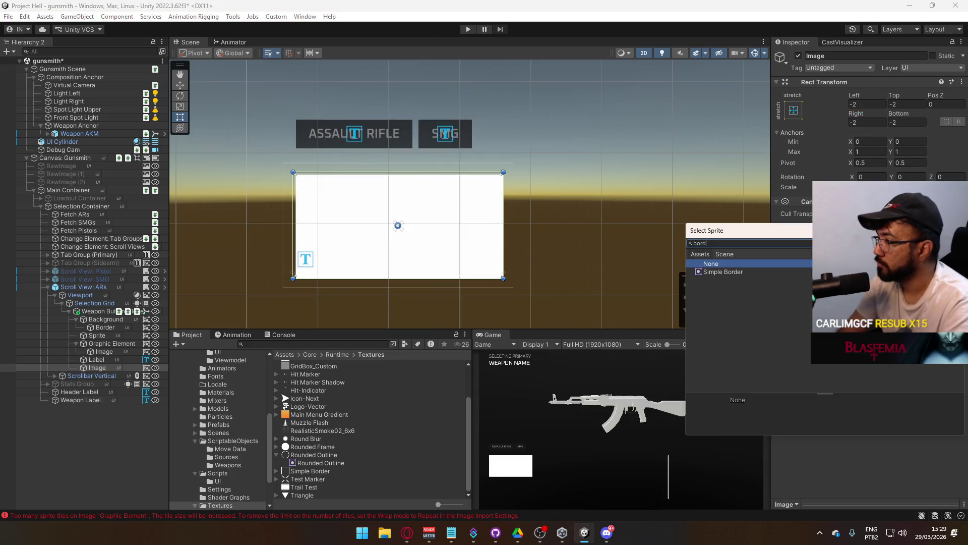
double_click(780, 267)
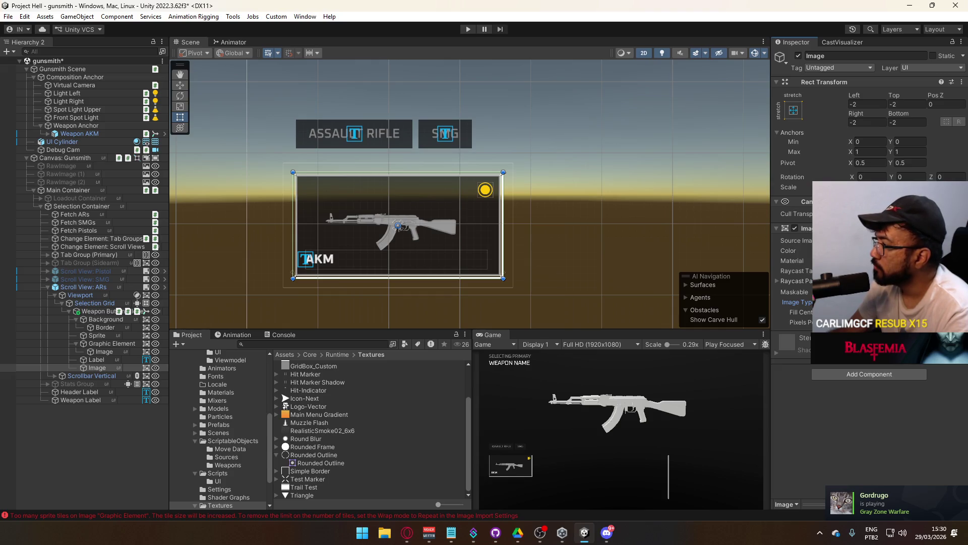
scroll(422, 244, "up", 4)
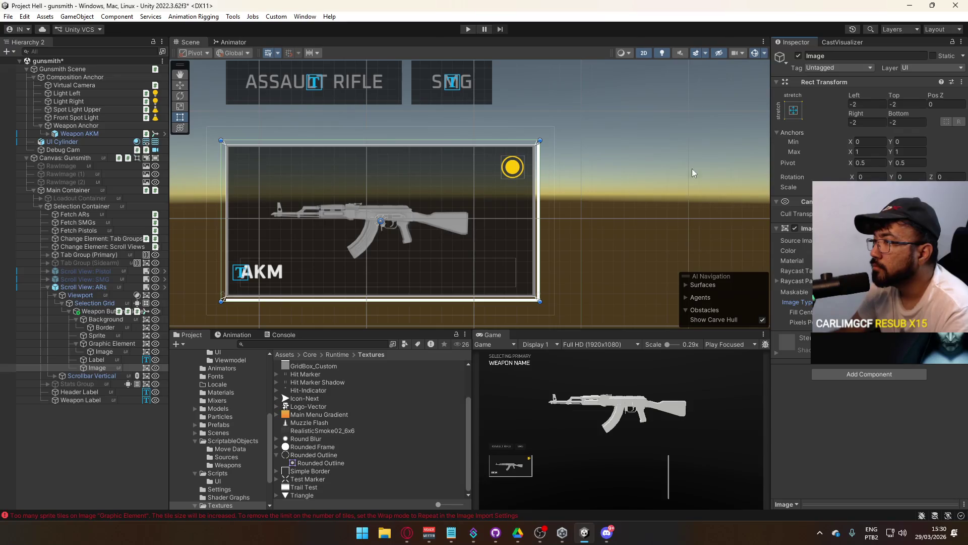
left_click_drag(854, 95, 804, 98)
key("ctrl+z")
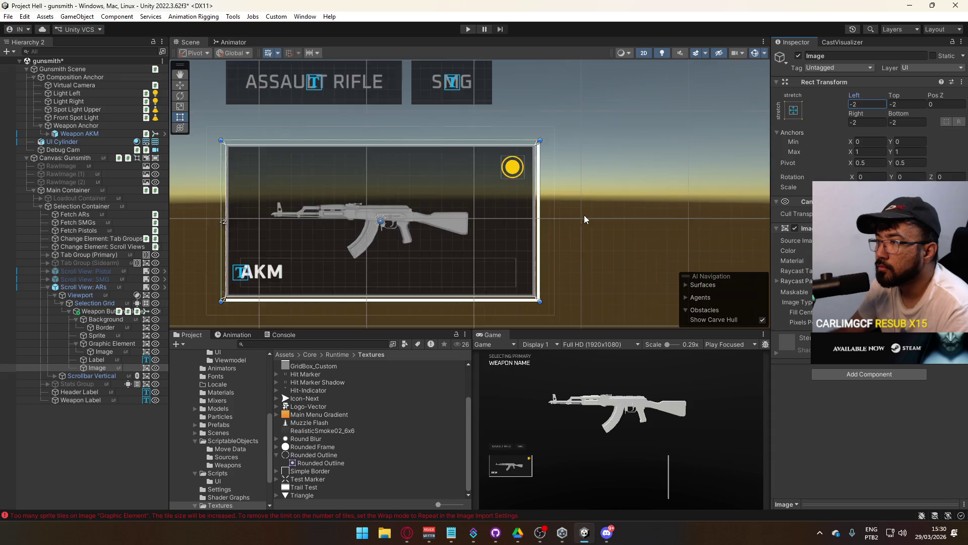
scroll(583, 216, "down", 5)
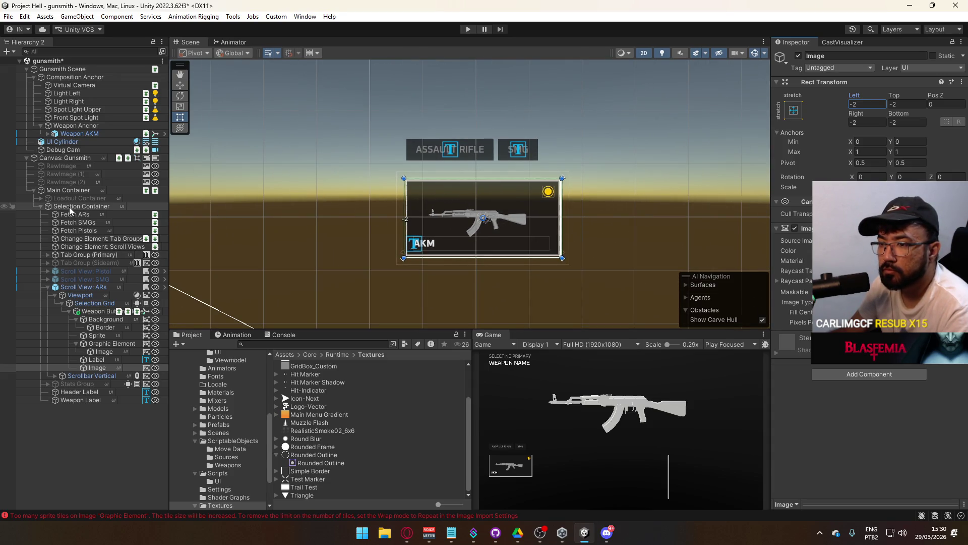
left_click(86, 286)
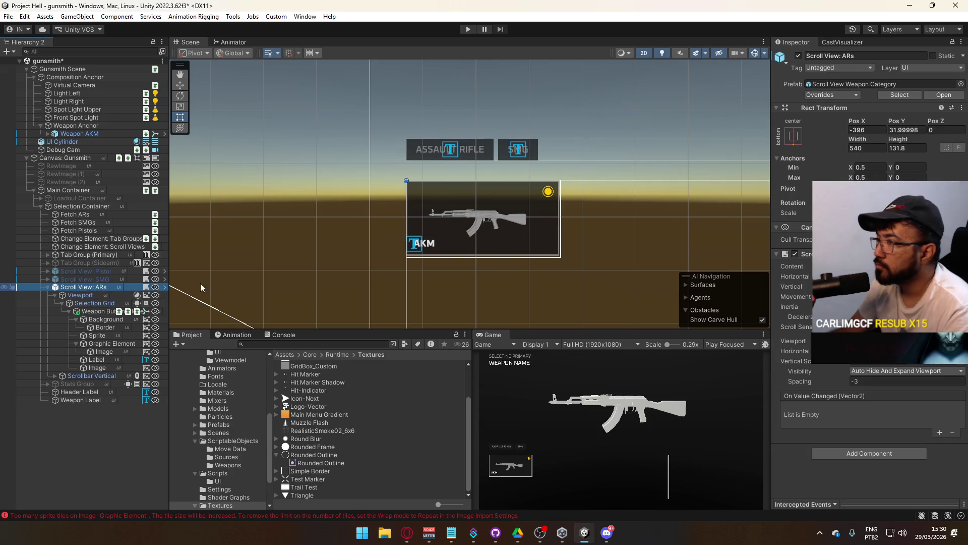
Review Selection Grid, Viewport and Scroll View: ARs, then select Weapon Button(Clone) and its Background.
left_click(84, 304)
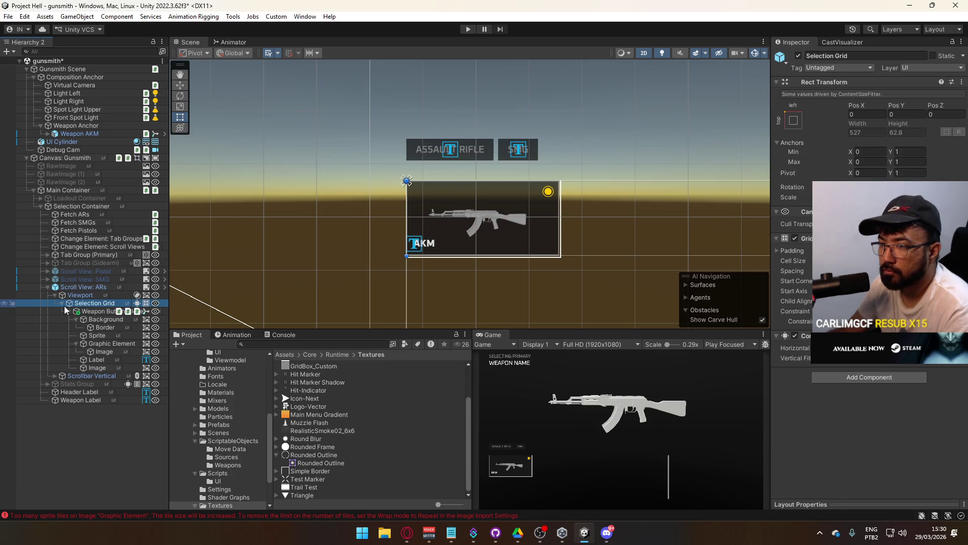
left_click(97, 295)
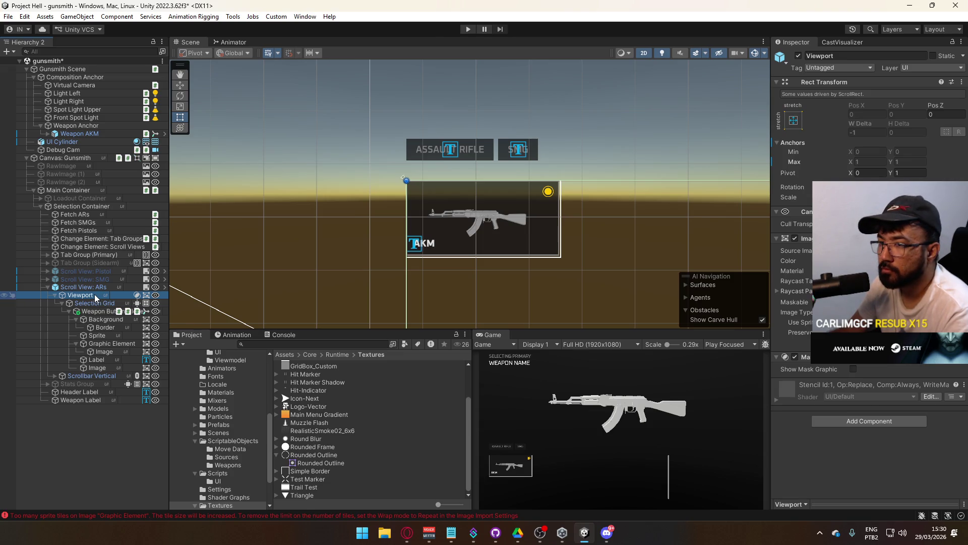
left_click(91, 287)
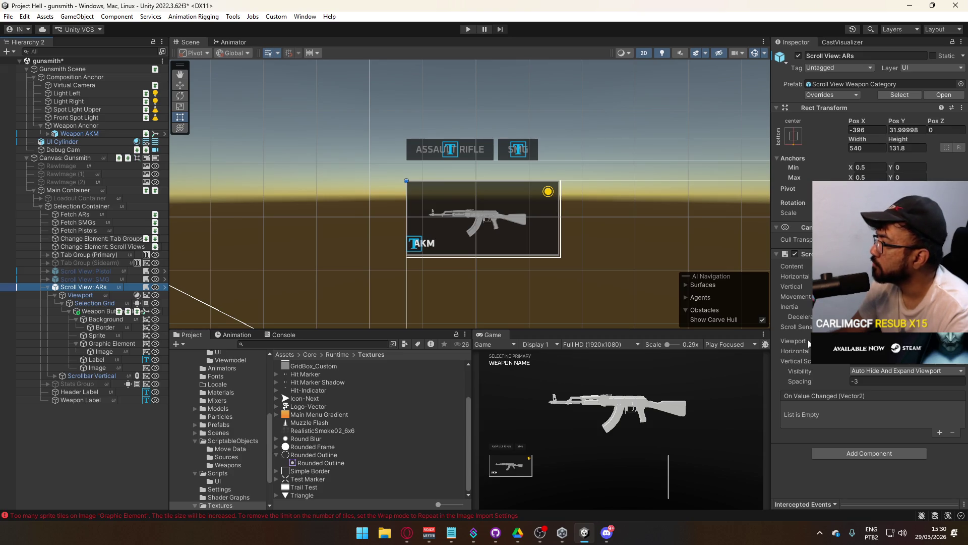
left_click(91, 303)
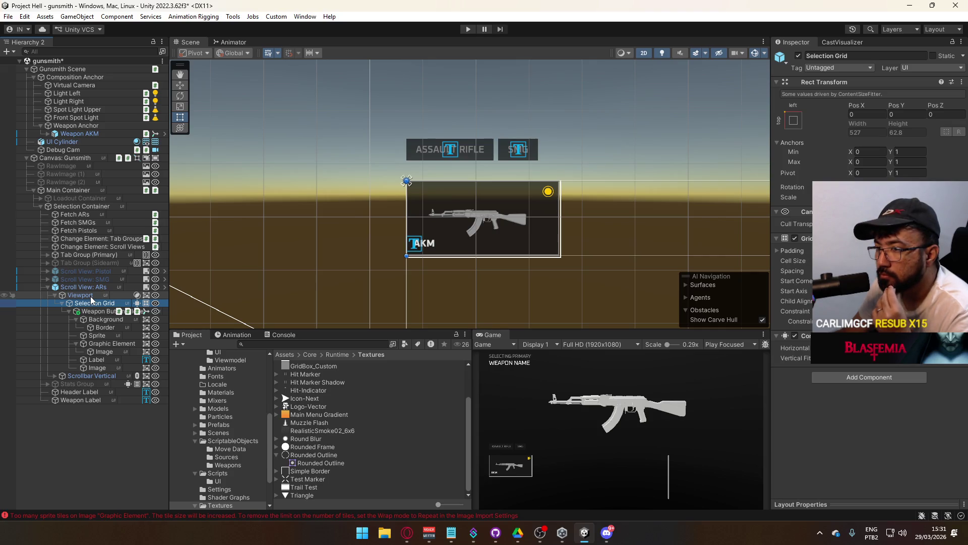
left_click(95, 311)
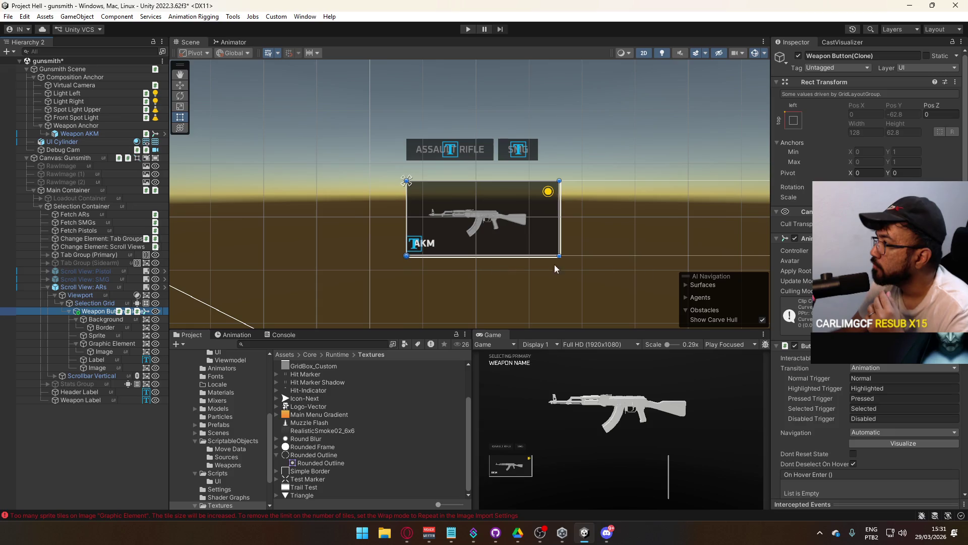
left_click(114, 321)
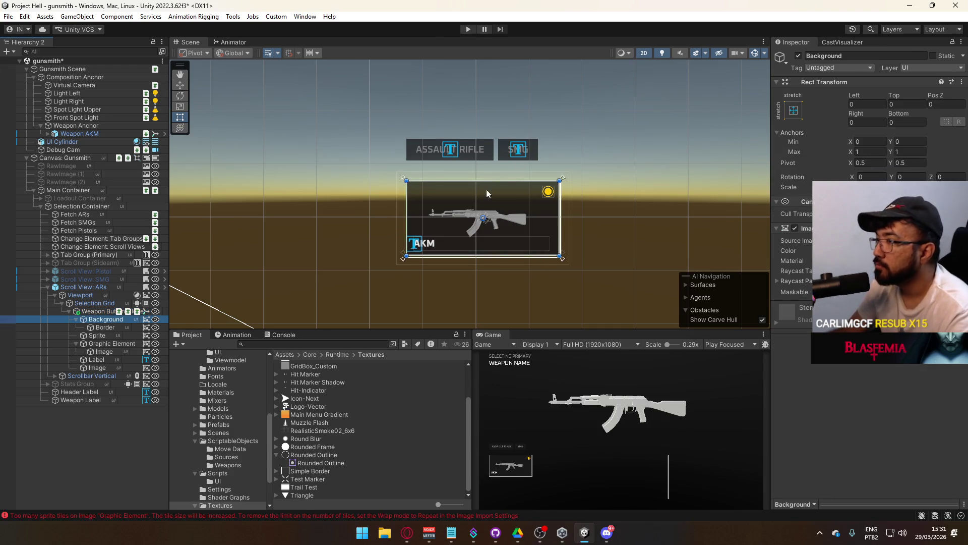
Set the AKM card Background's Left, Right, Top and Bottom insets to 4.
scroll(525, 202, "up", 5)
left_click_drag(549, 215, 567, 224)
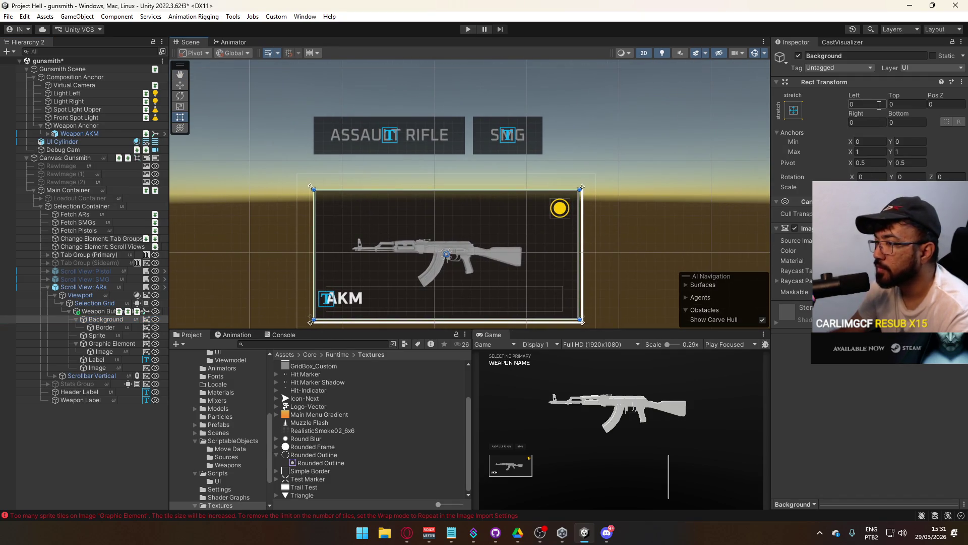
type("4")
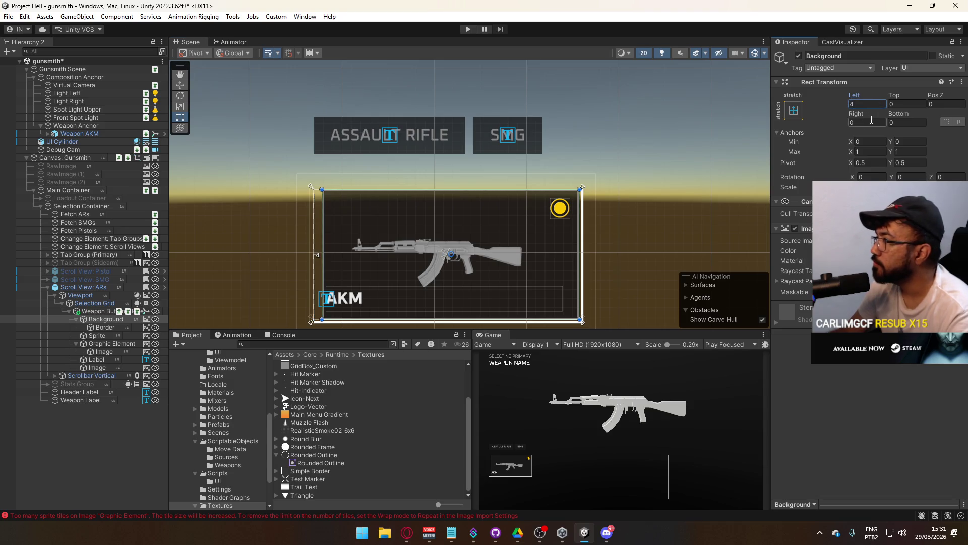
type("4")
left_click(920, 104)
type("4")
left_click(906, 123)
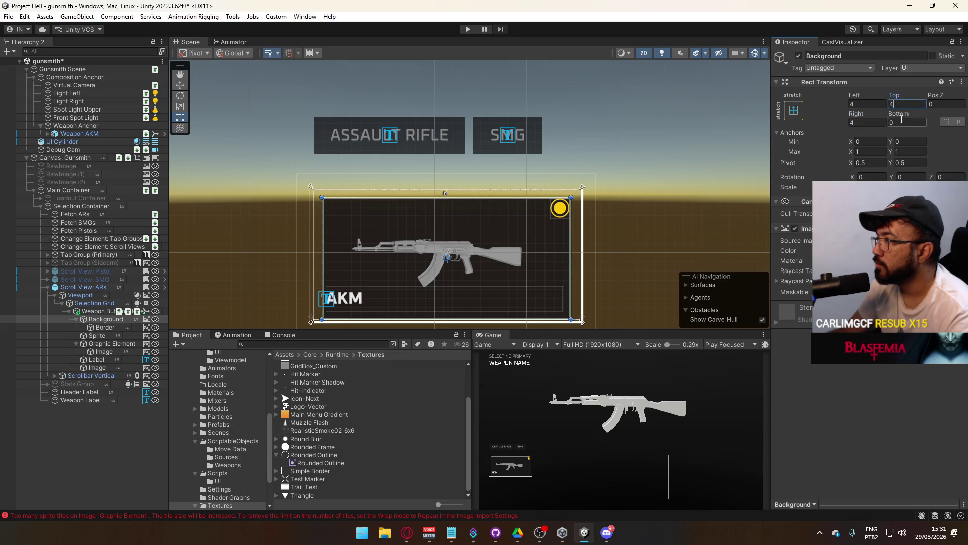
type("4")
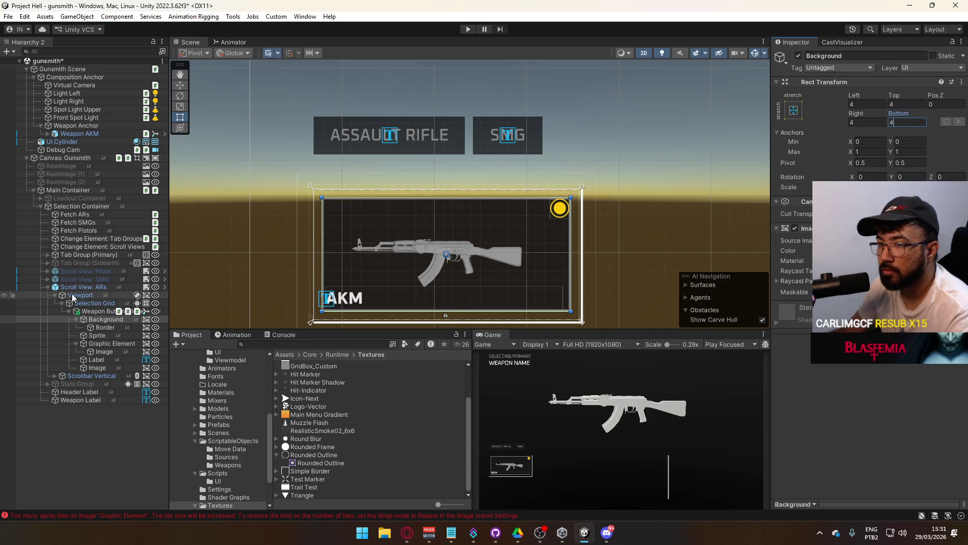
left_click(96, 311)
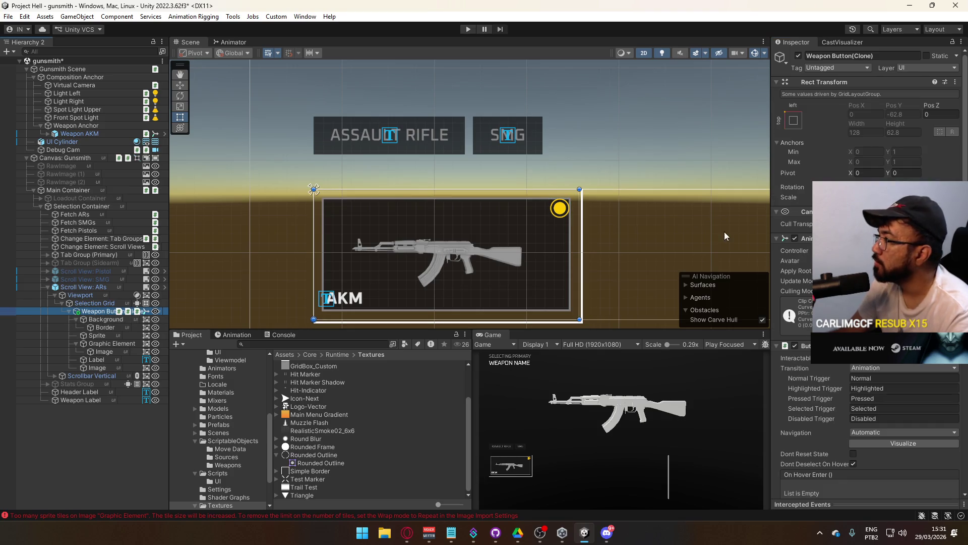
left_click(89, 304)
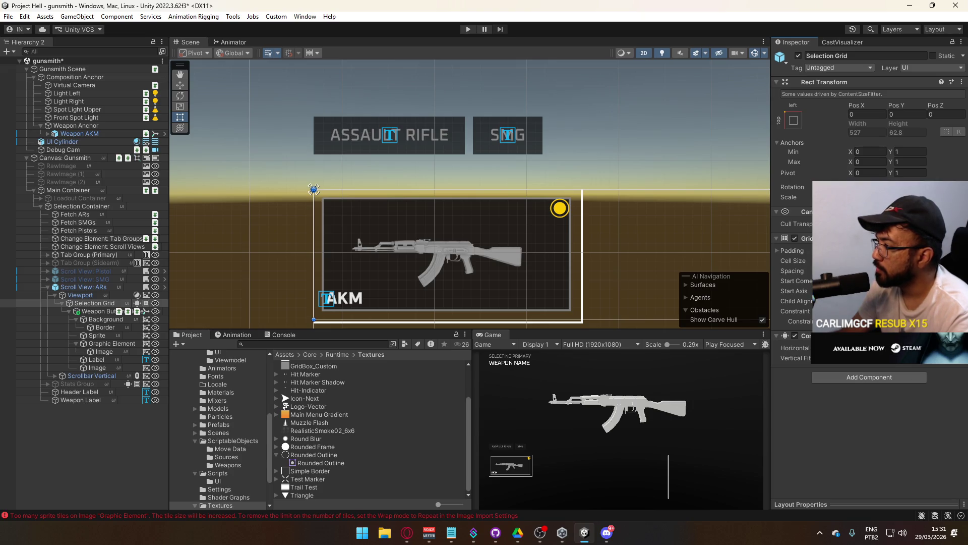
Increase the Grid Layout Group cell size so each weapon button measures 144 × 70.8.
key("Return")
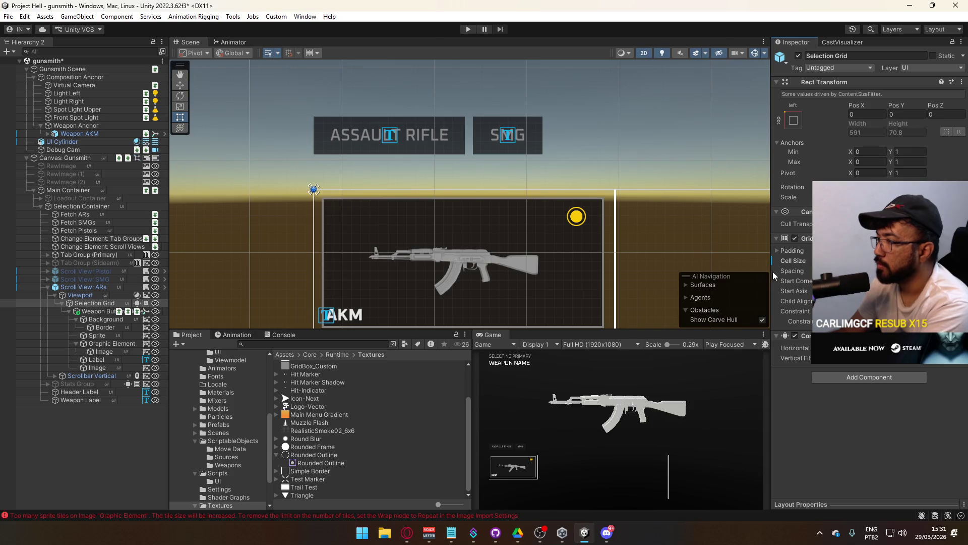
left_click_drag(449, 207, 478, 130)
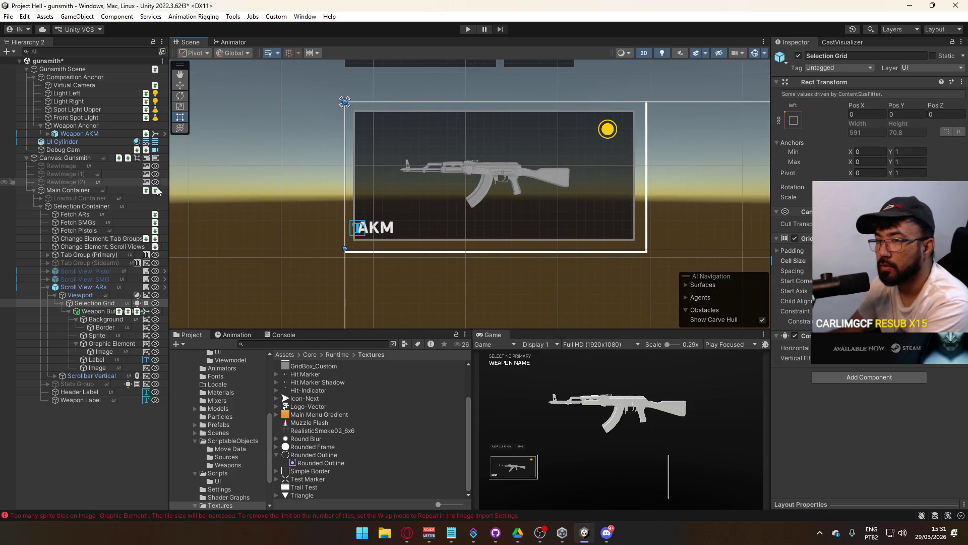
left_click(101, 310)
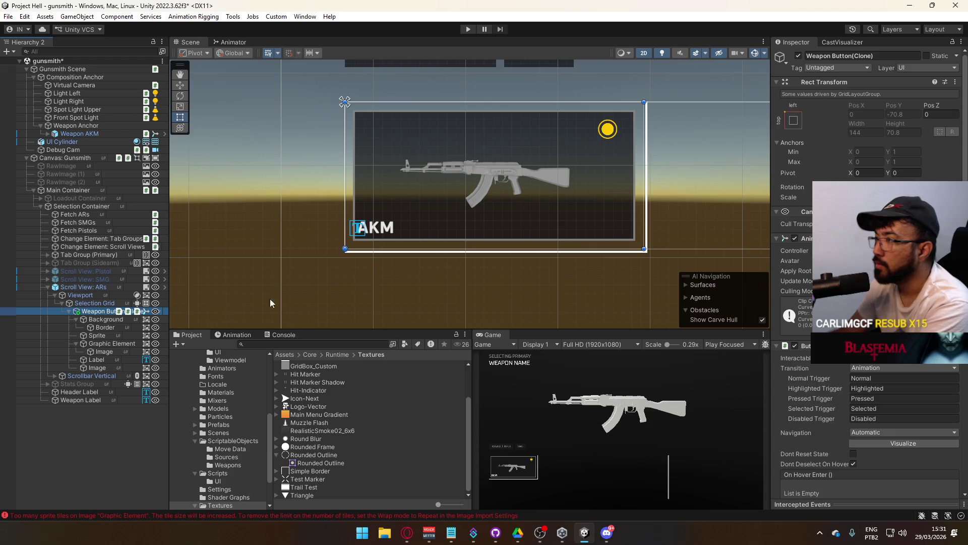
Select the card's outline Image and set all four insets to 0.
left_click(105, 328)
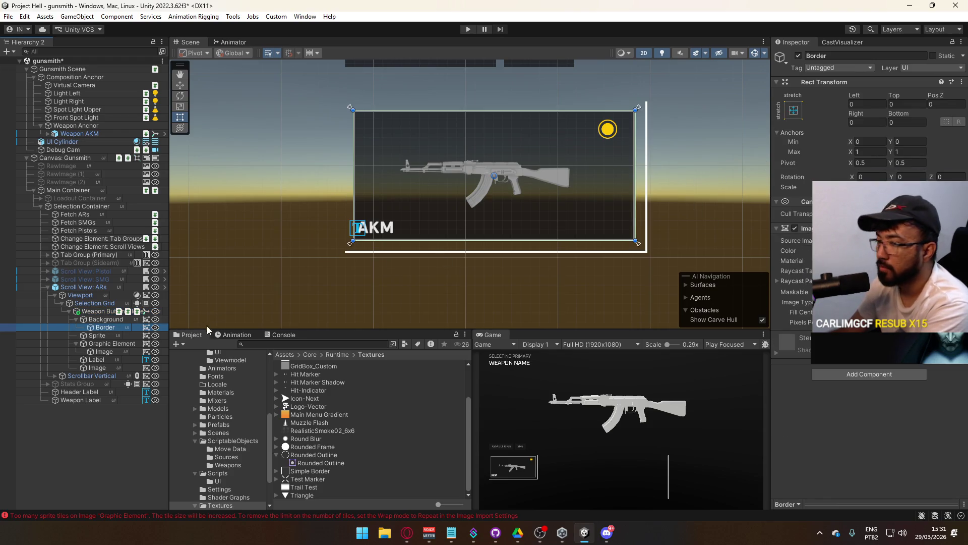
left_click(107, 343)
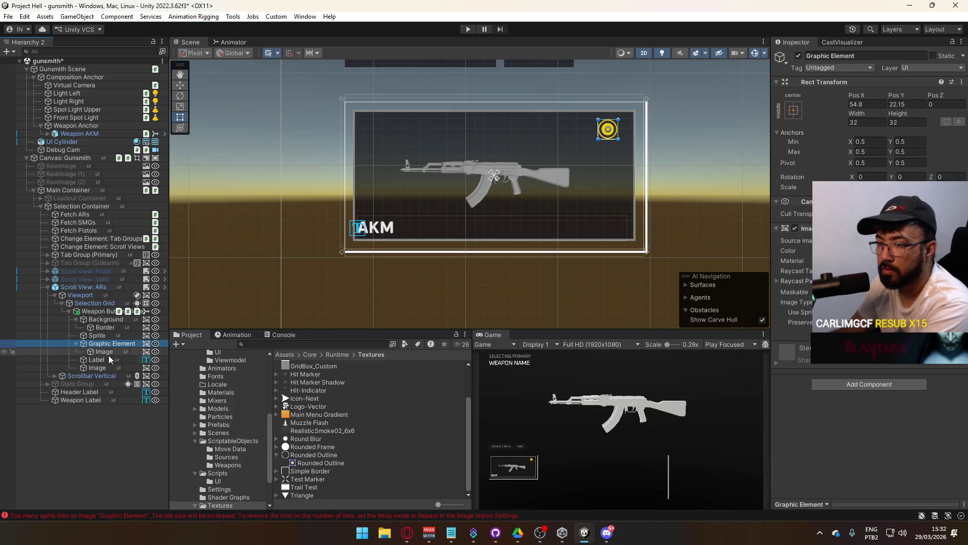
left_click(107, 367)
type("0")
key("Return")
left_click(867, 121)
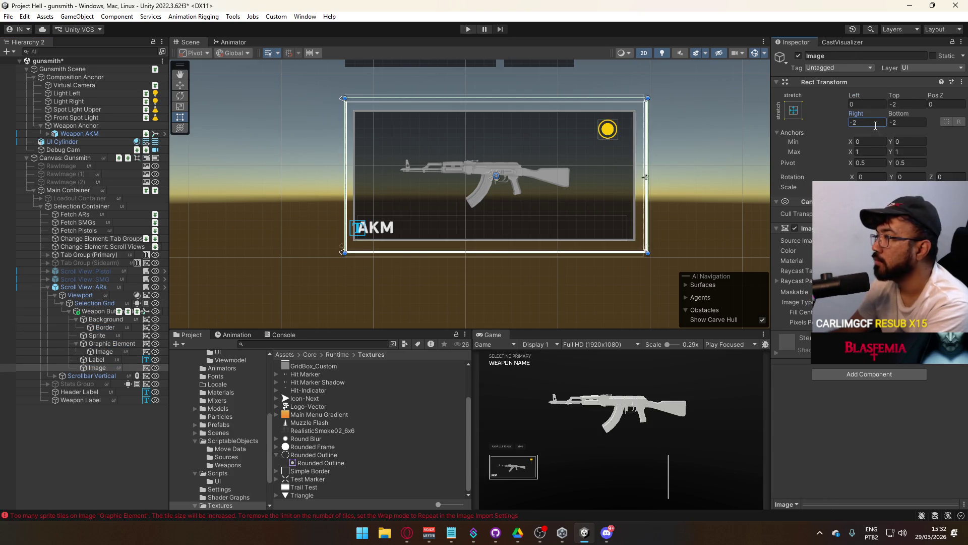
type("0")
key("Return")
left_click(921, 122)
type("0")
left_click(916, 106)
type("0")
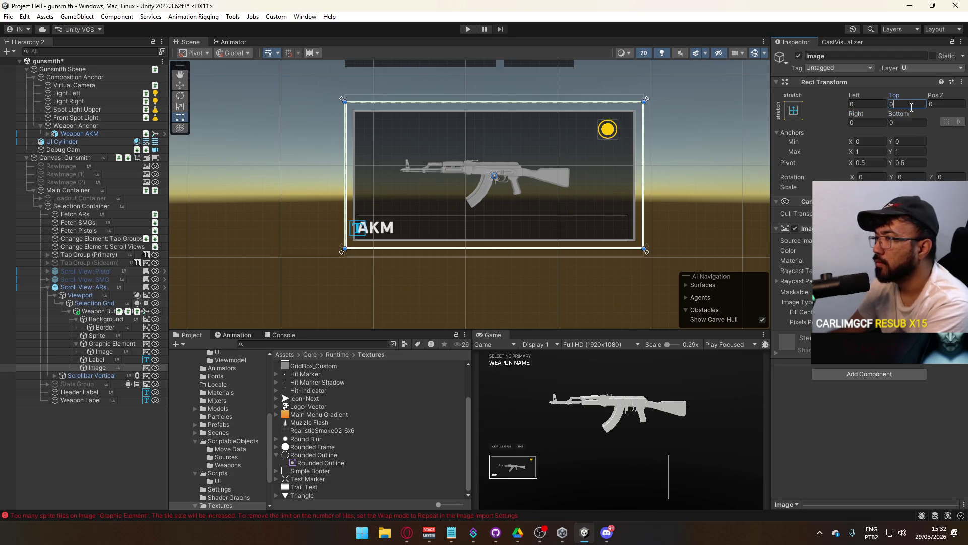
Raise the outline Image insets to 1, then 2, on every side.
key("BackSpace")
type("1")
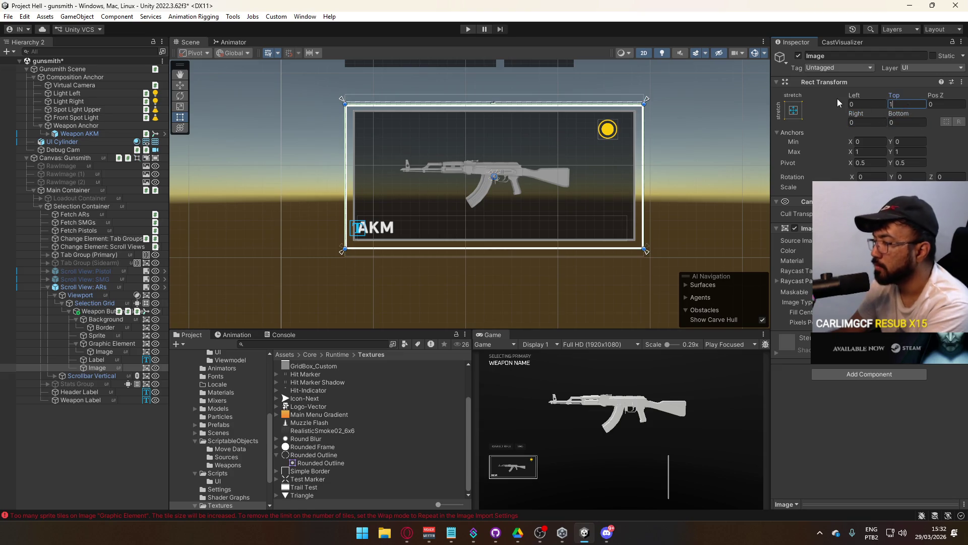
left_click(903, 122)
type("1")
left_click(867, 122)
type("1")
left_click(857, 104)
type("1")
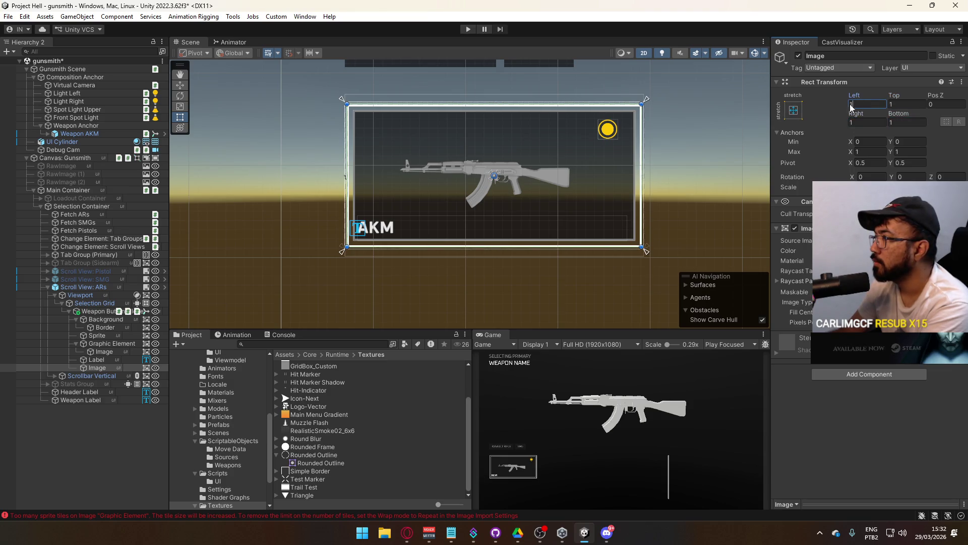
type("2")
left_click(867, 122)
type("2")
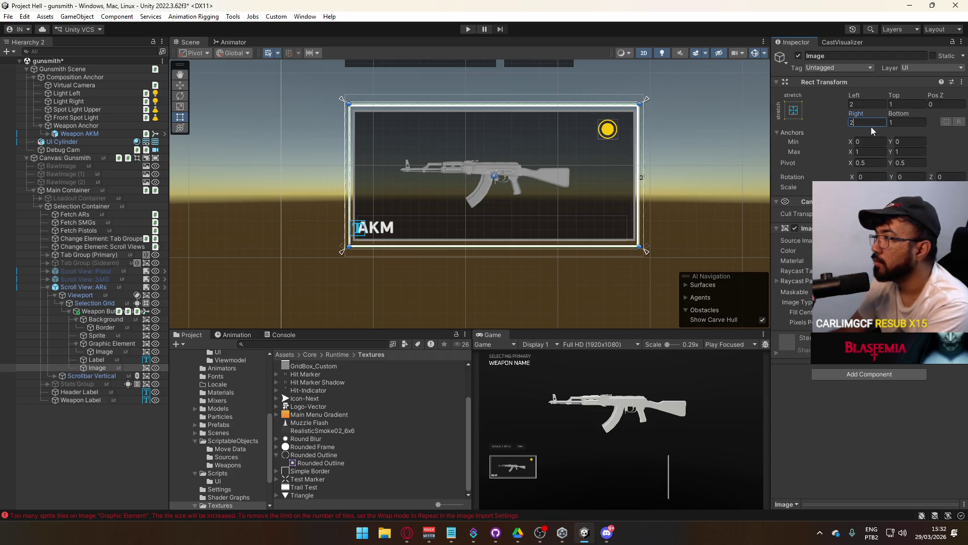
left_click(910, 122)
type("2")
left_click(906, 104)
type("2")
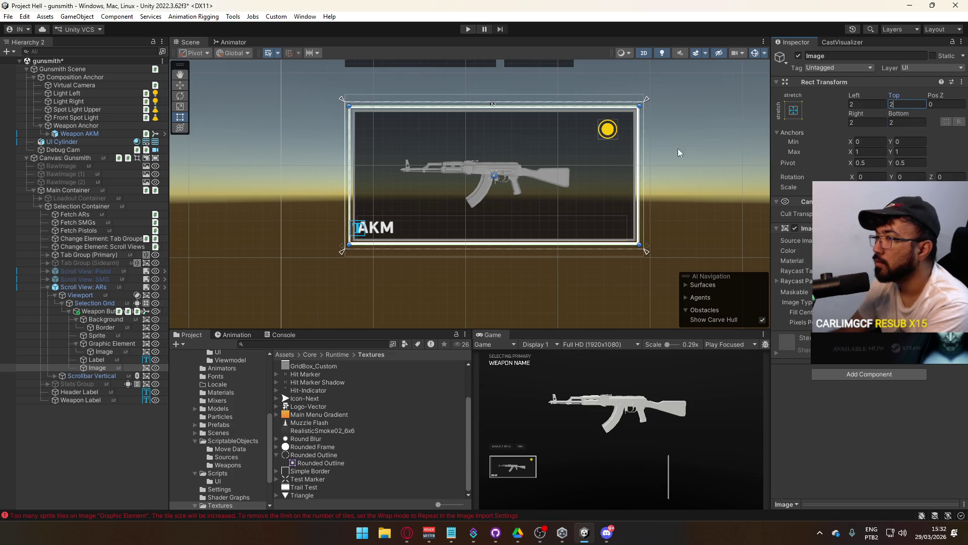
Settle the outline Image's Left, Right, Top and Bottom insets at 3.
left_click(864, 104)
type("3")
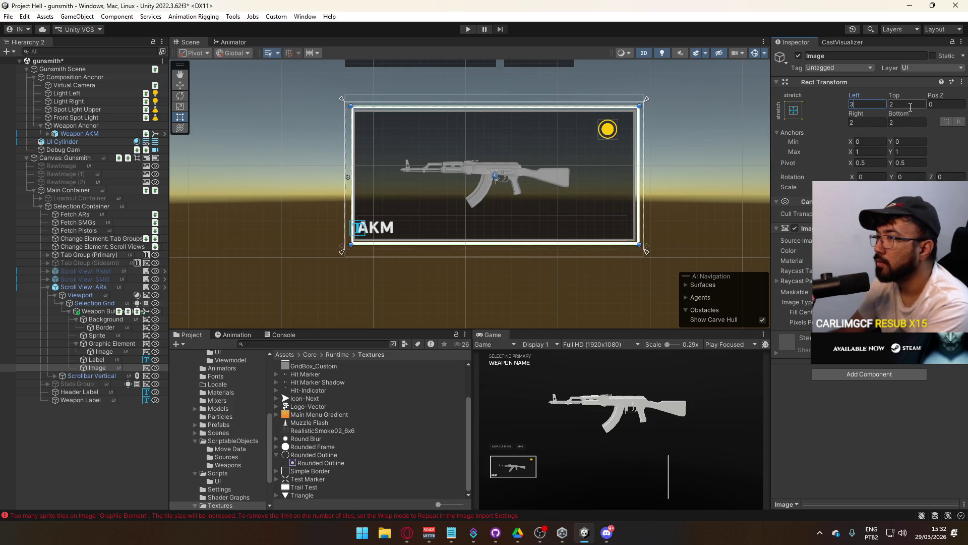
type("3")
left_click(905, 122)
type("3")
left_click(858, 122)
type("3")
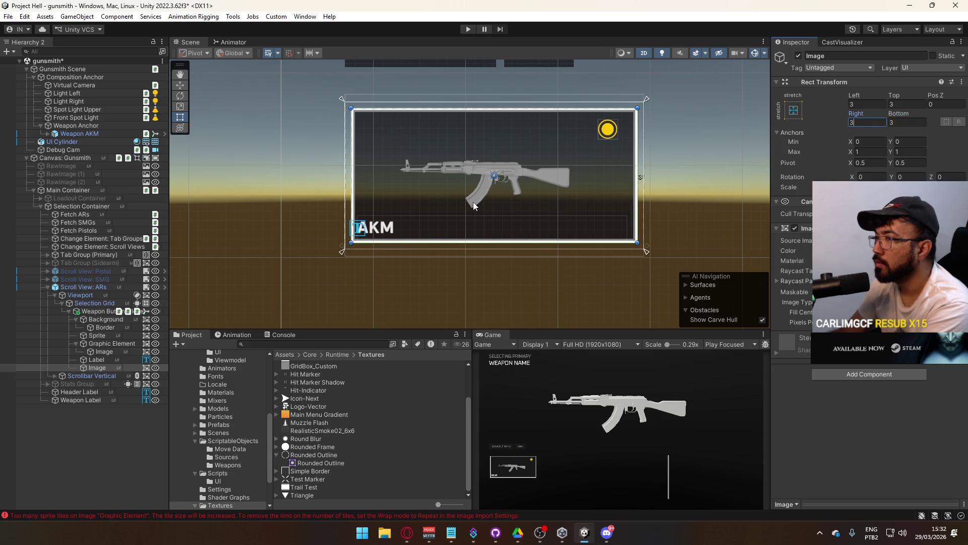
right_click(499, 337)
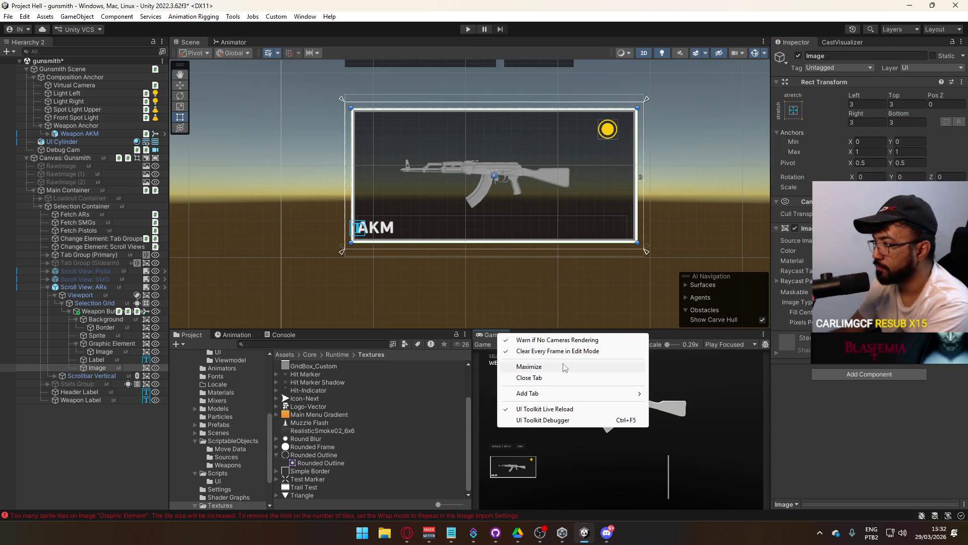
Preview the card in the maximized Game view, then restore the editor layout.
left_click(562, 368)
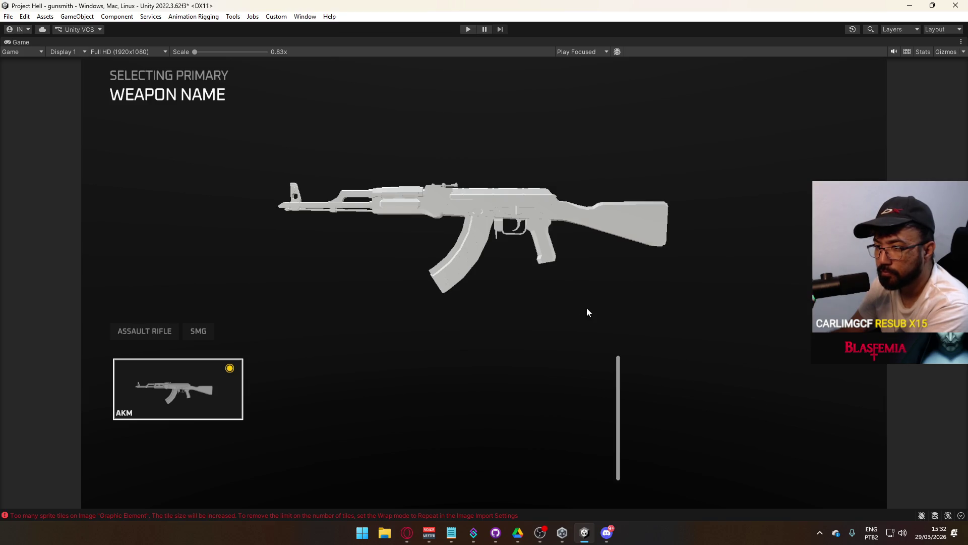
right_click(495, 39)
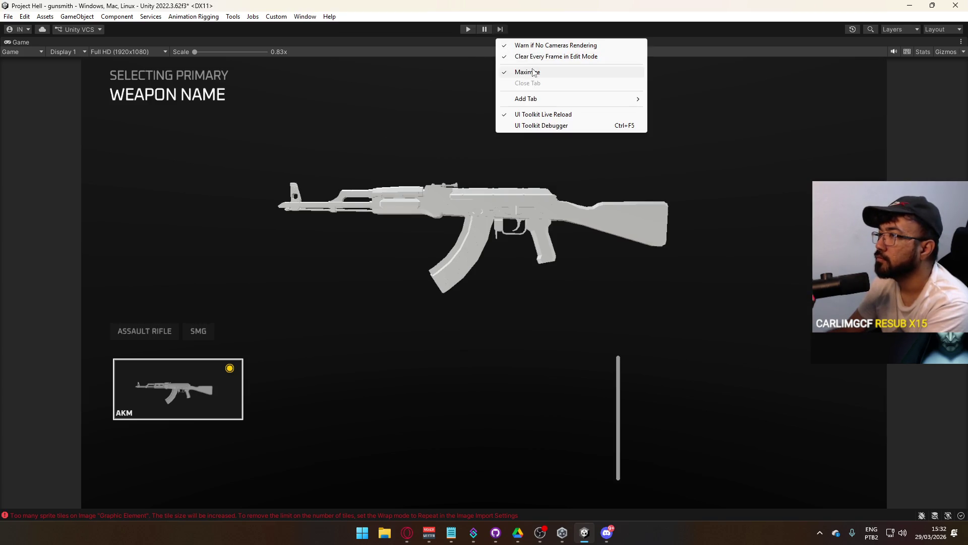
left_click(520, 71)
Set the outline Image's Left, Right, Top and Bottom insets to 2.
double_click(867, 122)
type("2")
double_click(866, 104)
type("2")
double_click(908, 122)
type("2")
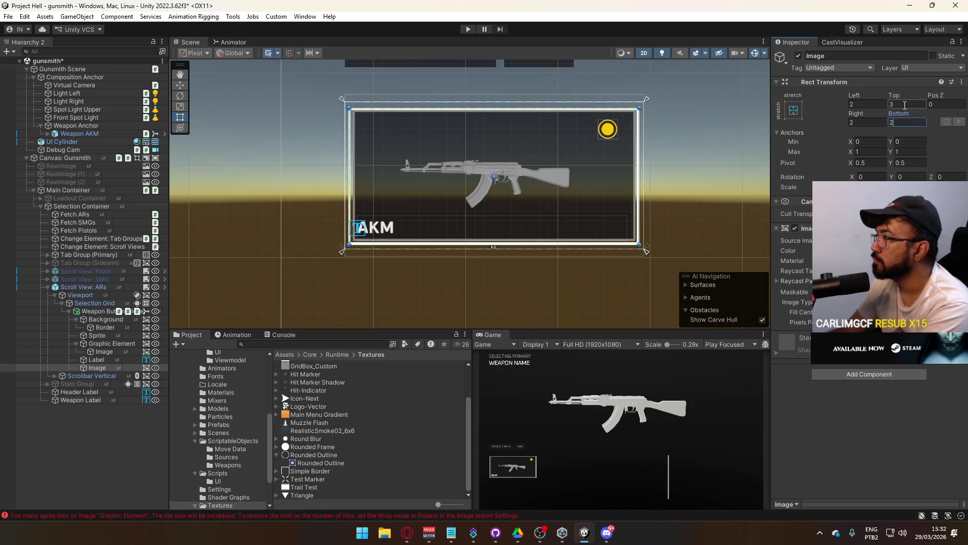
double_click(908, 104)
type("2")
Recheck the card in the maximized Game view, then restore the layout.
right_click(492, 335)
left_click(641, 364)
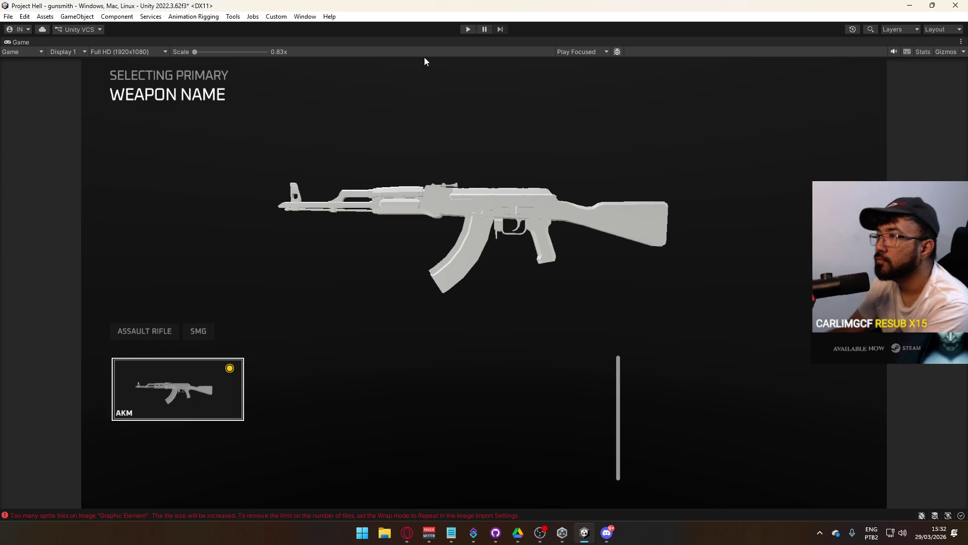
right_click(437, 43)
left_click(459, 76)
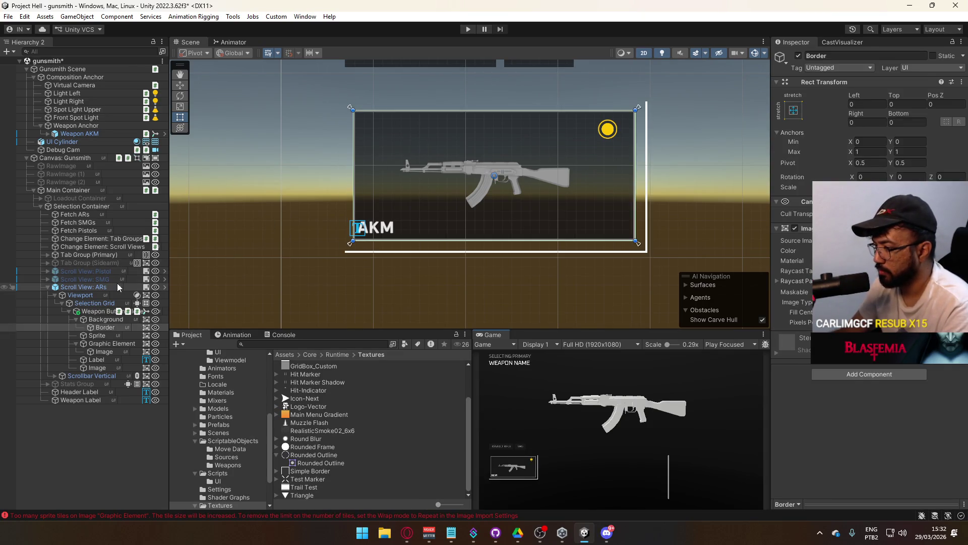
left_click(104, 303)
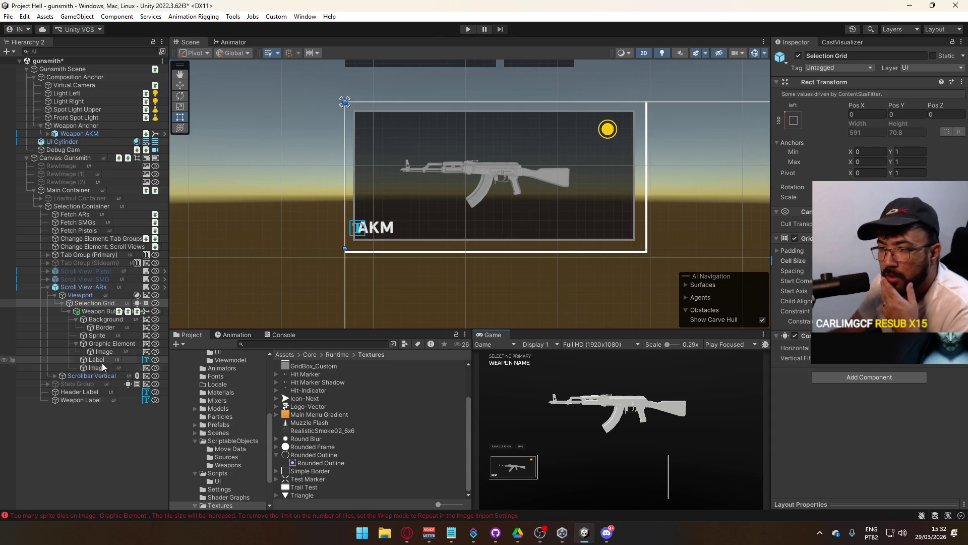
left_click(102, 312)
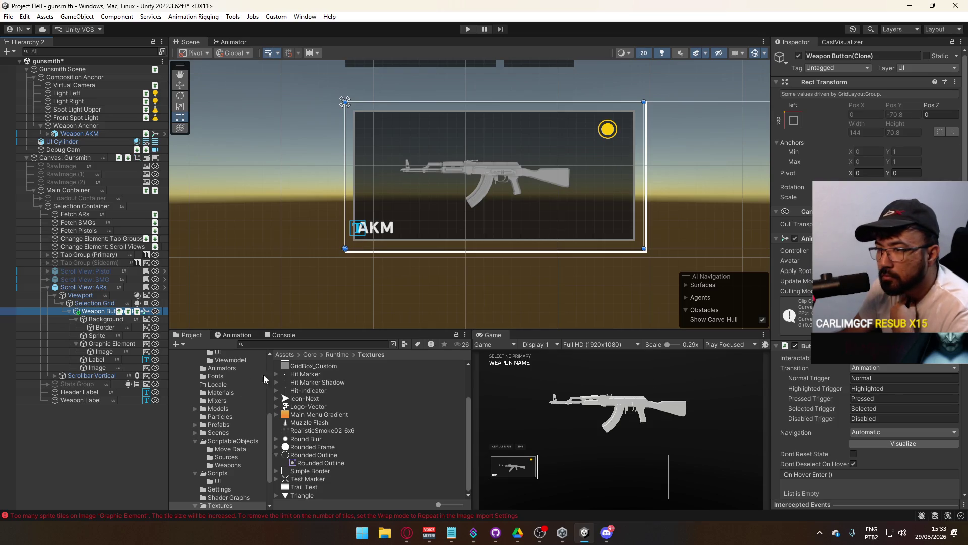
left_click(108, 353)
left_click(106, 359)
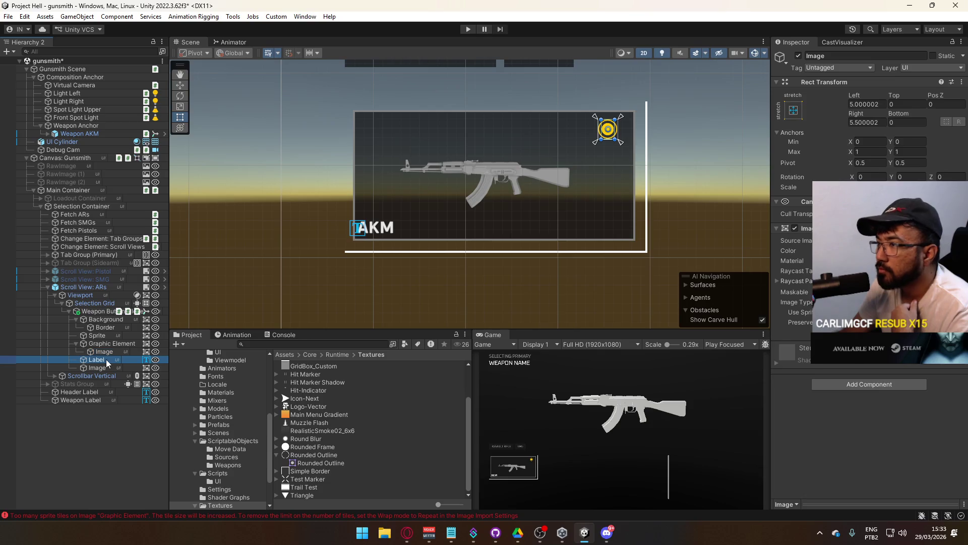
left_click(104, 364)
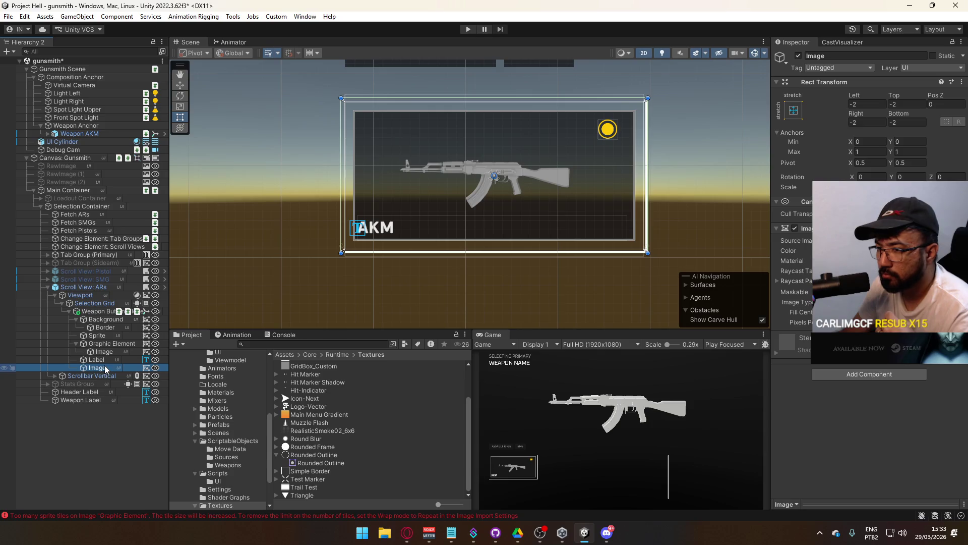
Set the image's Source Image to the Main Menu Gradient sprite.
left_click(958, 241)
type("grad")
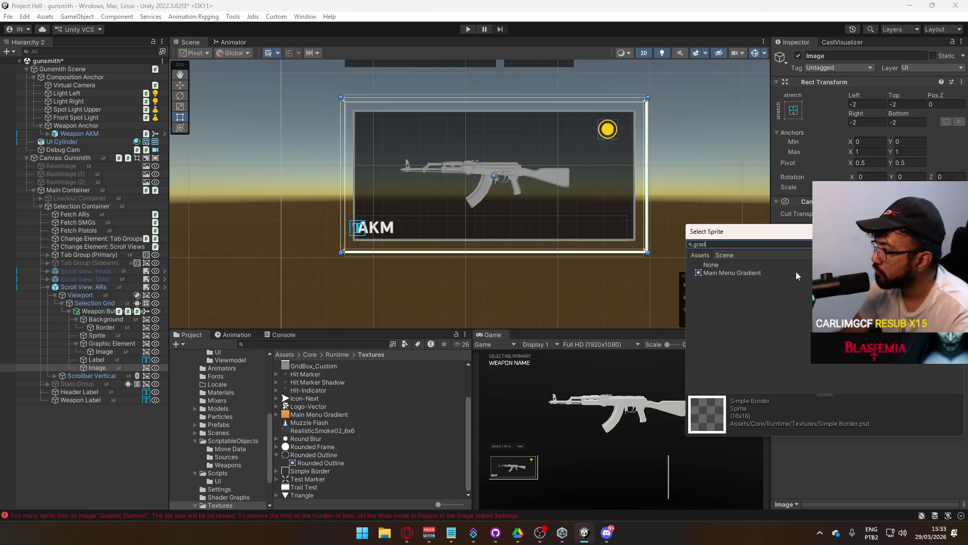
left_click(796, 273)
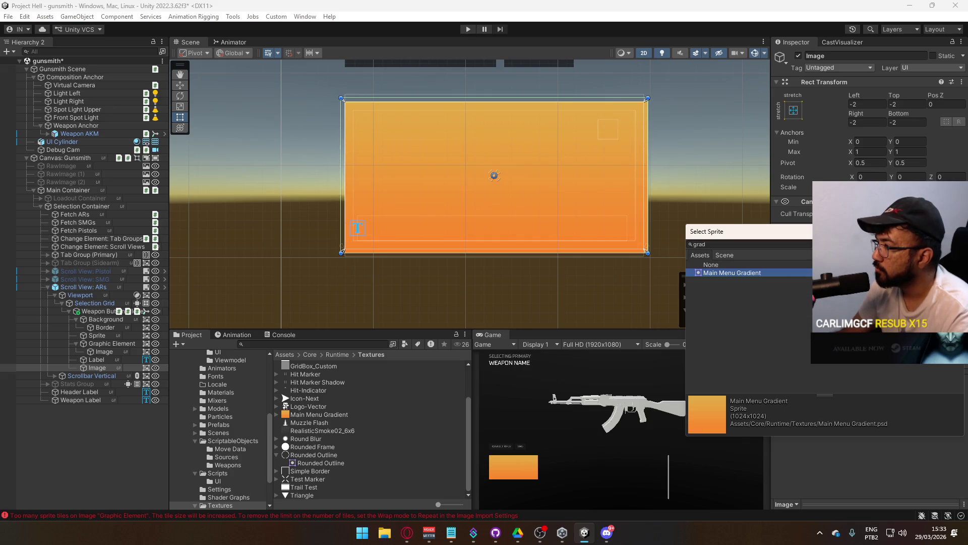
key("Return")
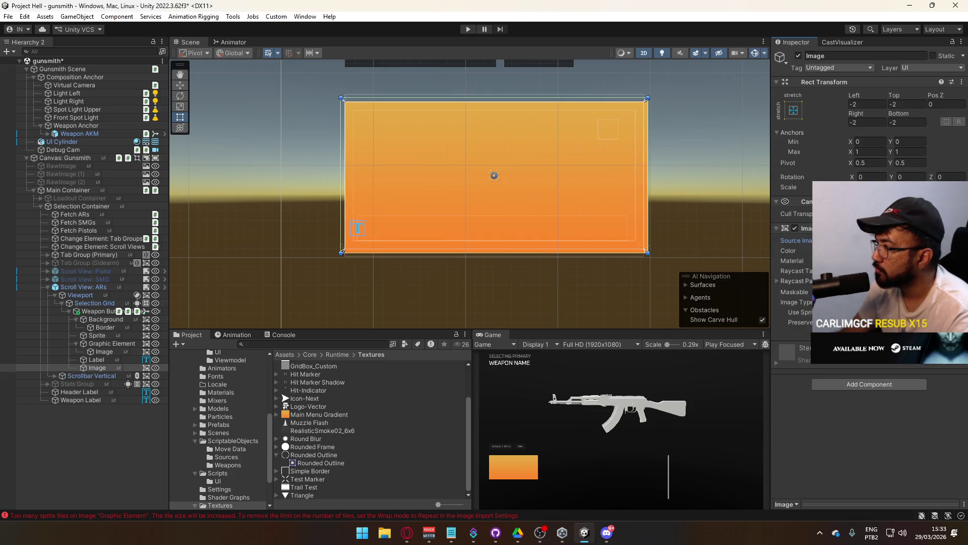
Delete the Main Menu Gradient texture from the project and open File Explorer.
left_click(888, 240)
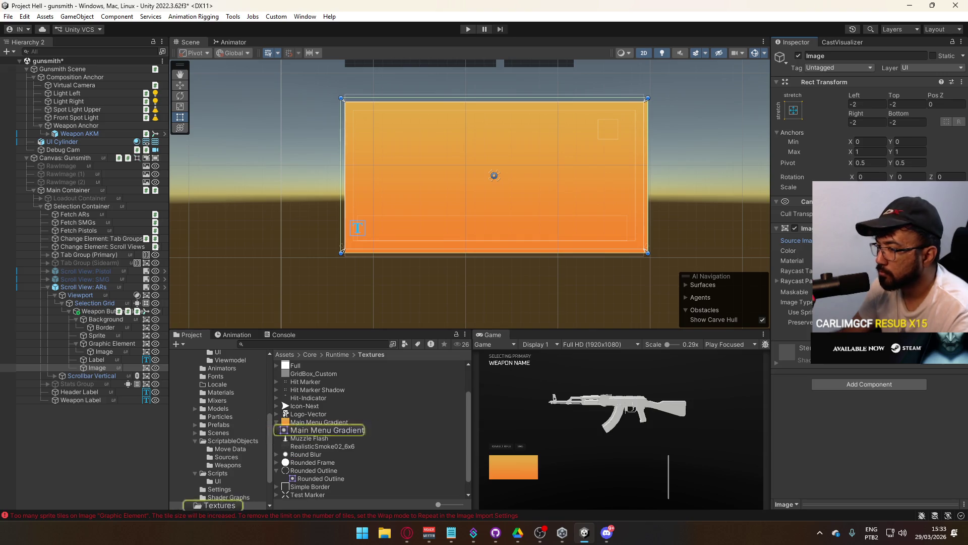
left_click(323, 424)
key("Delete")
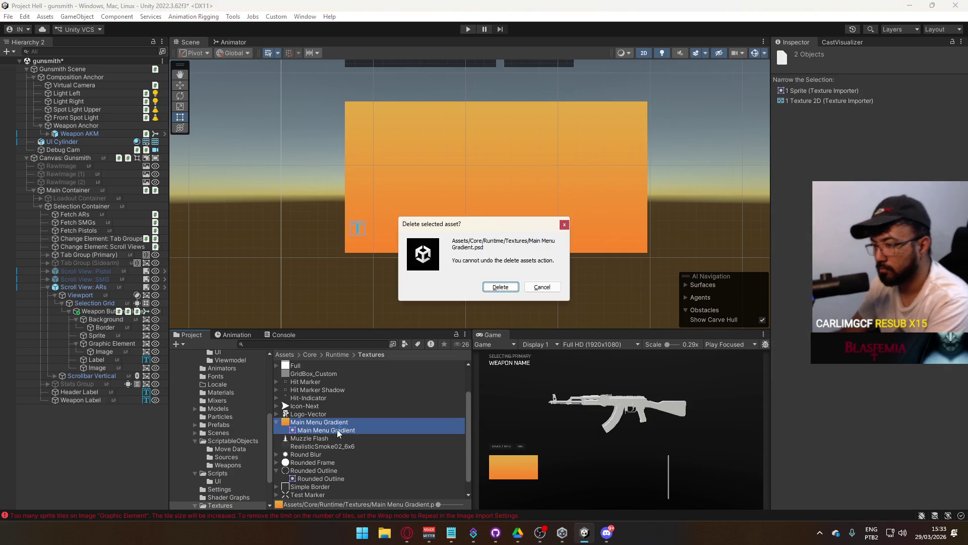
key("Return")
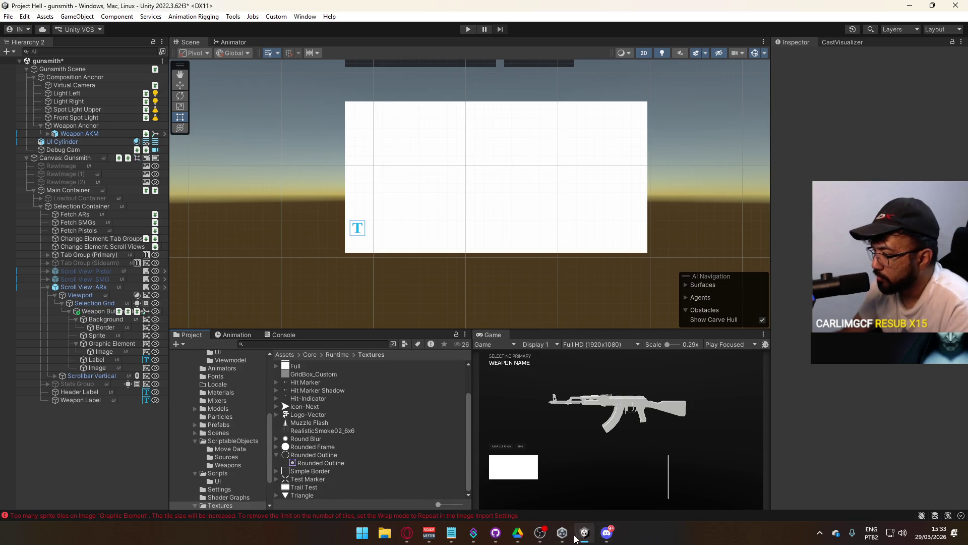
left_click(383, 533)
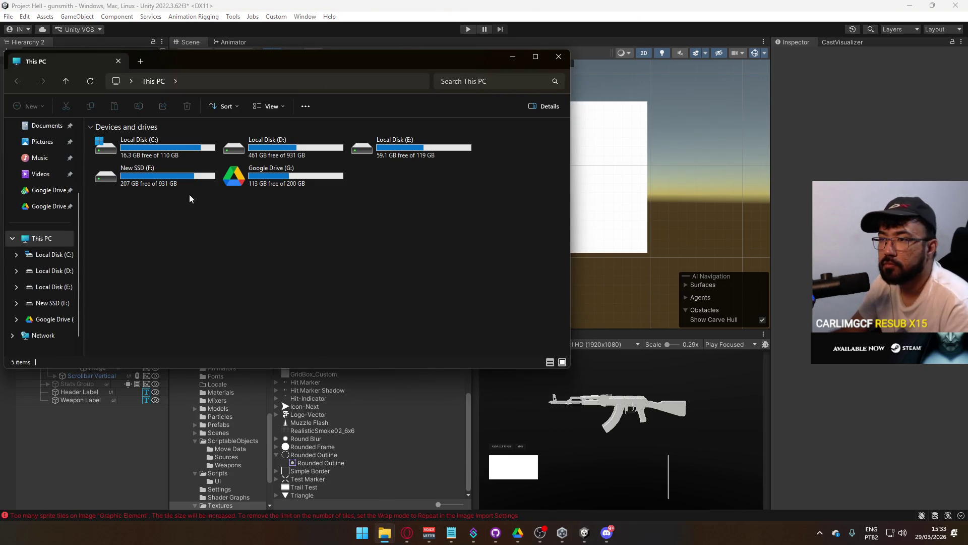
Look in the Unity folder on New SSD (F:), then return to the drive list.
double_click(160, 176)
double_click(156, 141)
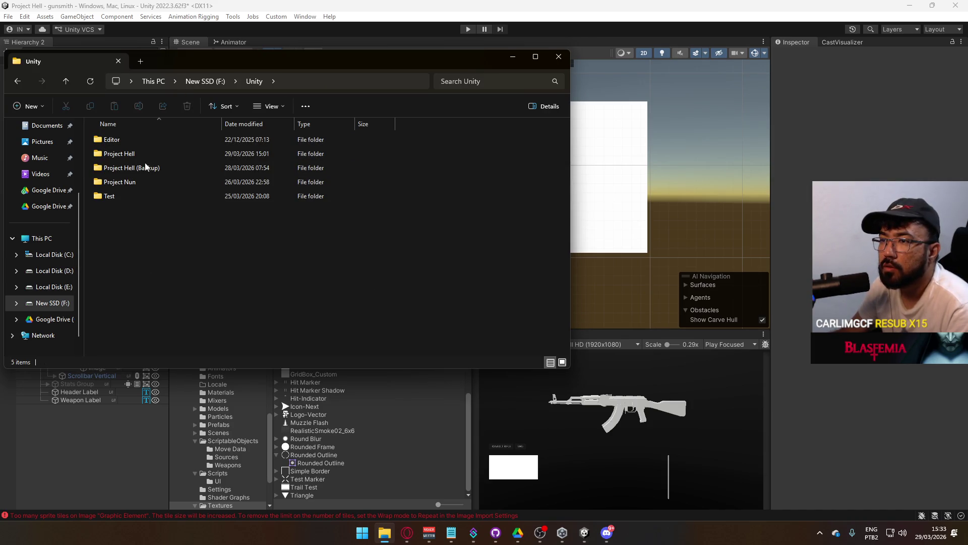
left_click(200, 82)
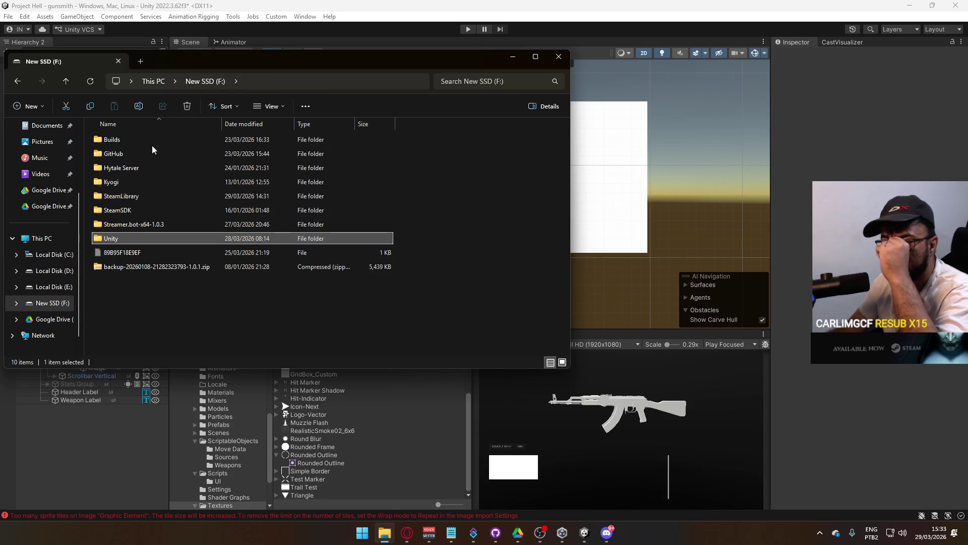
left_click(153, 81)
Resume the paused YouTube video in the browser, then hide the browser.
left_click(407, 532)
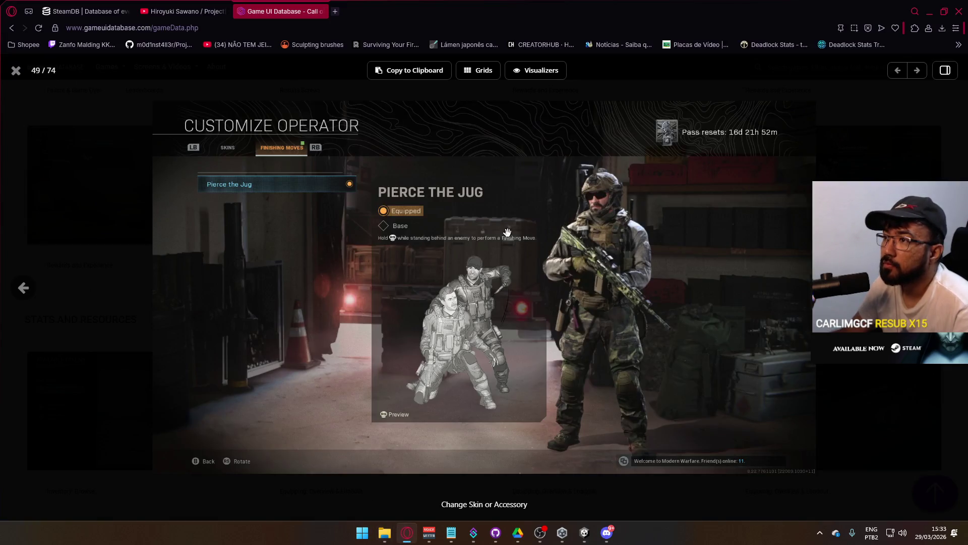
left_click(172, 12)
left_click(300, 311)
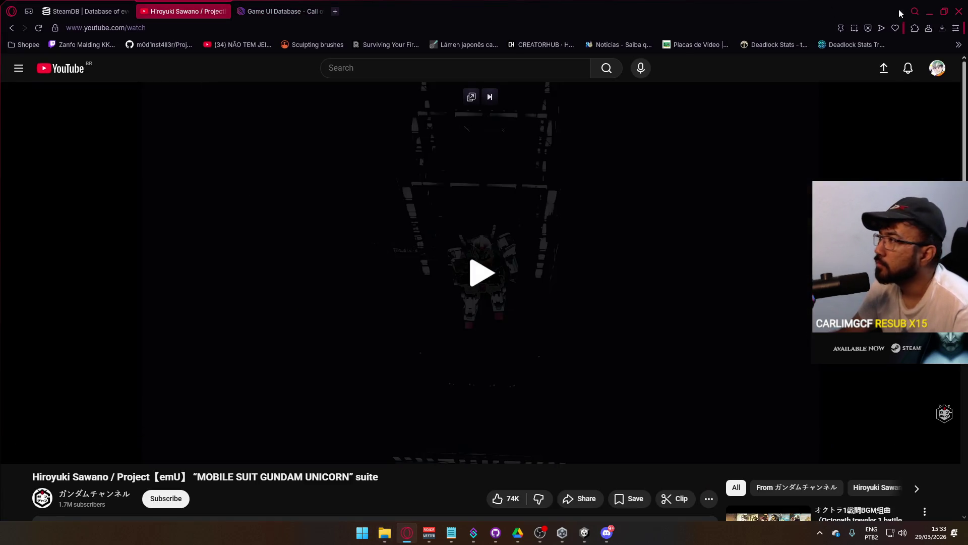
left_click(929, 12)
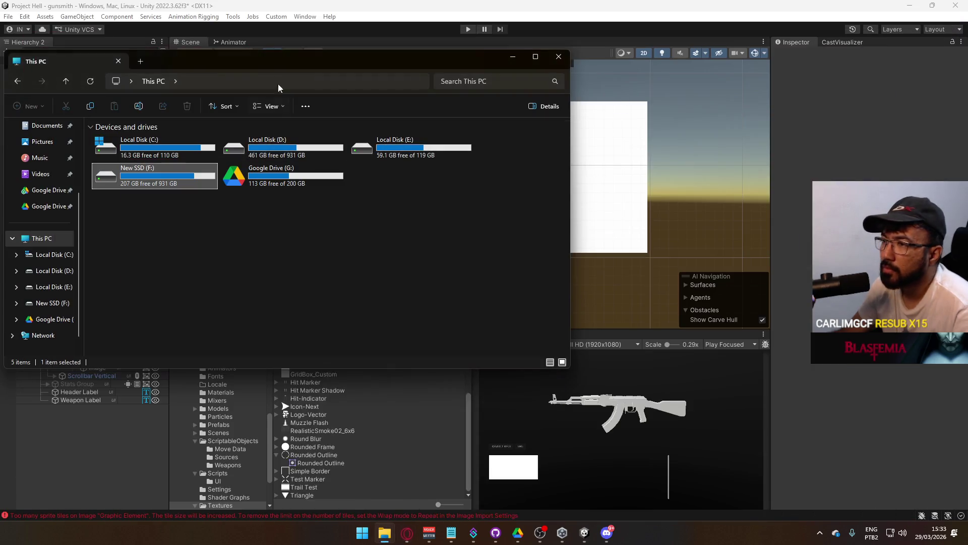
Check the Project Imundos folder in Google Drive on Local Disk (D:).
double_click(304, 149)
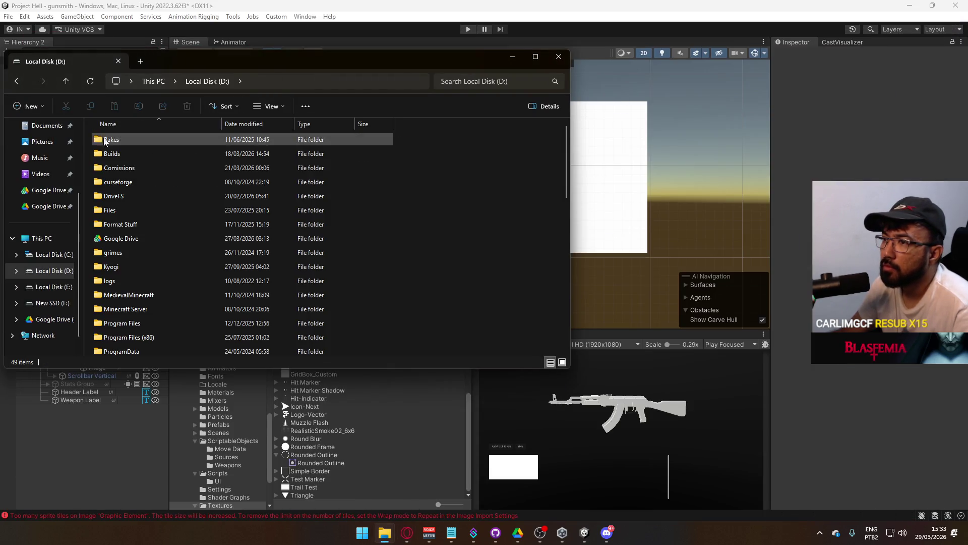
double_click(120, 239)
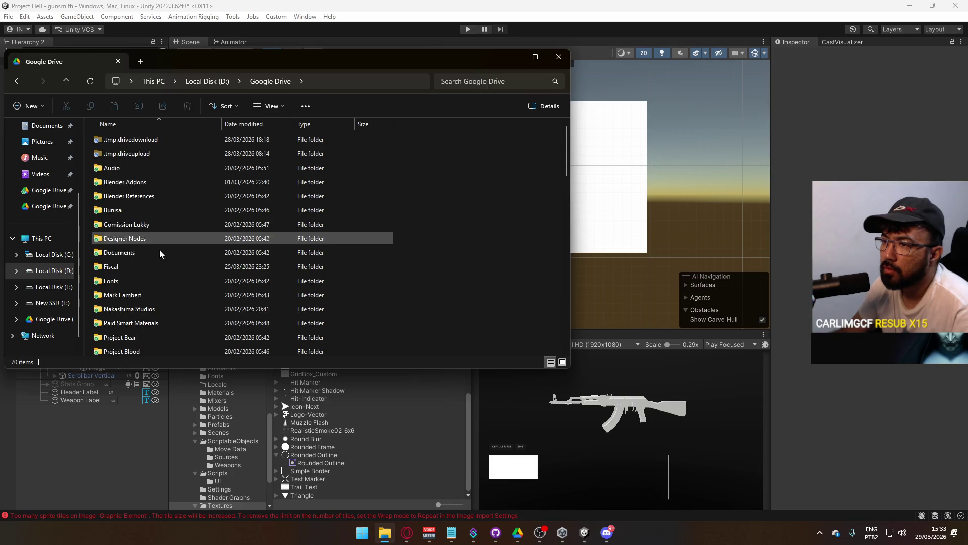
scroll(167, 281, "down", 1)
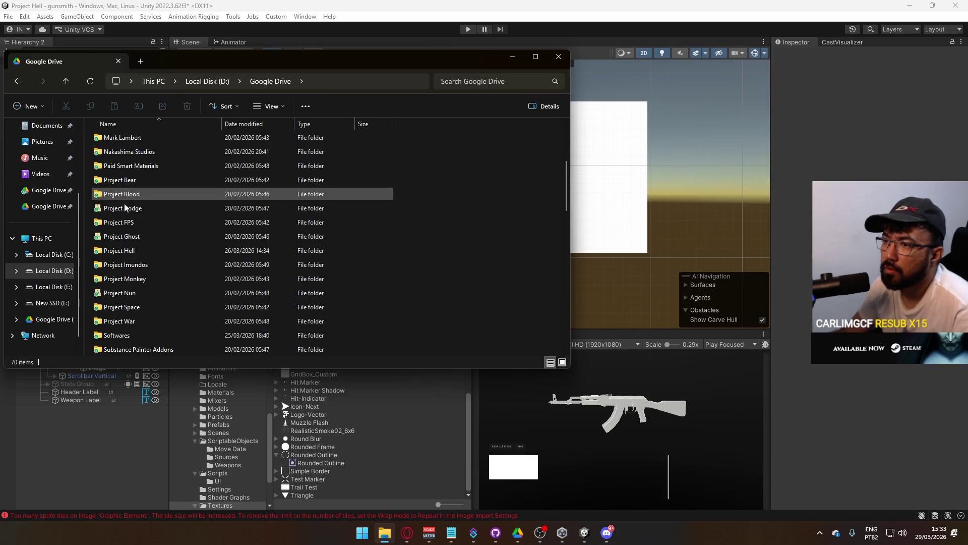
double_click(140, 267)
left_click(204, 81)
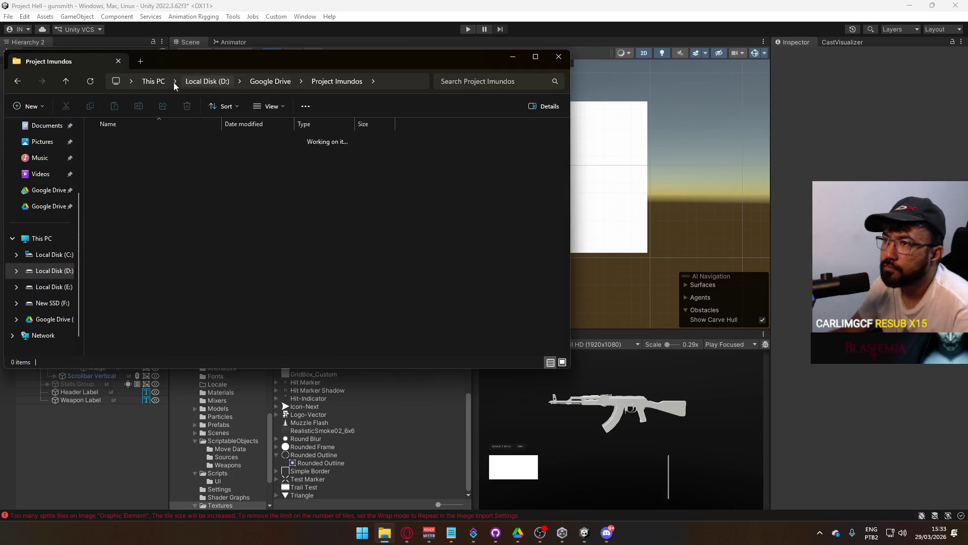
Navigate to the older project's Assets > Textures > UI folder under D:\Unity\Project I.
scroll(153, 305, "down", 10)
left_click(126, 209)
double_click(126, 210)
scroll(140, 249, "down", 1)
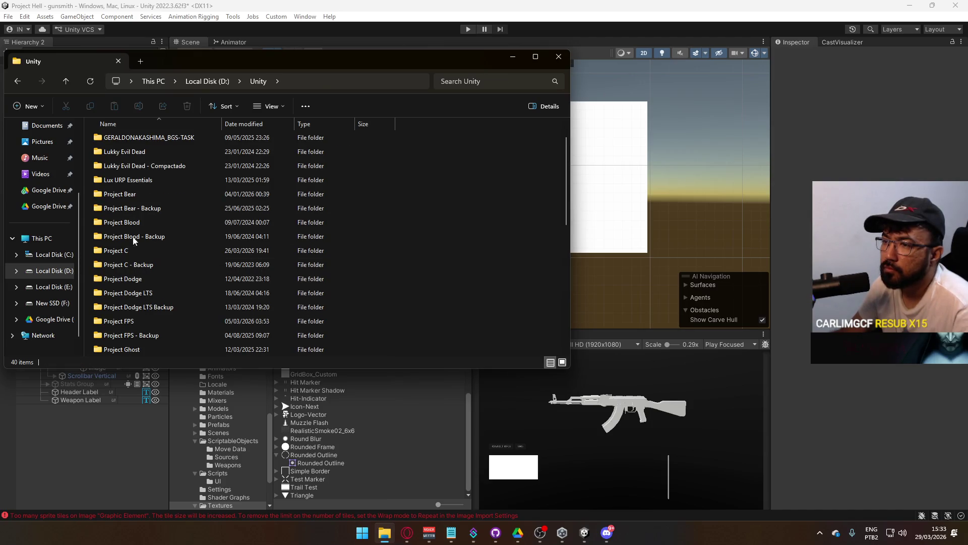
scroll(138, 190, "down", 3)
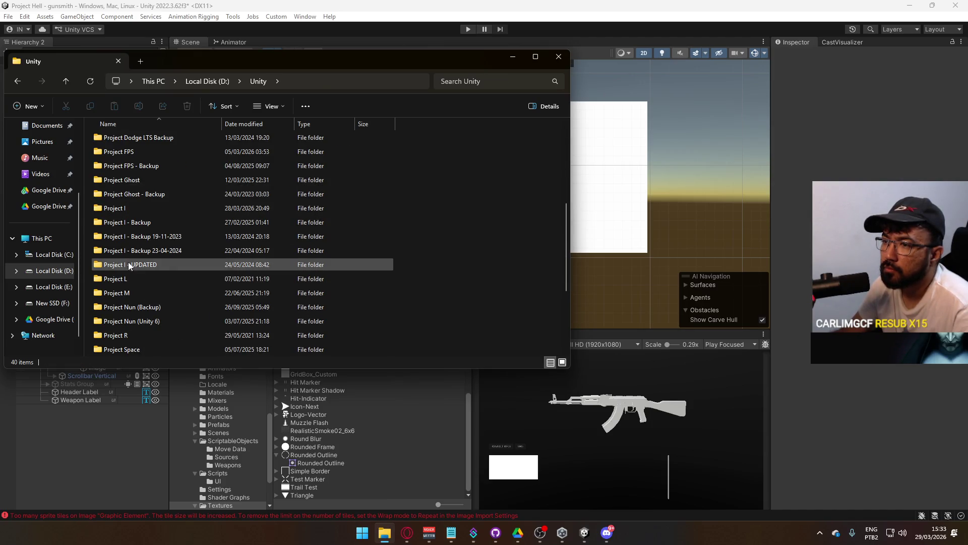
double_click(135, 217)
double_click(139, 152)
scroll(140, 292, "down", 5)
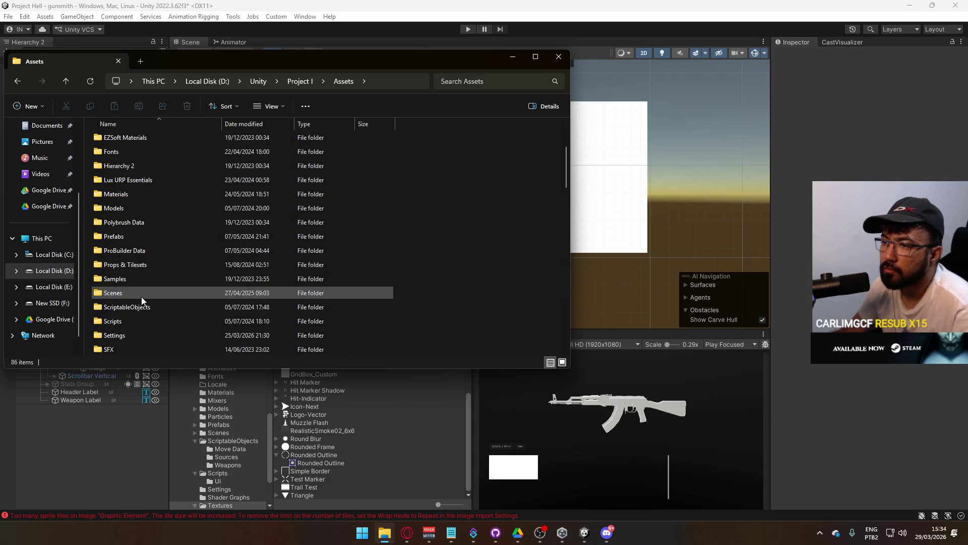
double_click(127, 321)
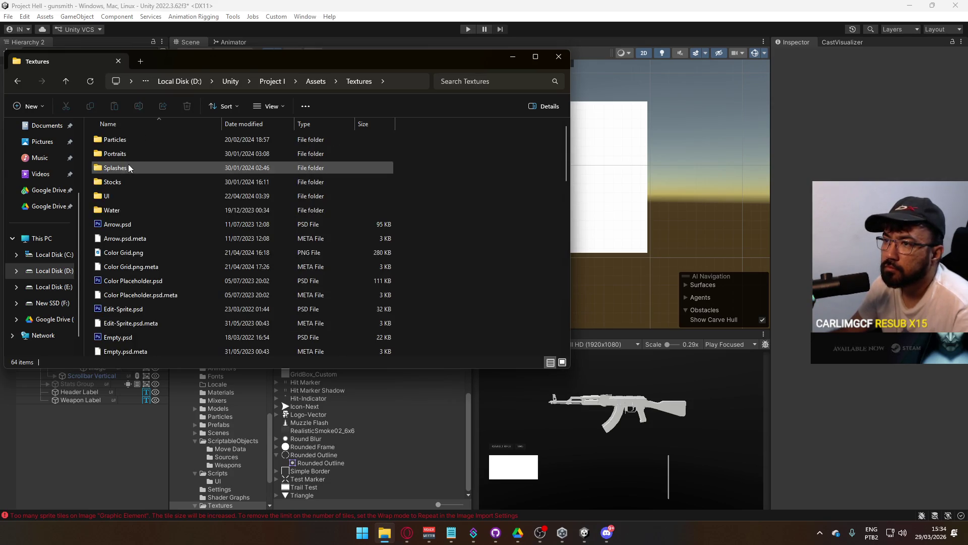
double_click(115, 197)
scroll(238, 221, "down", 4)
scroll(240, 230, "down", 5)
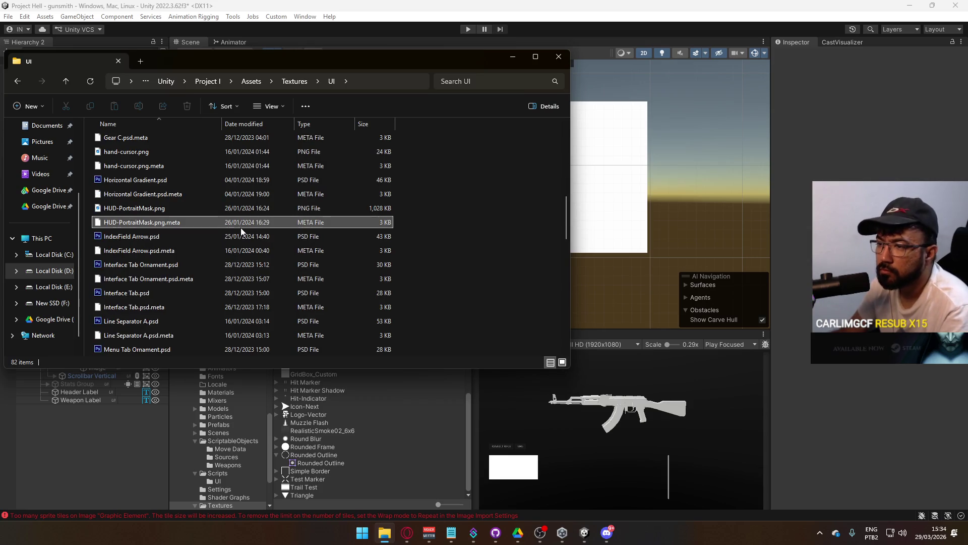
Search Textures for 'grad', select Vertical Gradient.psd and Horizontal Gradient.psd, then close Explorer.
key("g")
key("Down")
key("Down")
key("Down")
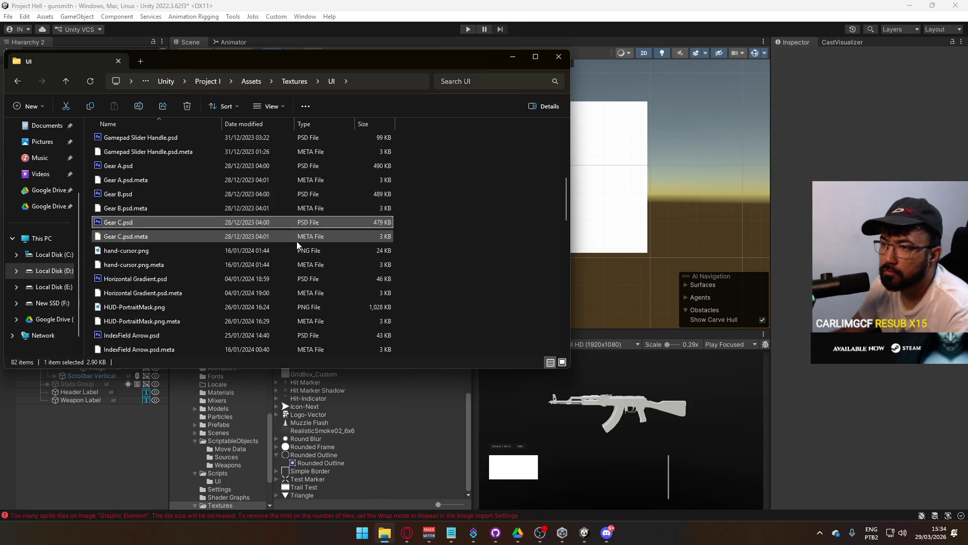
key("Up")
key("Up")
key("Up")
scroll(211, 220, "up", 8)
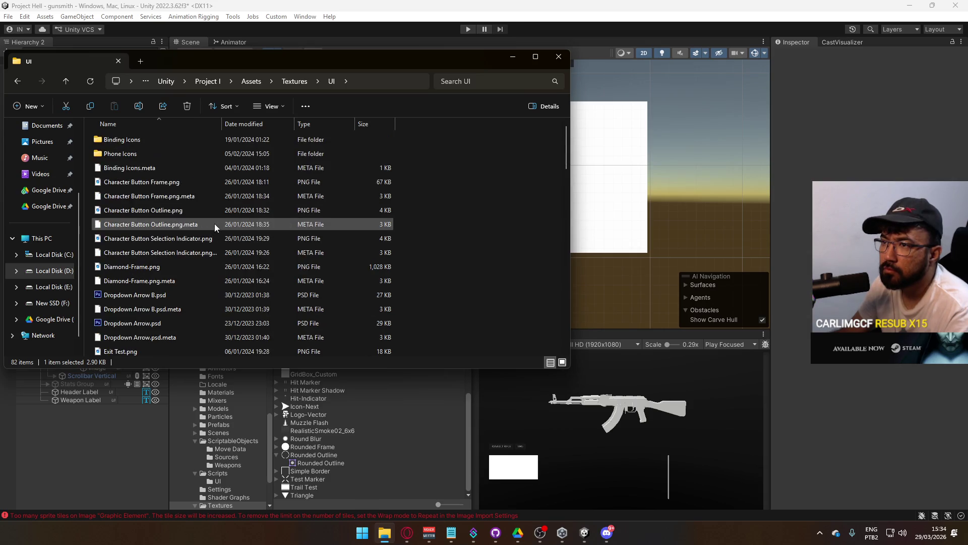
left_click(306, 82)
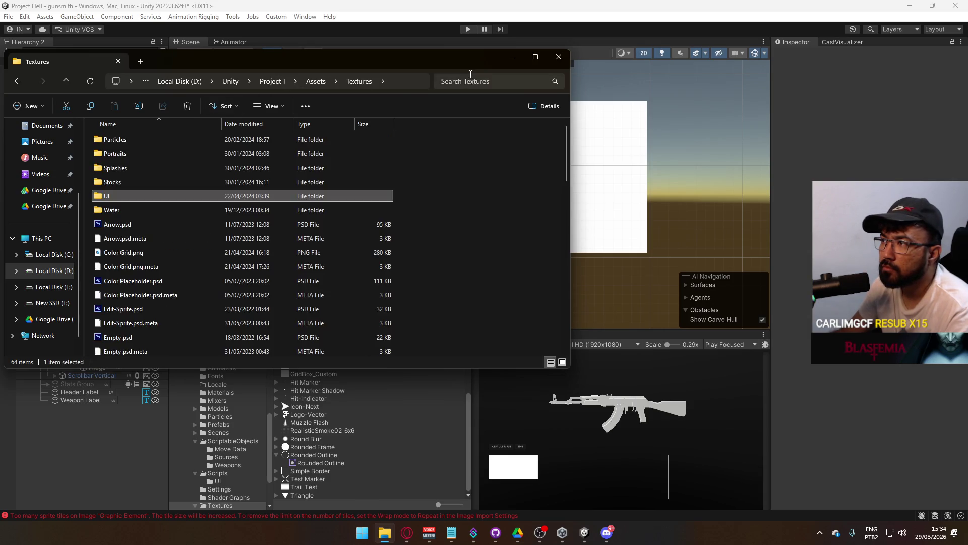
left_click(468, 79)
type("grad")
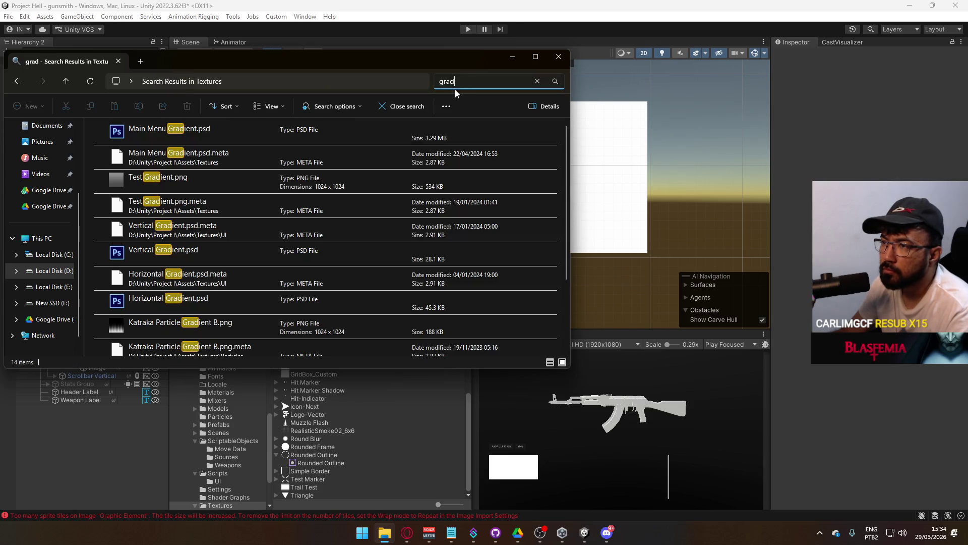
left_click(213, 252)
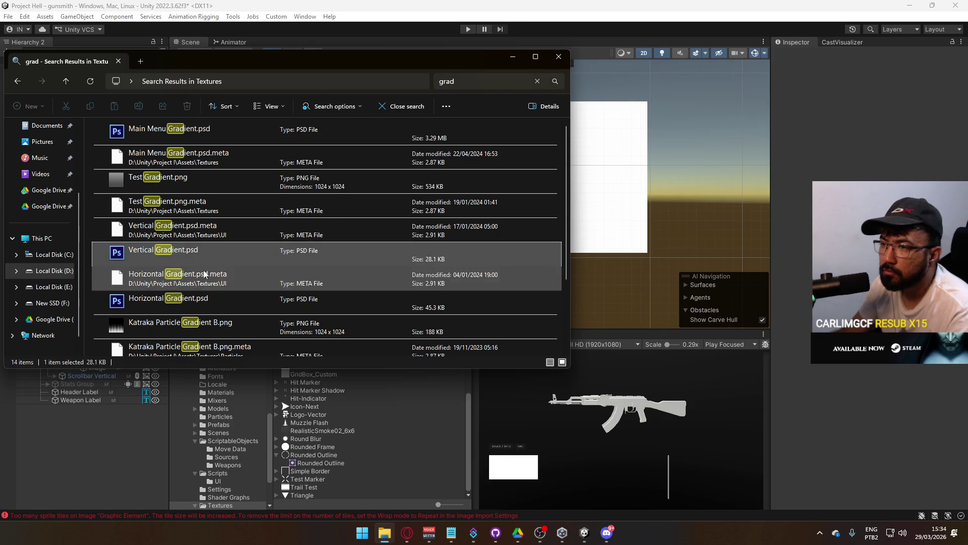
left_click(210, 302, "ctrl")
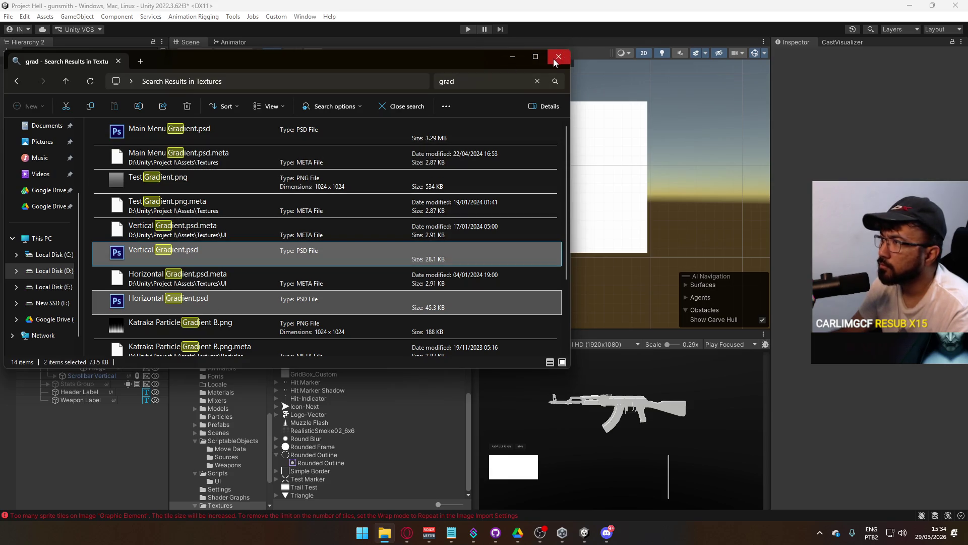
left_click(557, 57)
Add the two gradient PSDs to the project's Textures folder through Show in Explorer.
right_click(320, 422)
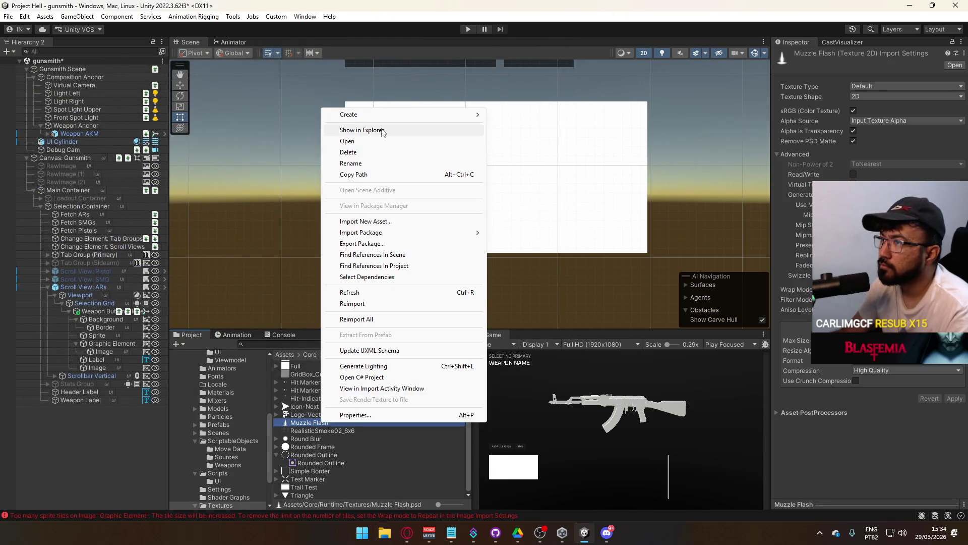
left_click(383, 131)
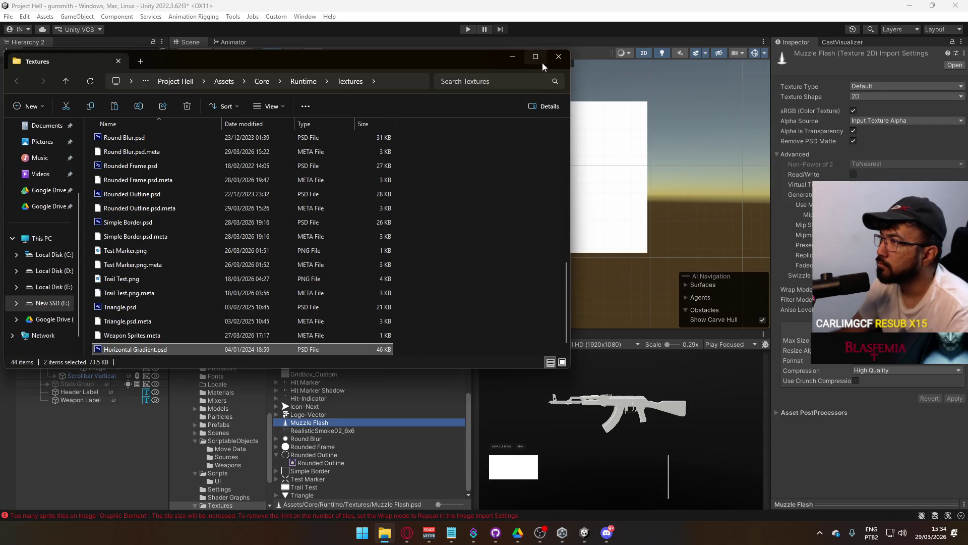
left_click(559, 56)
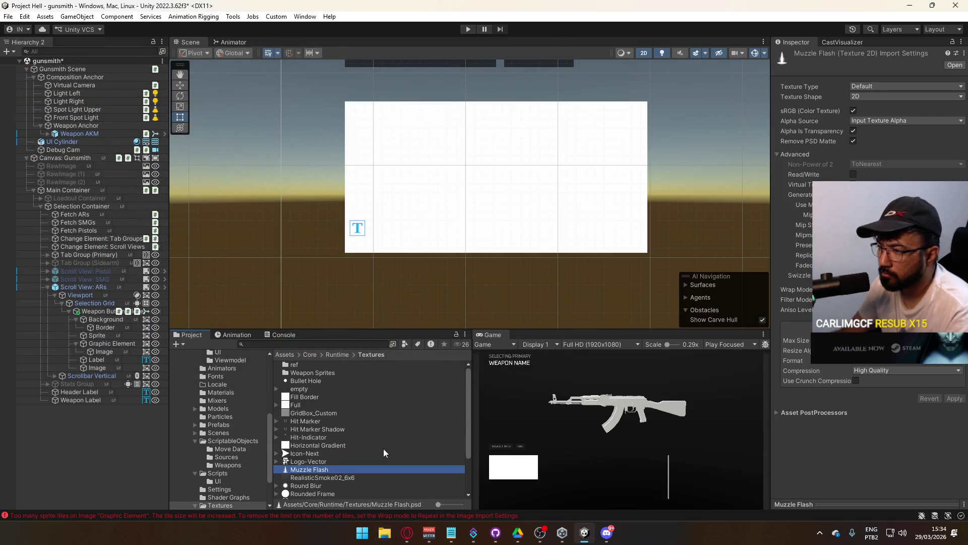
left_click(334, 445)
scroll(346, 456, "down", 2)
scroll(346, 456, "down", 2)
left_click(323, 495, "ctrl")
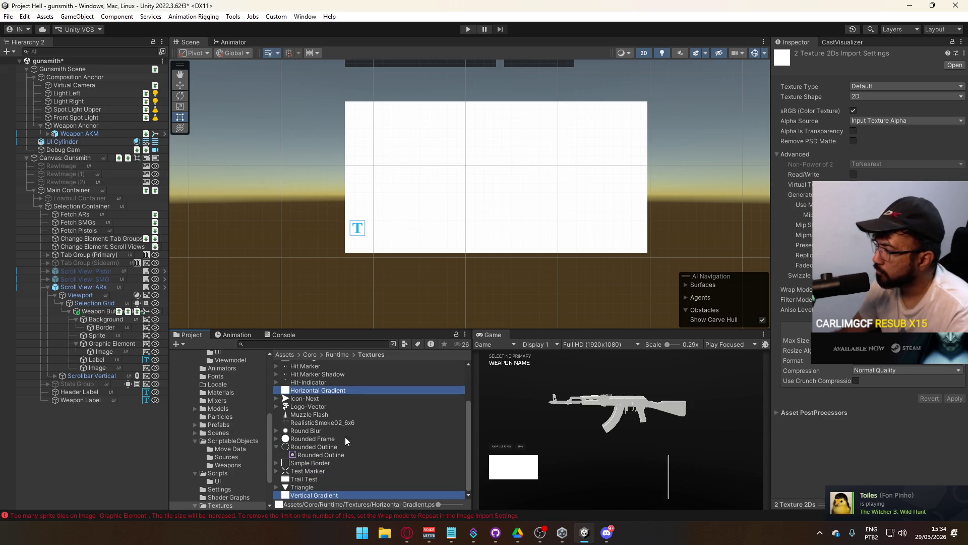
left_click(340, 388)
Rename Horizontal Gradient to Gradient Horizontal; set sRGB off, alpha as transparency, compression None.
key("F2")
type("Graide")
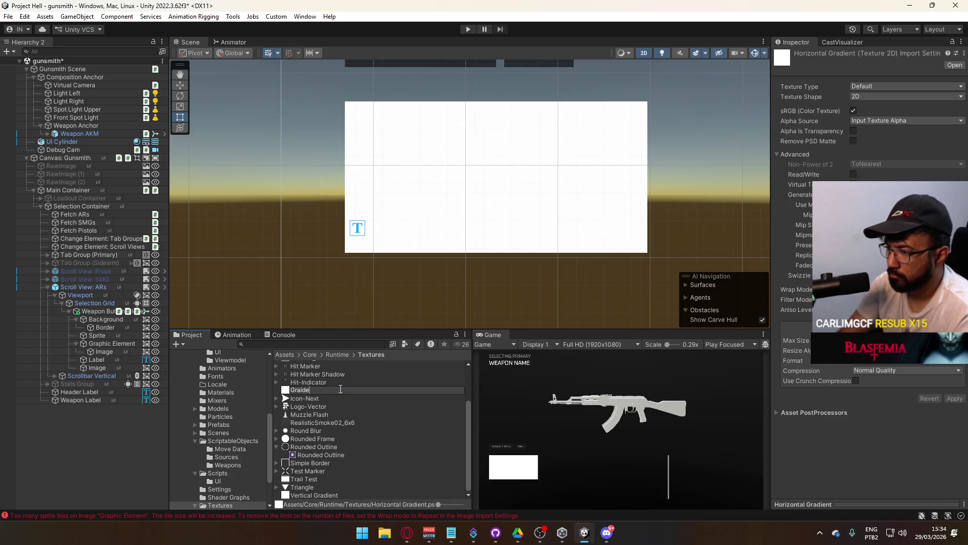
key("BackSpace")
key("BackSpace")
key("BackSpace")
type("dient Horizontal")
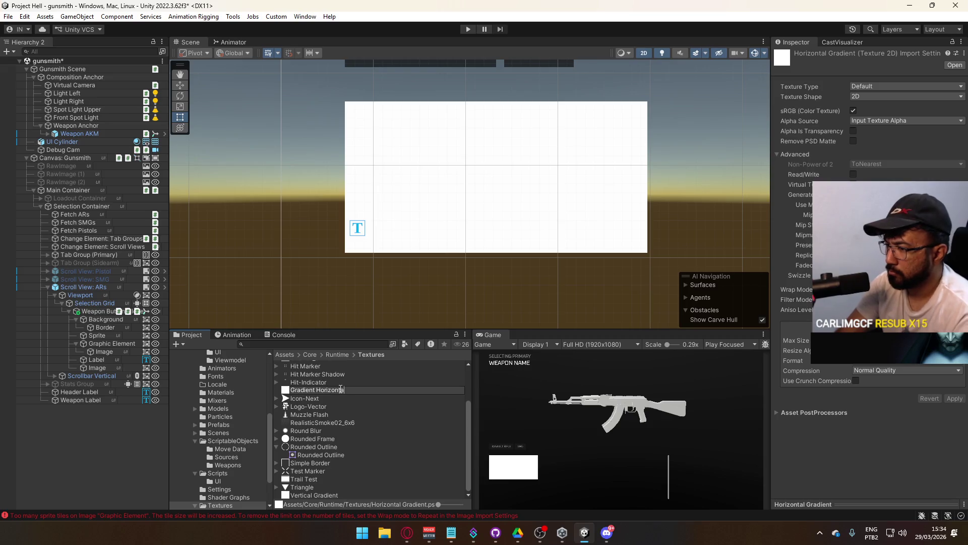
key("Return")
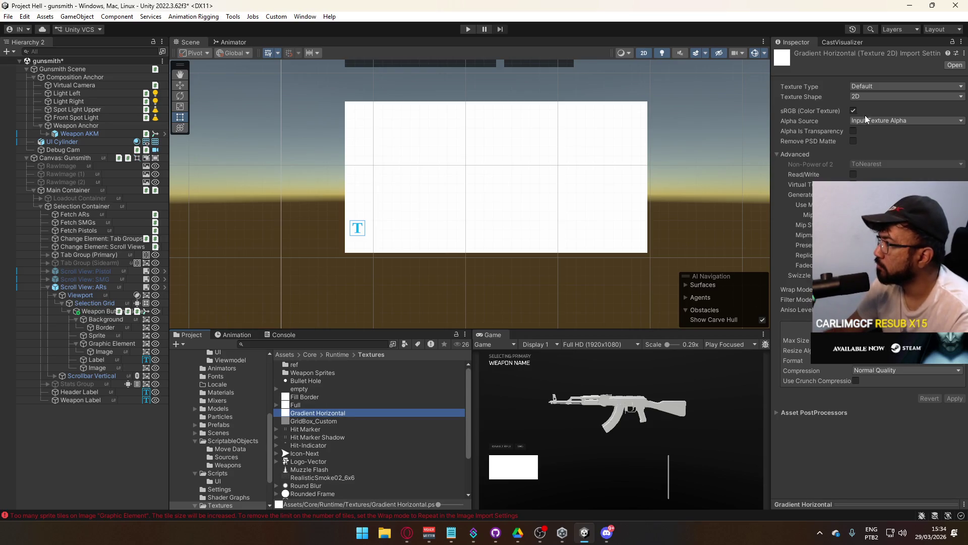
left_click(853, 130)
left_click(855, 110)
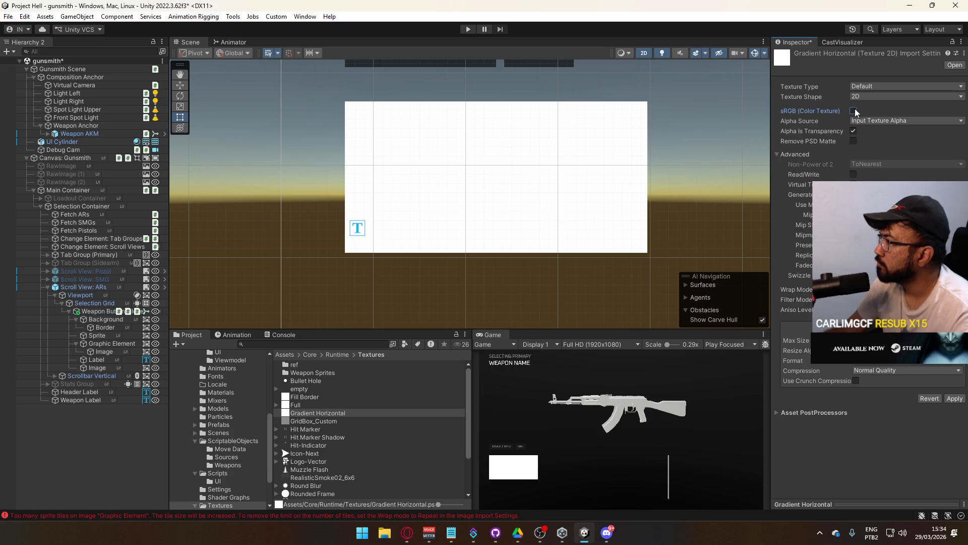
left_click(853, 142)
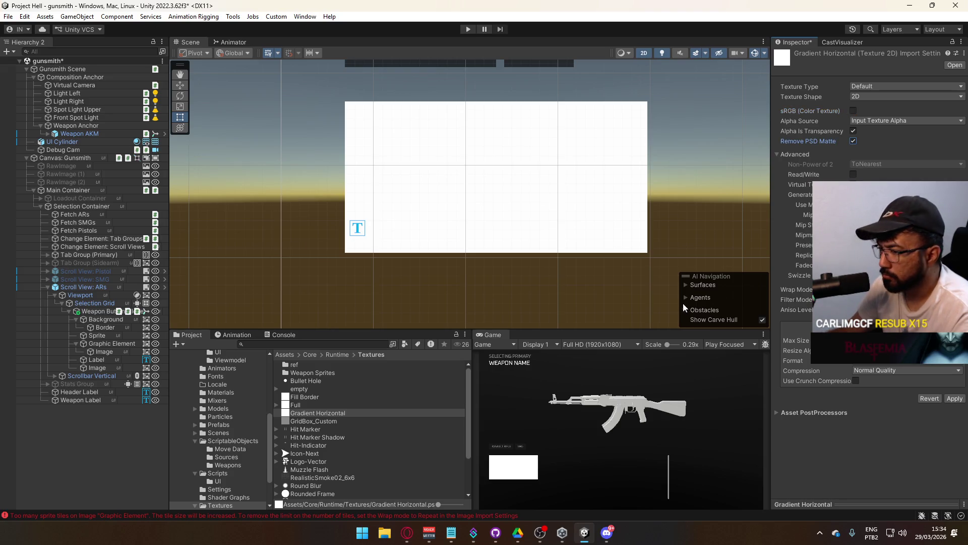
left_click(882, 369)
left_click(868, 378)
left_click(955, 388)
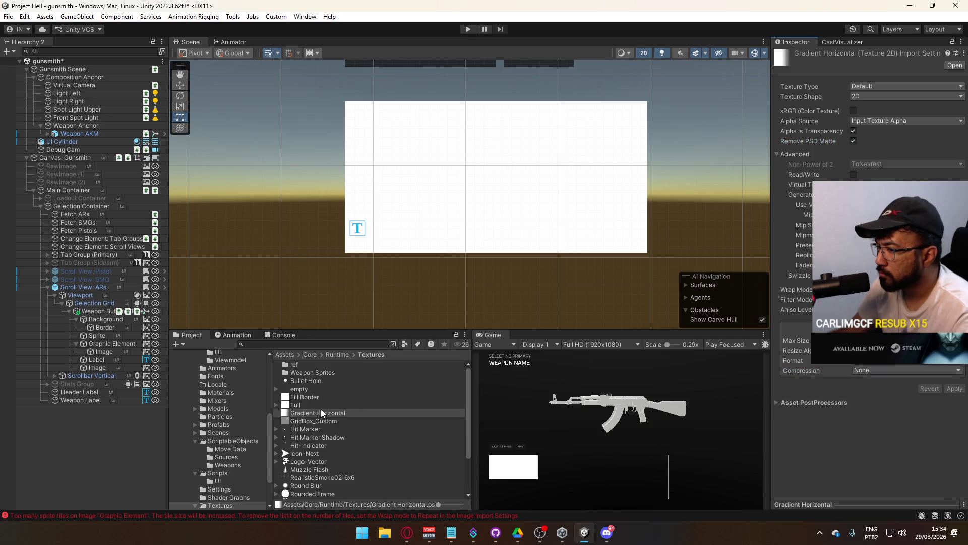
Rename the Vertical Gradient texture to Gradient Vertical.
scroll(322, 409, "down", 3)
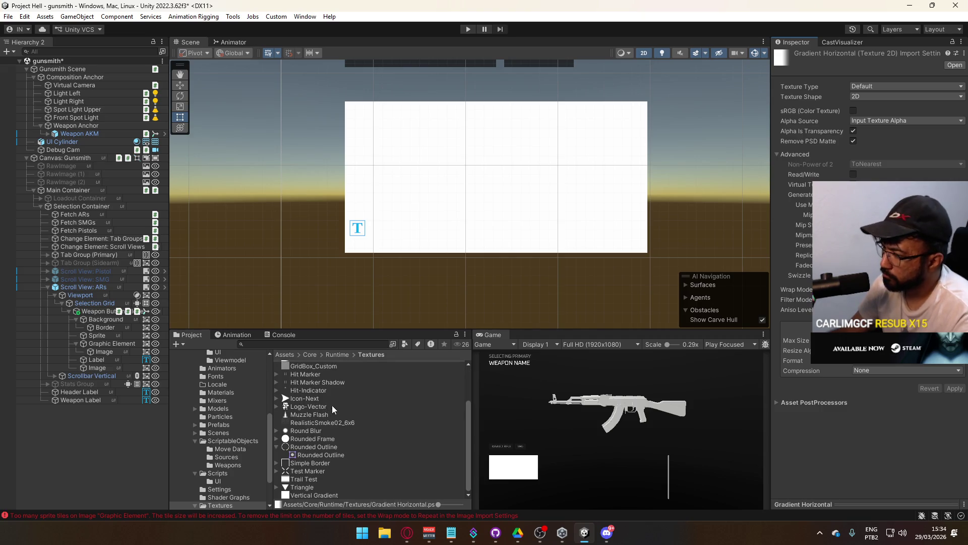
left_click(330, 490)
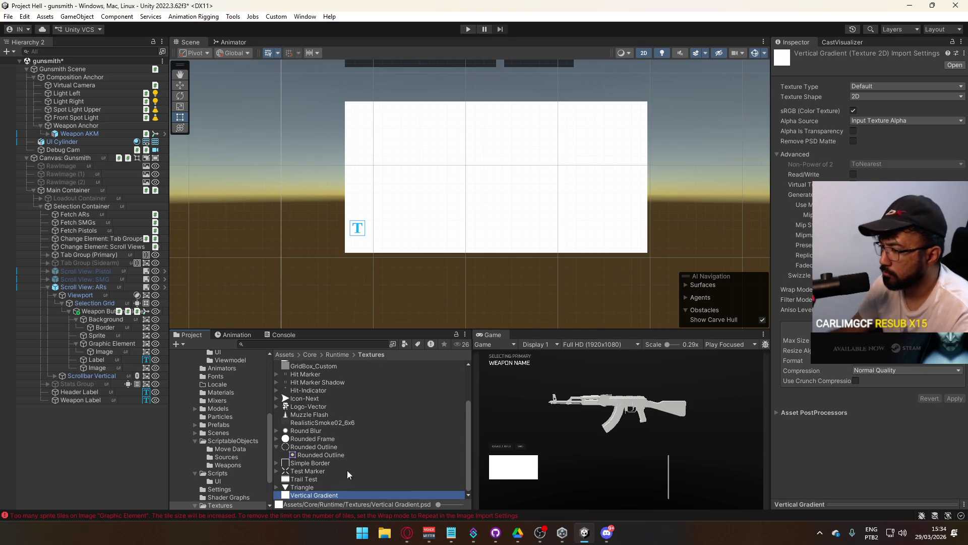
key("F2")
type("Gradiebnt")
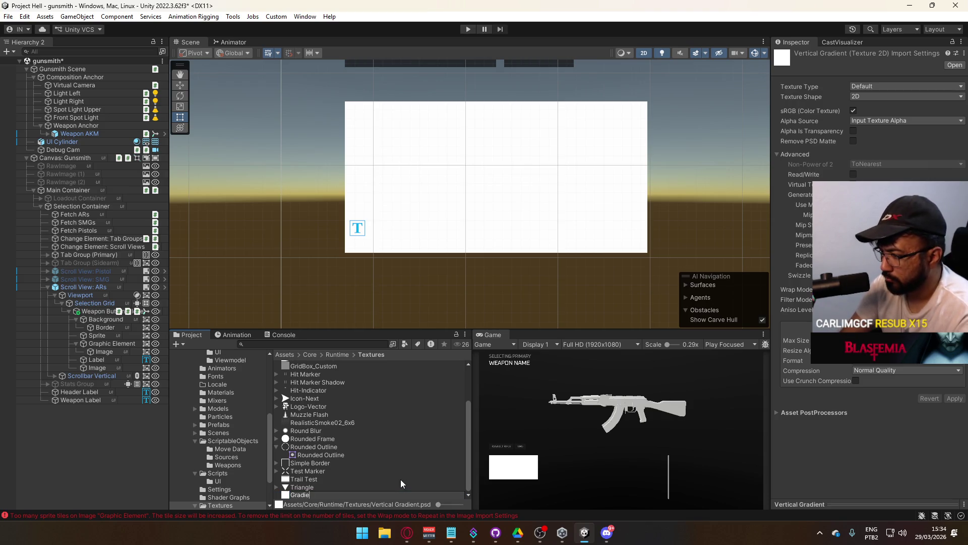
key("BackSpace")
key("BackSpace")
key("BackSpace")
type("nt Vertical")
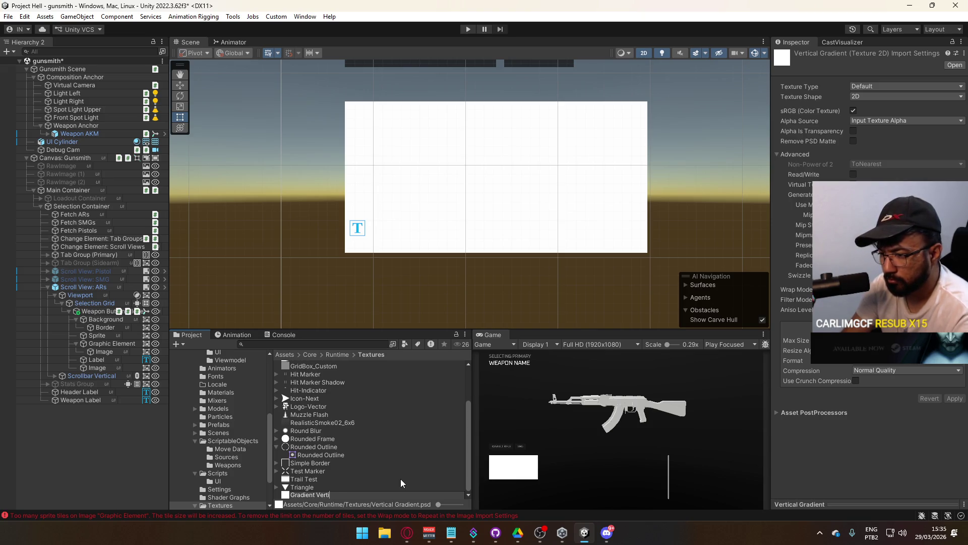
key("Return")
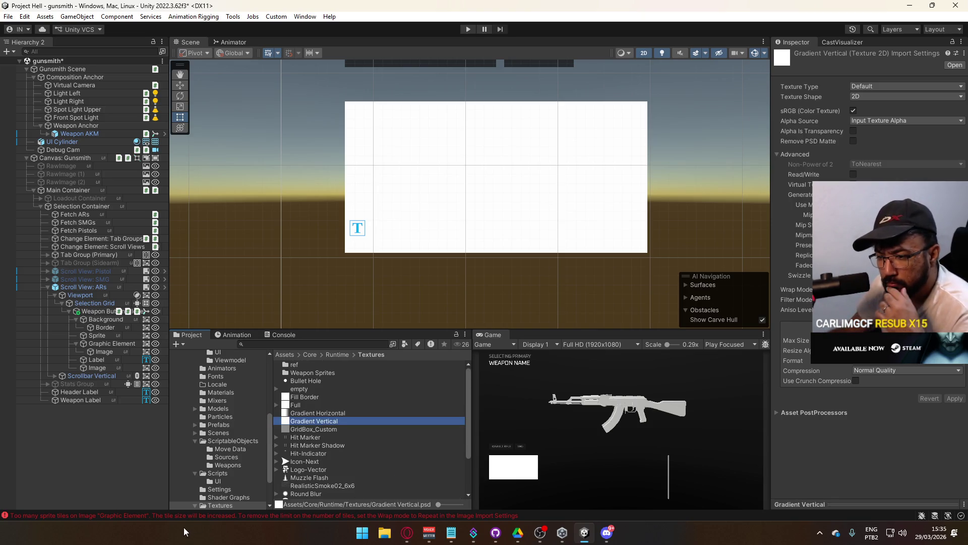
Clear console errors; give Gradient Vertical sRGB off, alpha transparency, no mipmaps, no compression.
left_click(179, 518)
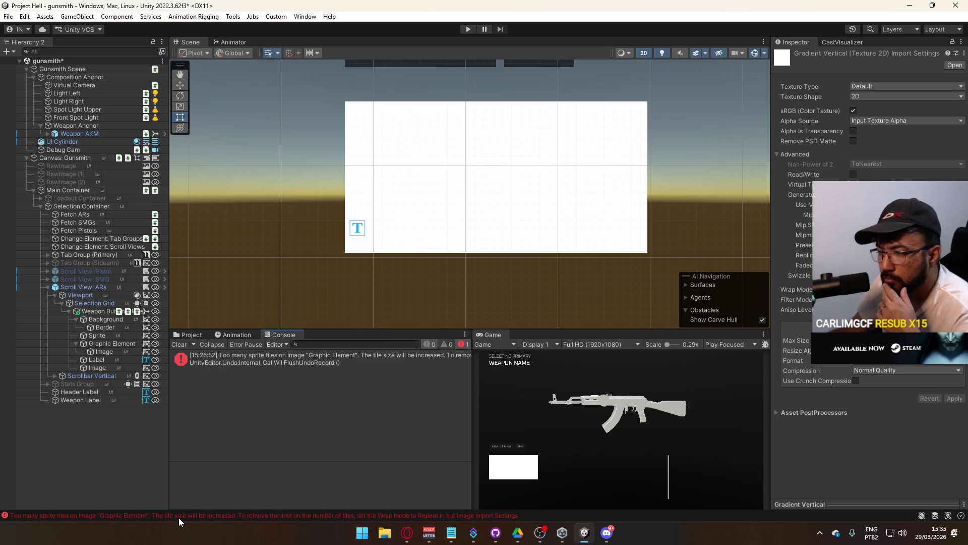
left_click(178, 344)
left_click(187, 335)
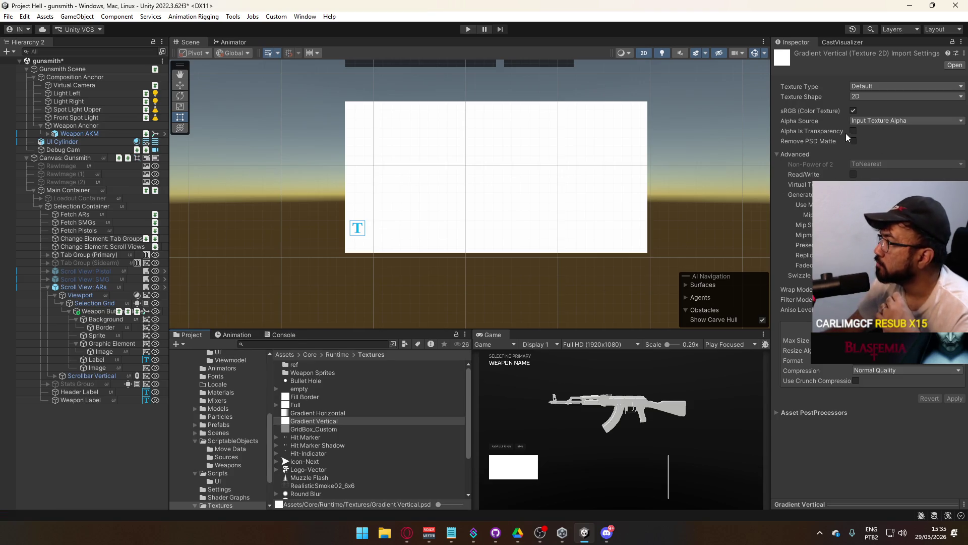
left_click(854, 110)
left_click(864, 122)
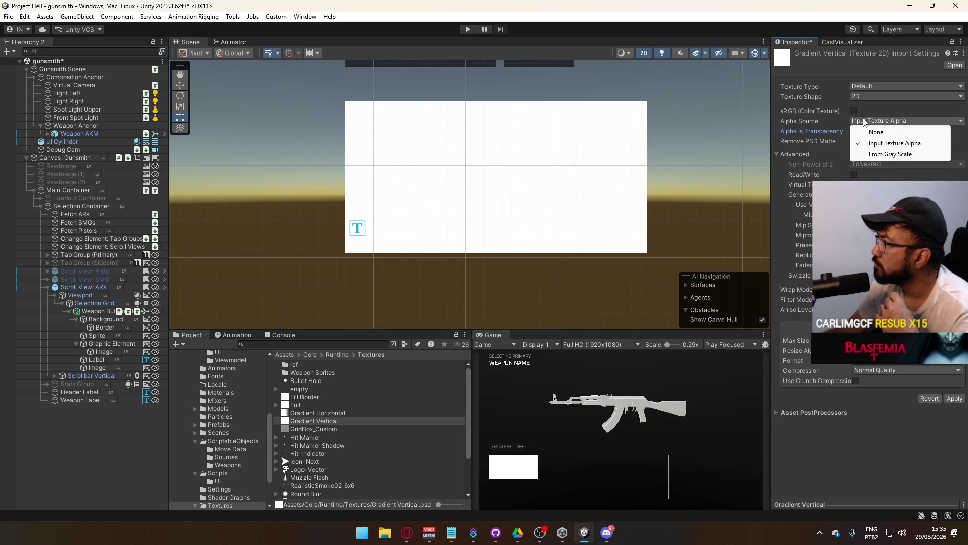
left_click(806, 129)
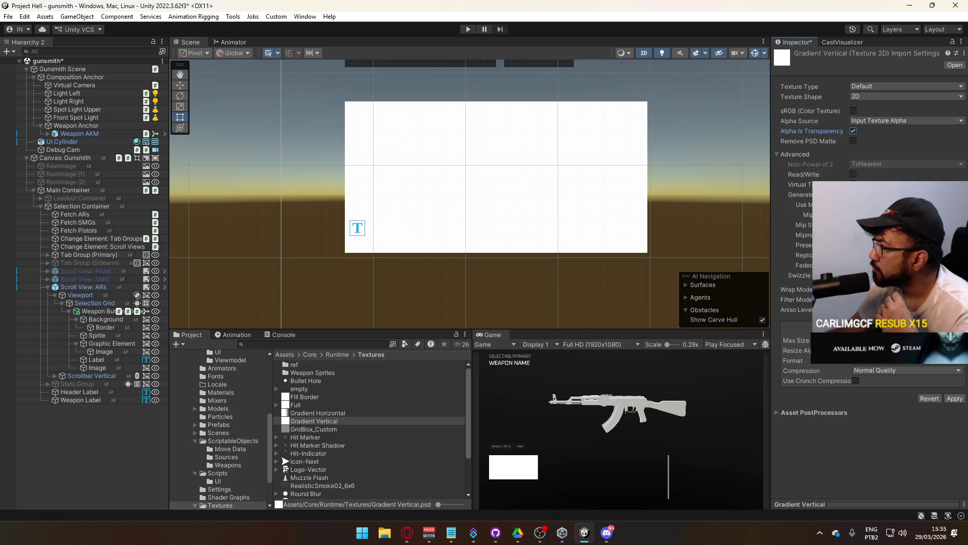
left_click(853, 194)
left_click(888, 299)
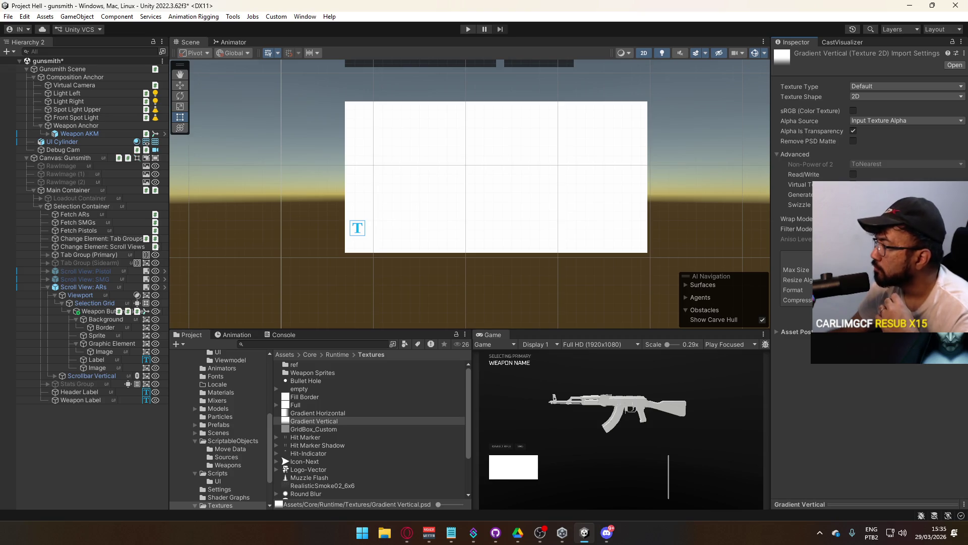
Set both gradient textures' Texture Type to Sprite (2D and UI).
left_click(319, 413, "ctrl")
left_click(868, 88)
left_click(892, 130)
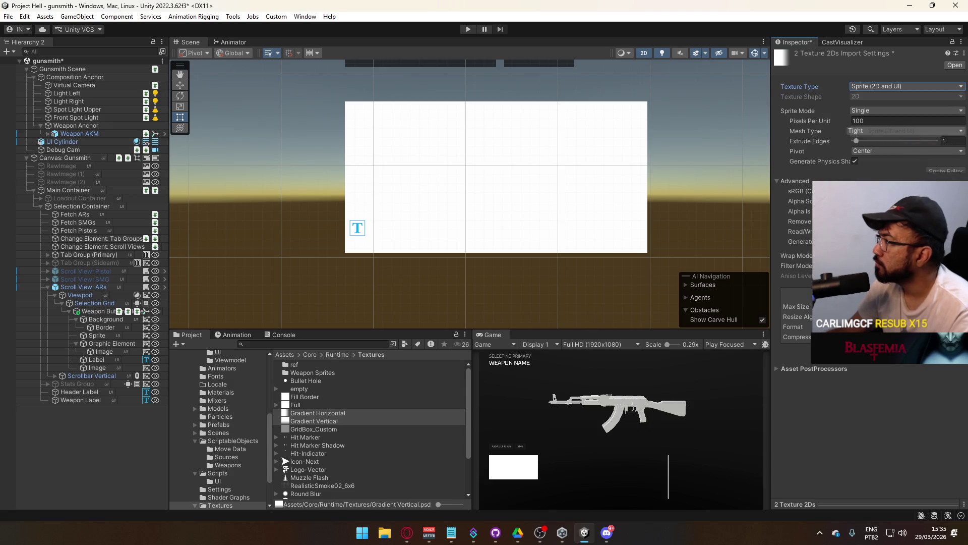
left_click(883, 86)
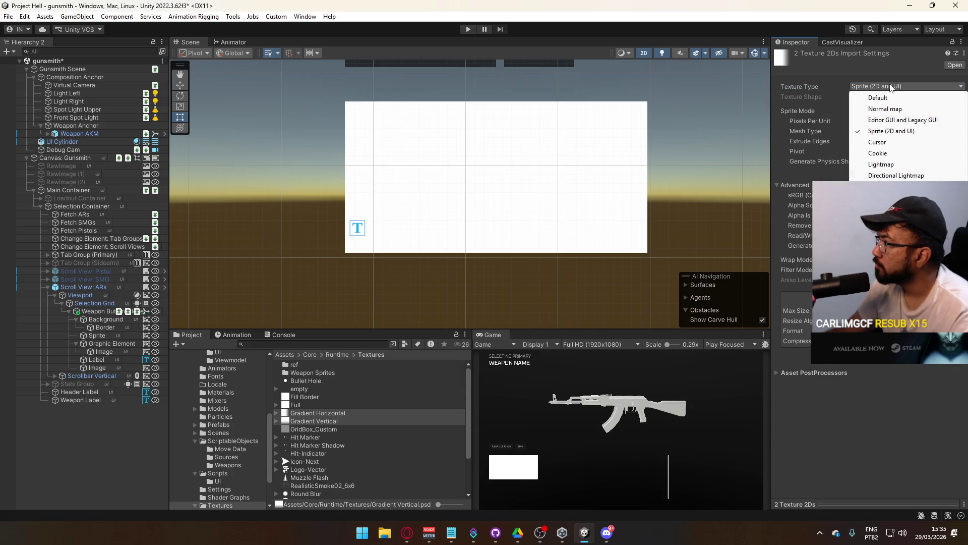
left_click(81, 439)
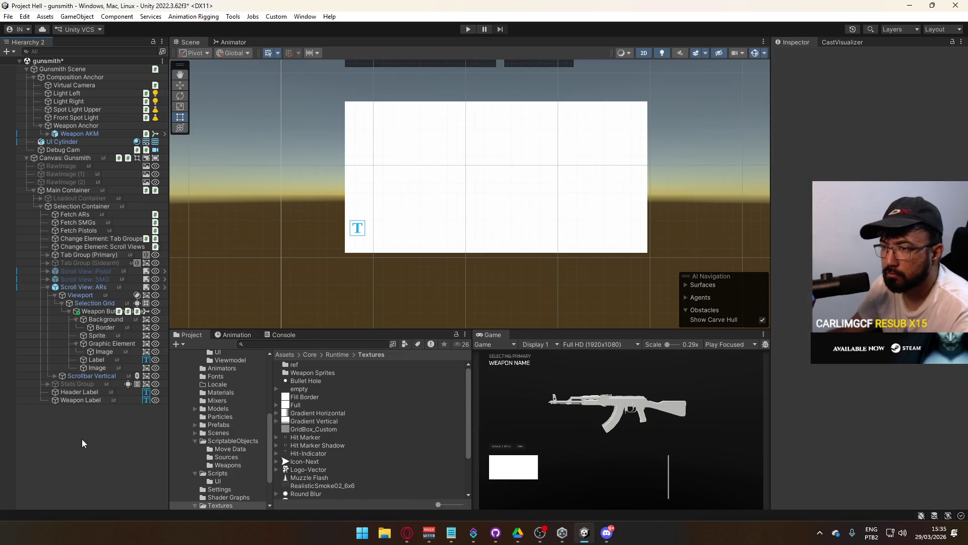
left_click(103, 368)
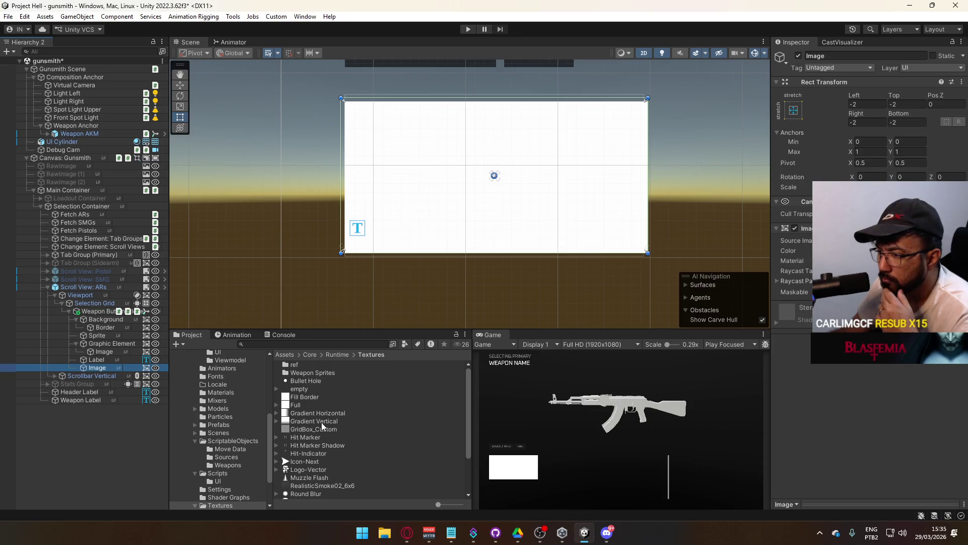
Drag the Gradient Vertical sprite into the AKM card Image's Source Image field.
left_click_drag(313, 421, 868, 241)
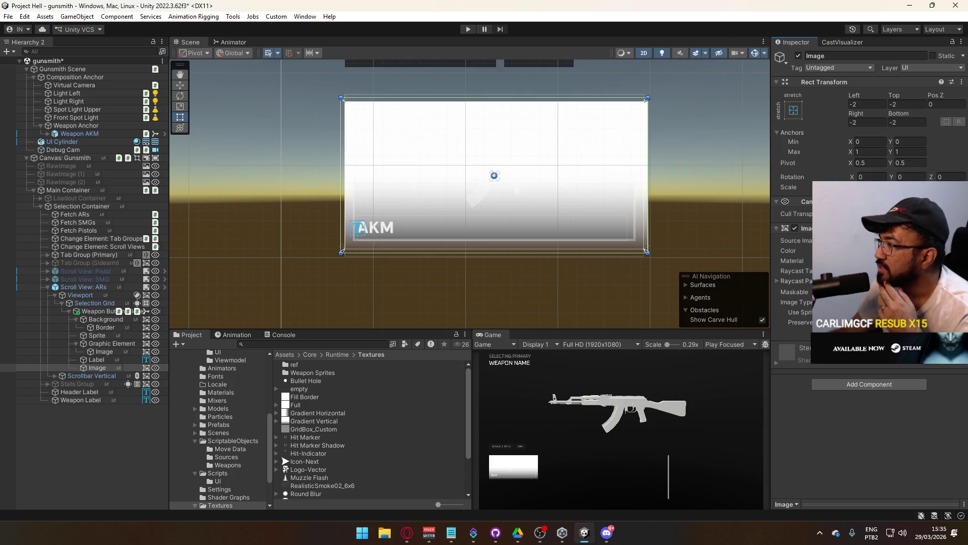
left_click(868, 240)
left_click(323, 421)
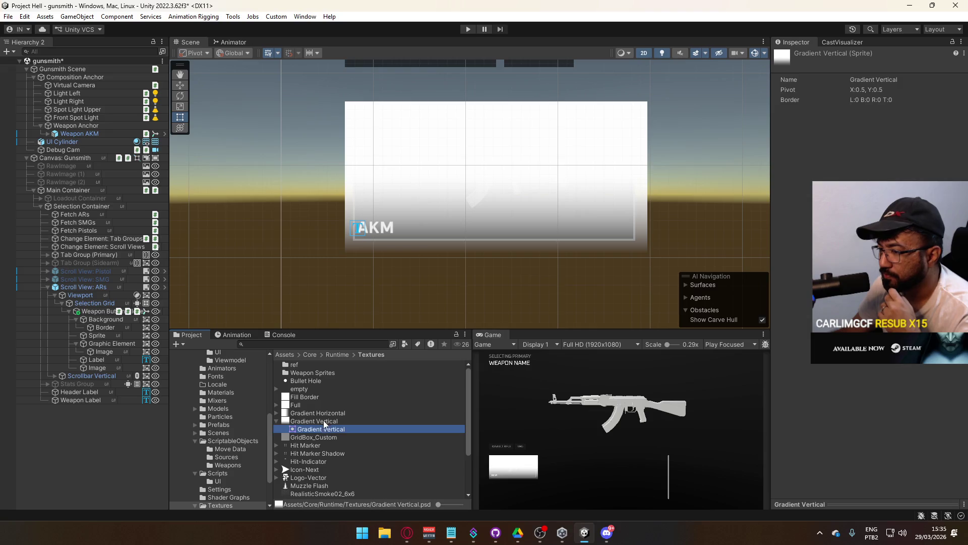
Open Gradient Vertical in Photoshop, choosing English (en_US) at the language prompt.
right_click(326, 423)
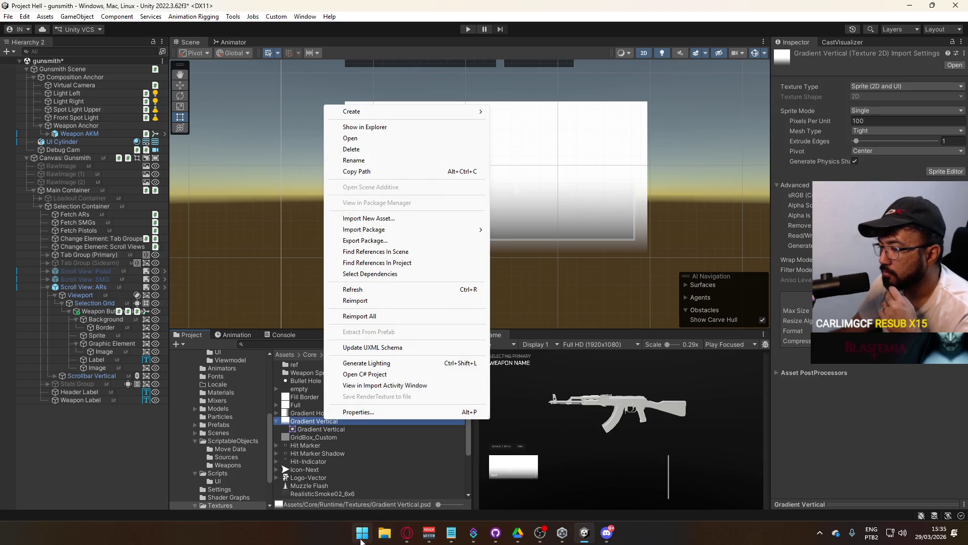
left_click(363, 533)
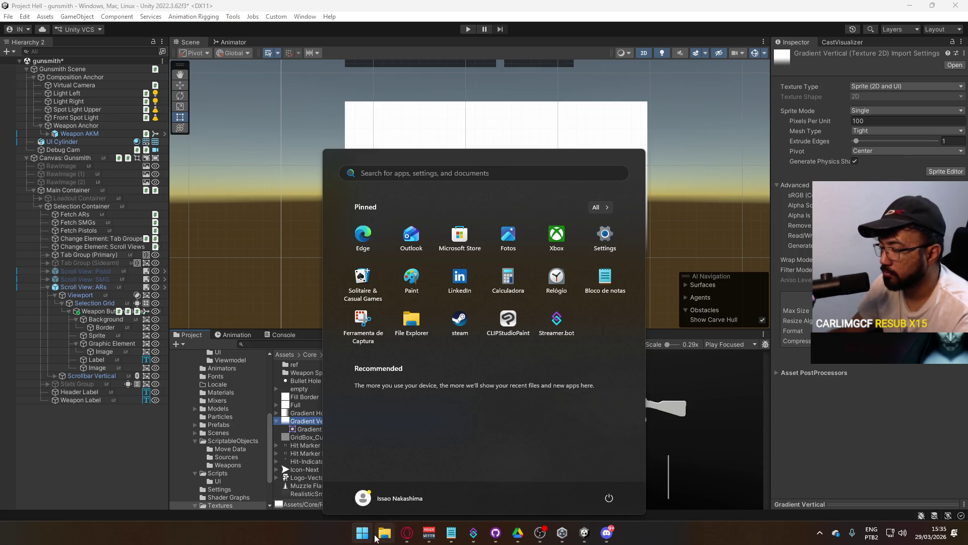
left_click(301, 422)
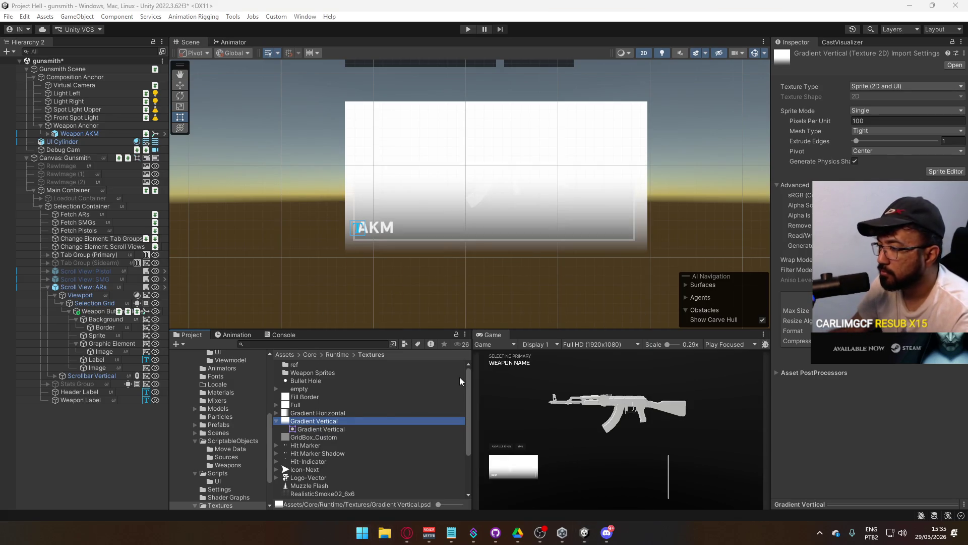
double_click(308, 423)
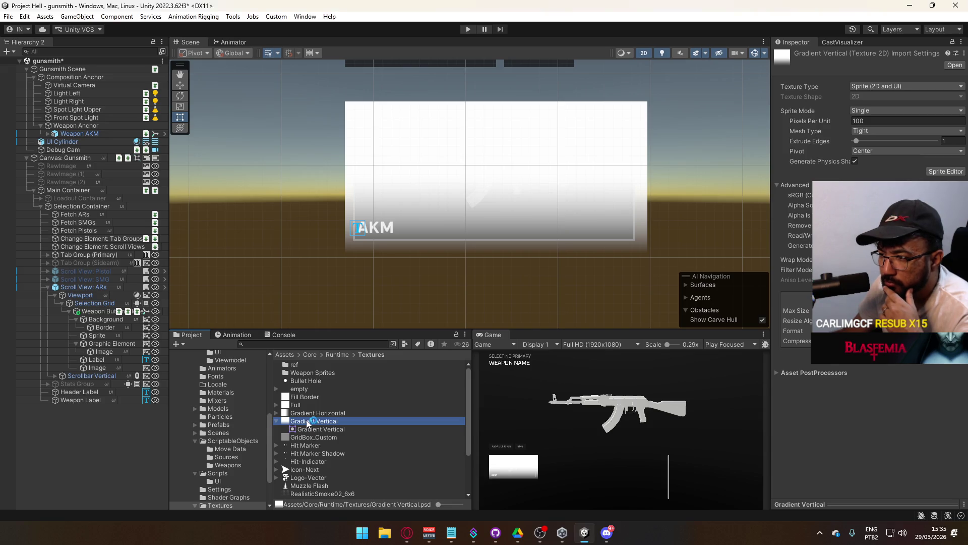
left_click(593, 247)
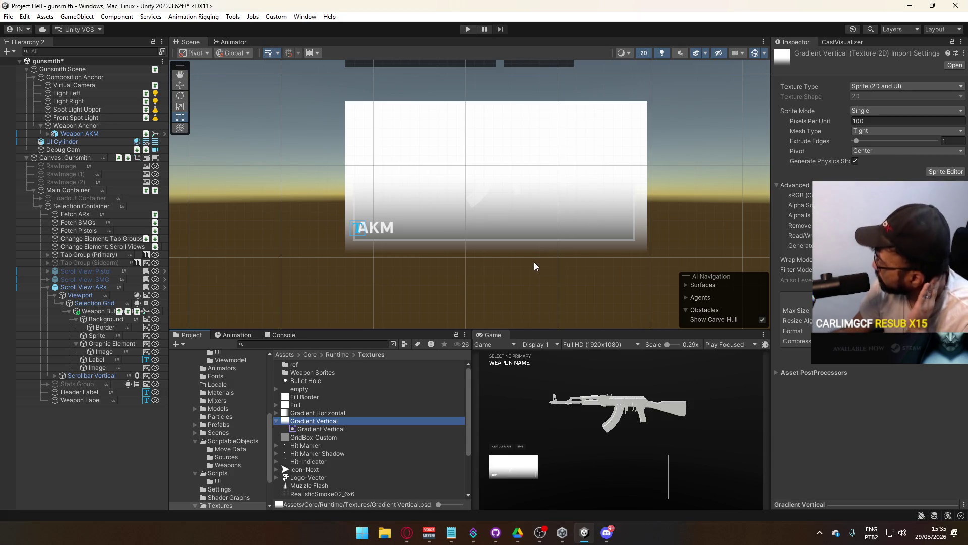
Reveal the Textures folder in File Explorer from Bullet Hole, then close Explorer.
right_click(345, 381)
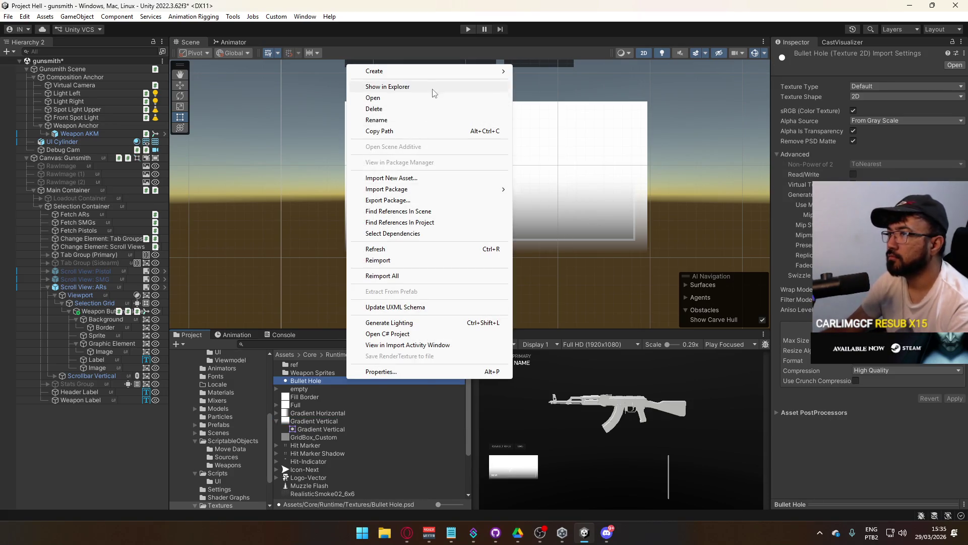
left_click(434, 87)
left_click(393, 77)
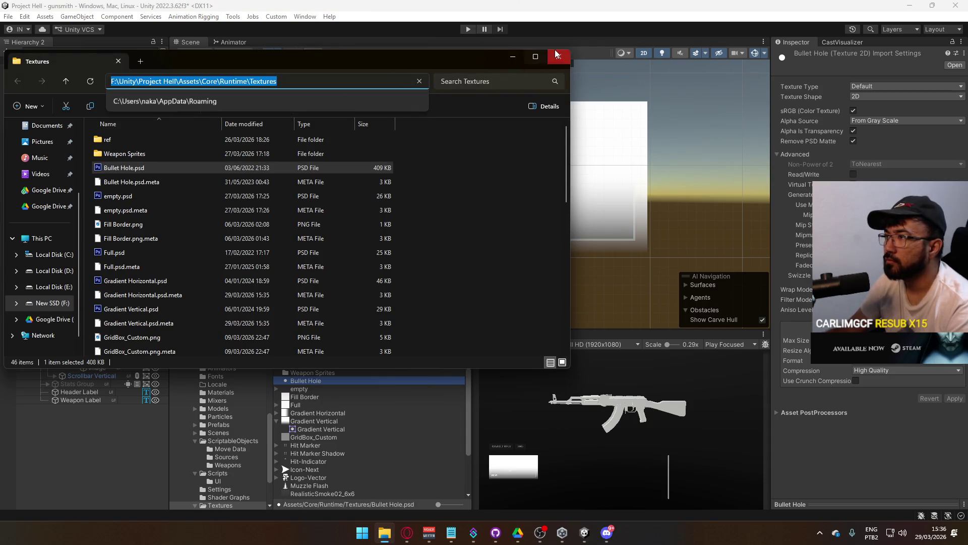
left_click(572, 187)
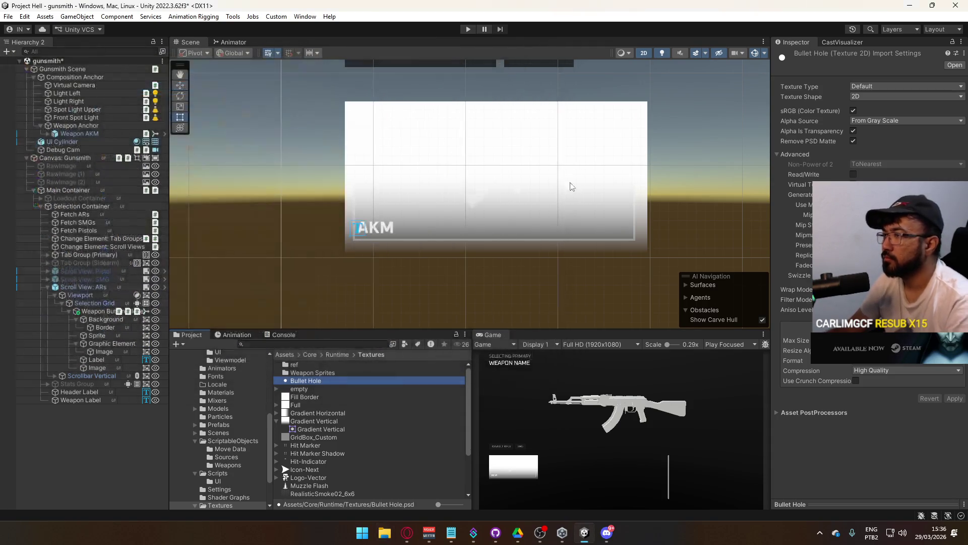
Delete the Gradient Horizontal texture and confirm the deletion.
left_click(320, 414)
key("Delete")
key("Return")
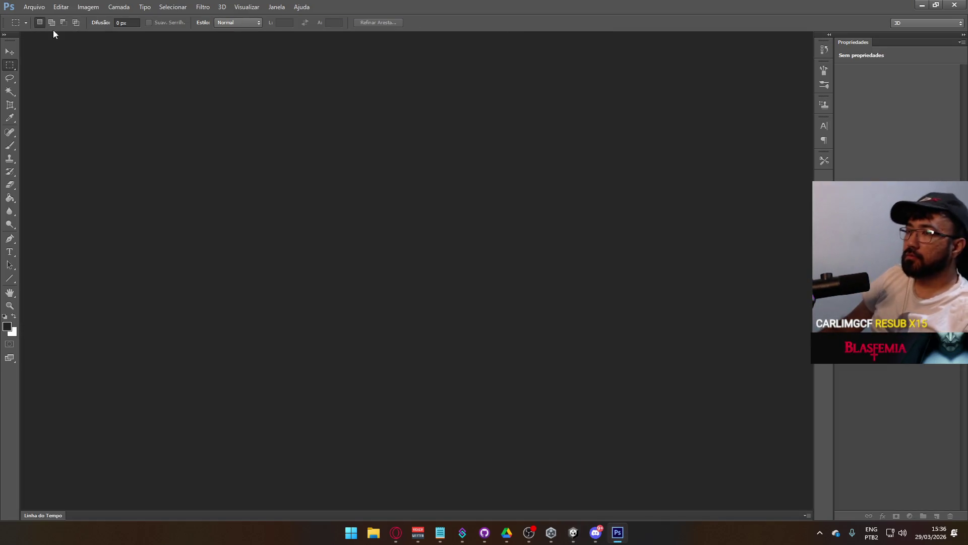
Open Gradient Vertical.psd from the project's Textures folder via Arquivo > Abrir.
left_click(35, 7)
left_click(64, 27)
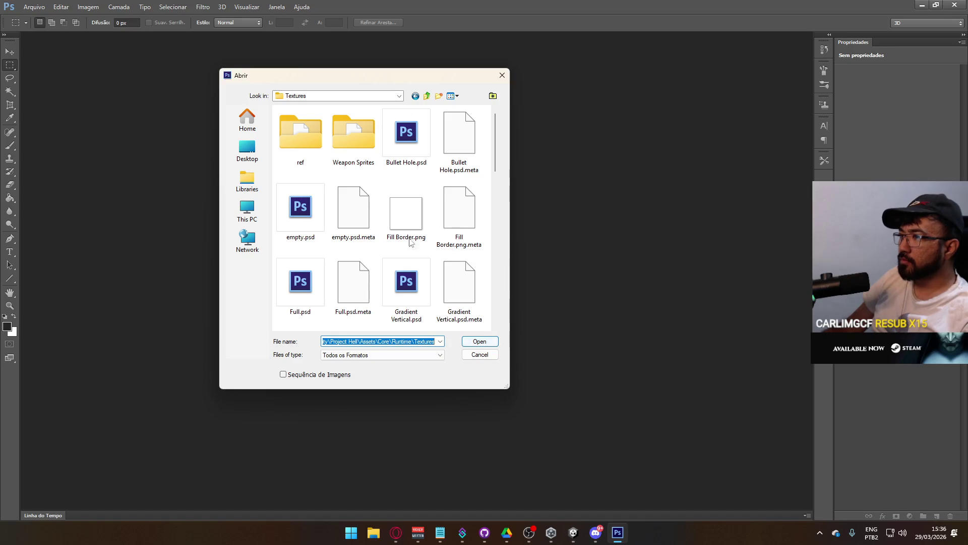
double_click(404, 292)
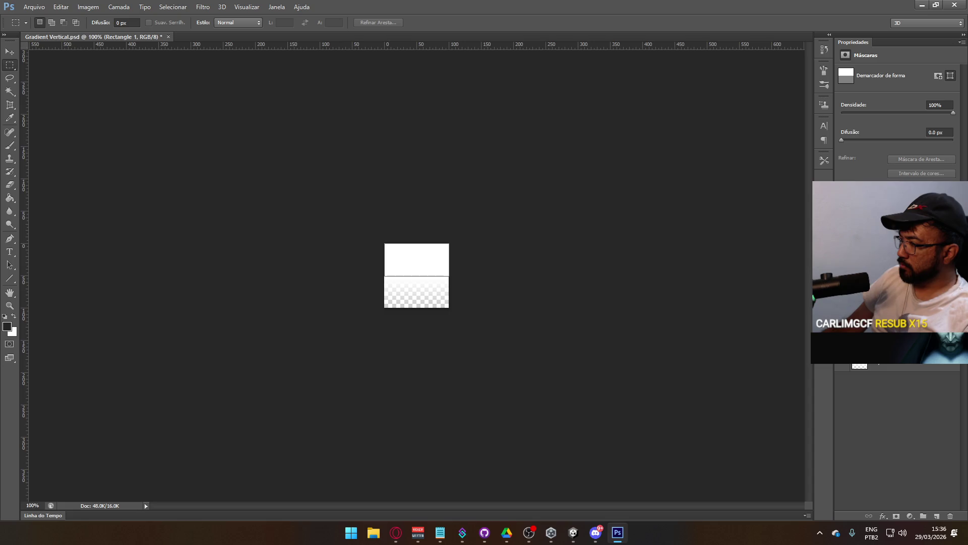
Select the gradient's shape layer and rasterize all layers via Camada > Rasterizar.
left_click(881, 367)
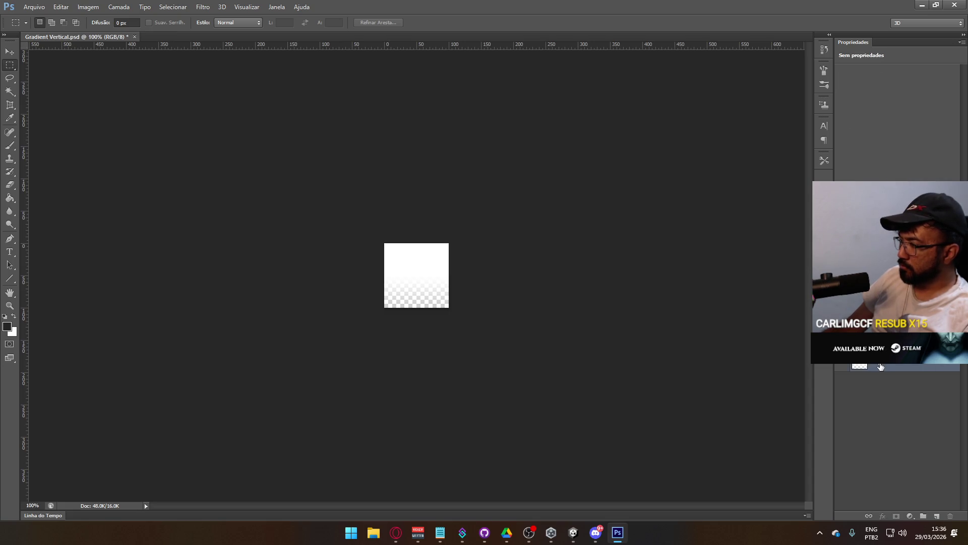
key("e")
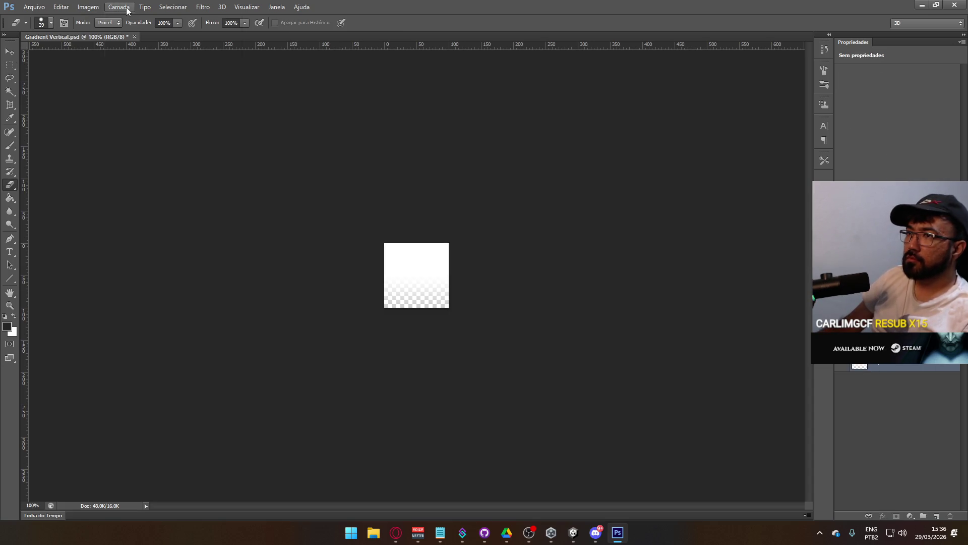
left_click(119, 6)
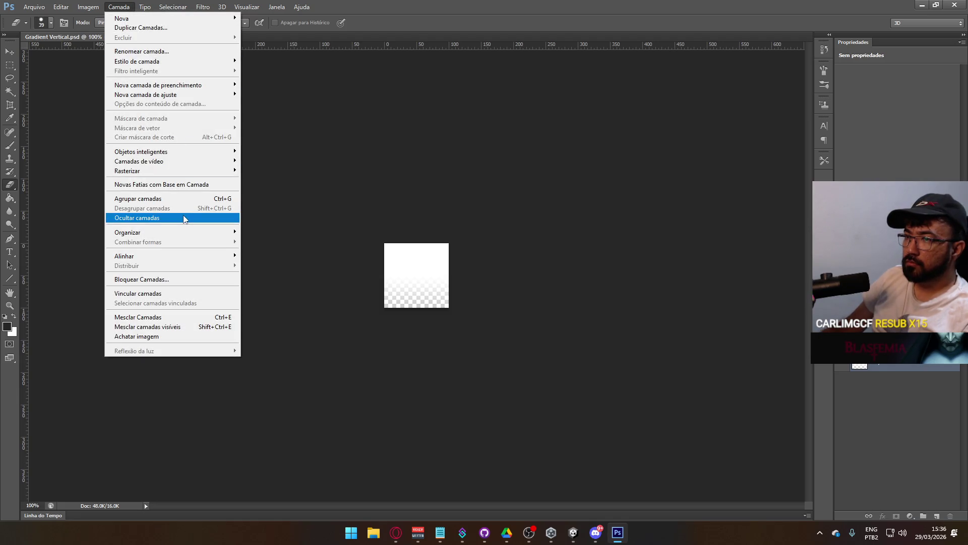
mouse_move(196, 172)
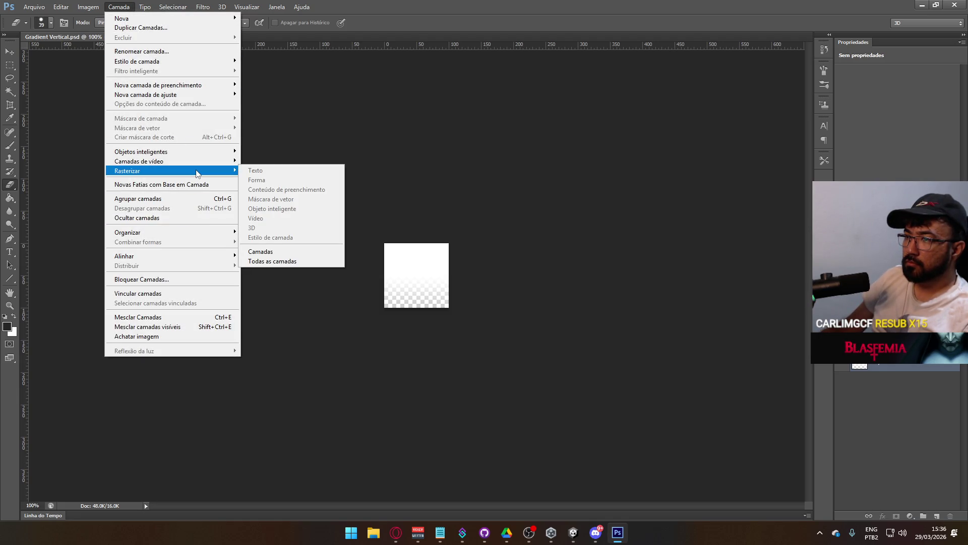
left_click(282, 260)
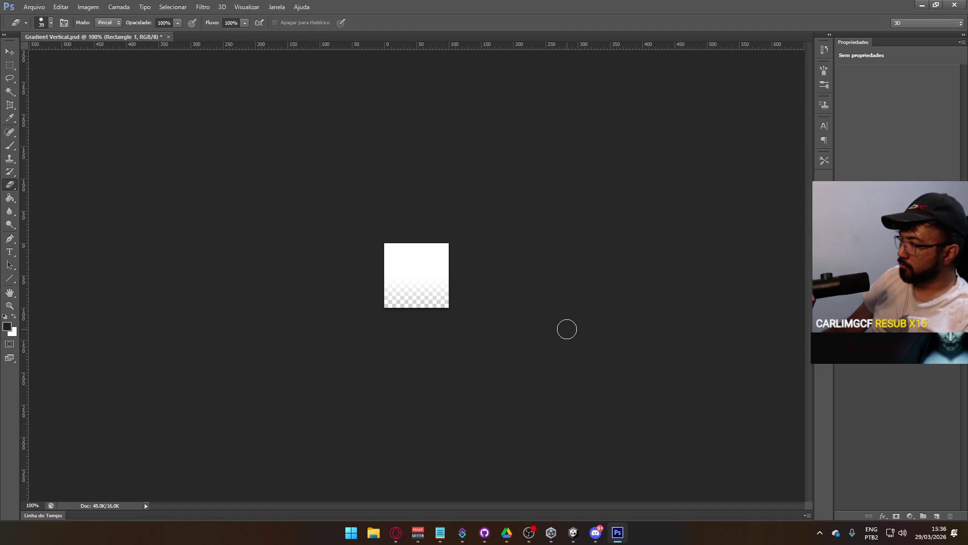
key("ctrl+i")
key("ctrl+z")
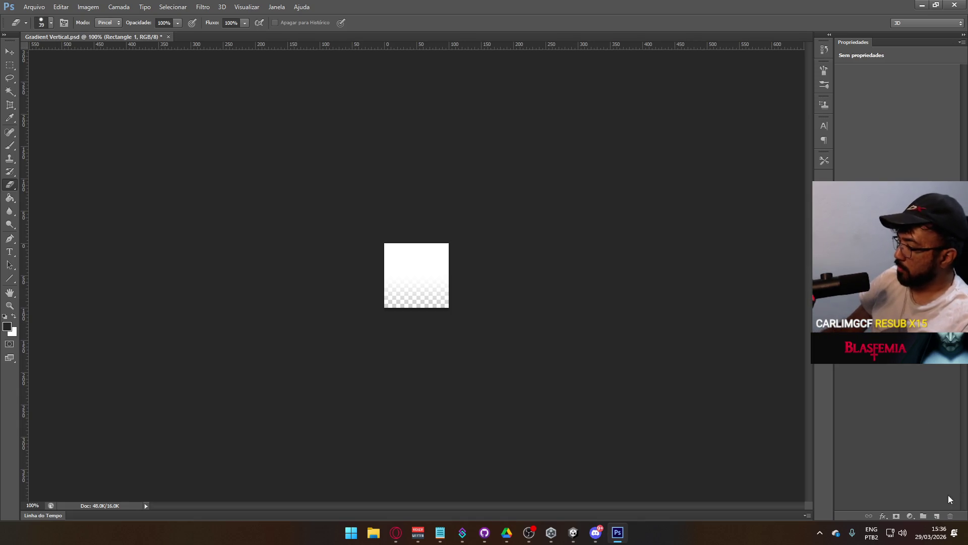
Add a new blank layer named Rectangle 1.
left_click(937, 517)
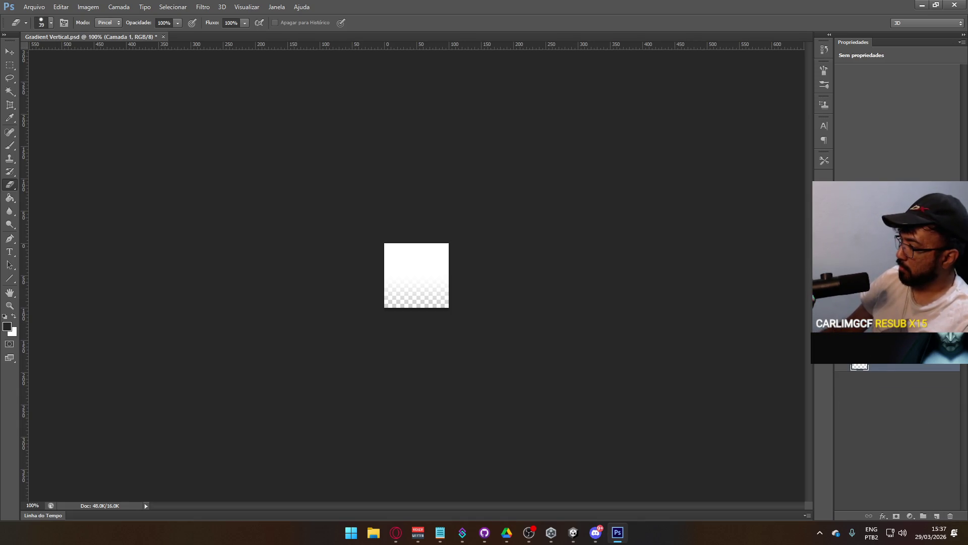
type("Rectangle 1")
key("Return")
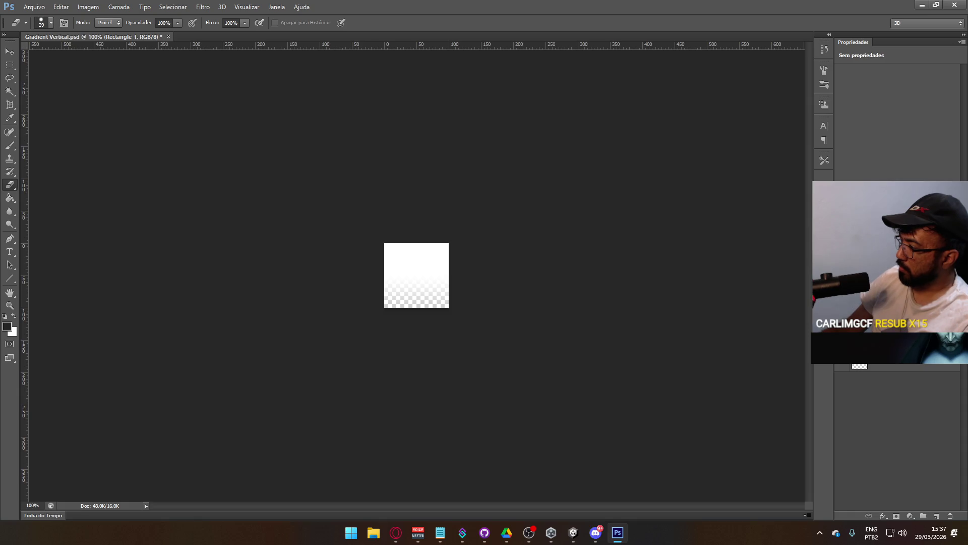
Clip the new layer to the gradient layer and bucket-fill it with black.
right_click(872, 364)
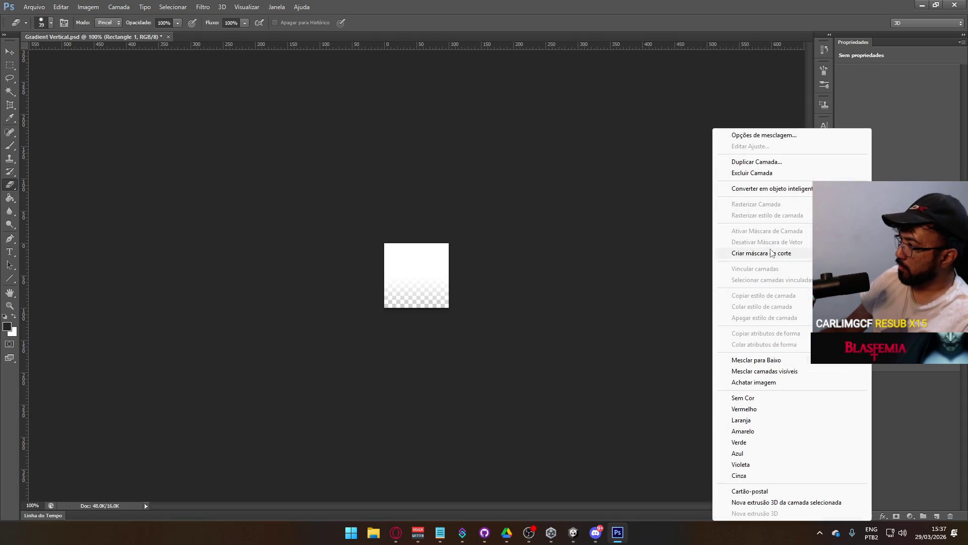
left_click(773, 253)
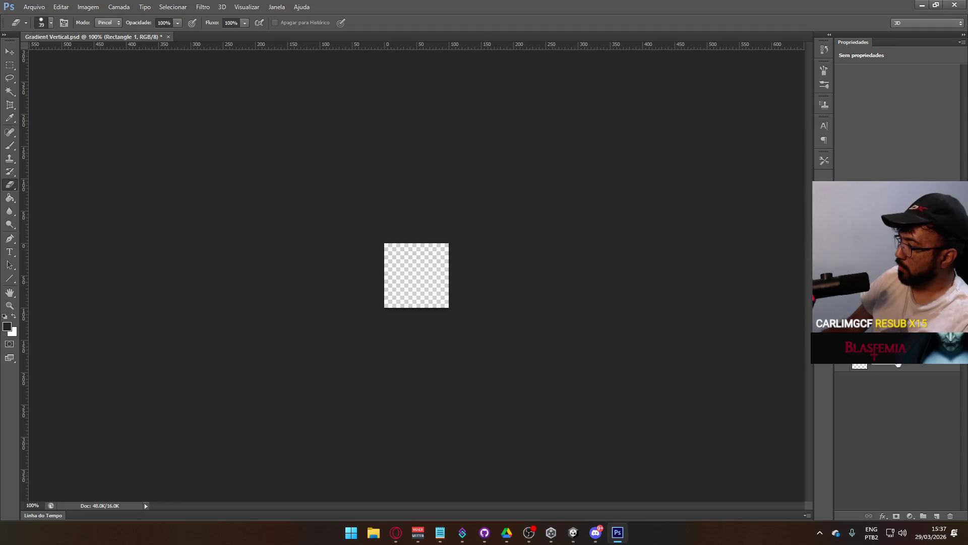
key("g")
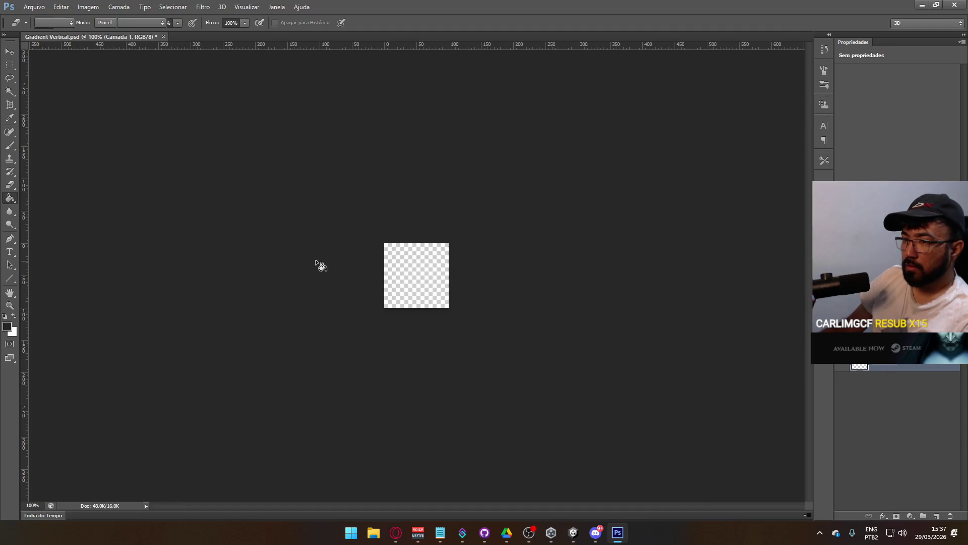
left_click(418, 270)
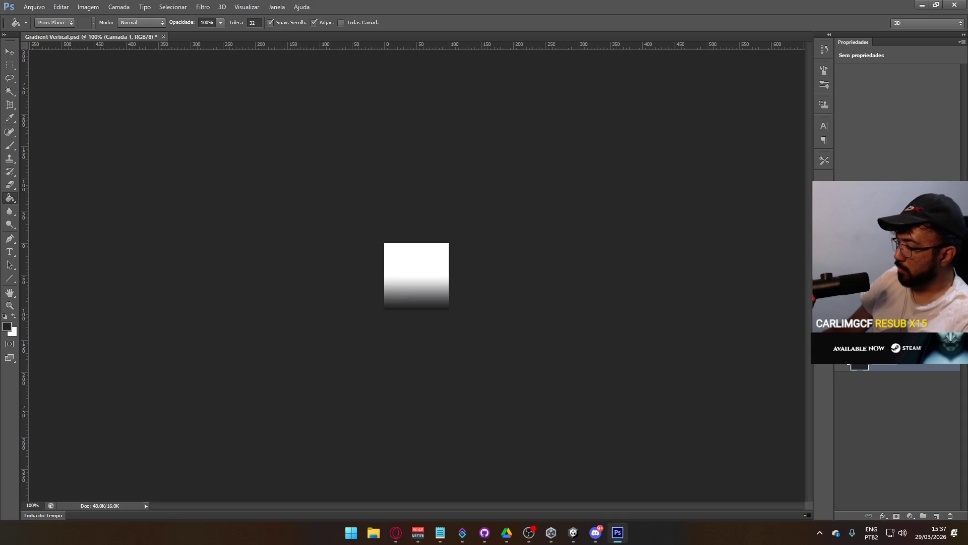
key("ctrl+z")
key("ctrl+z")
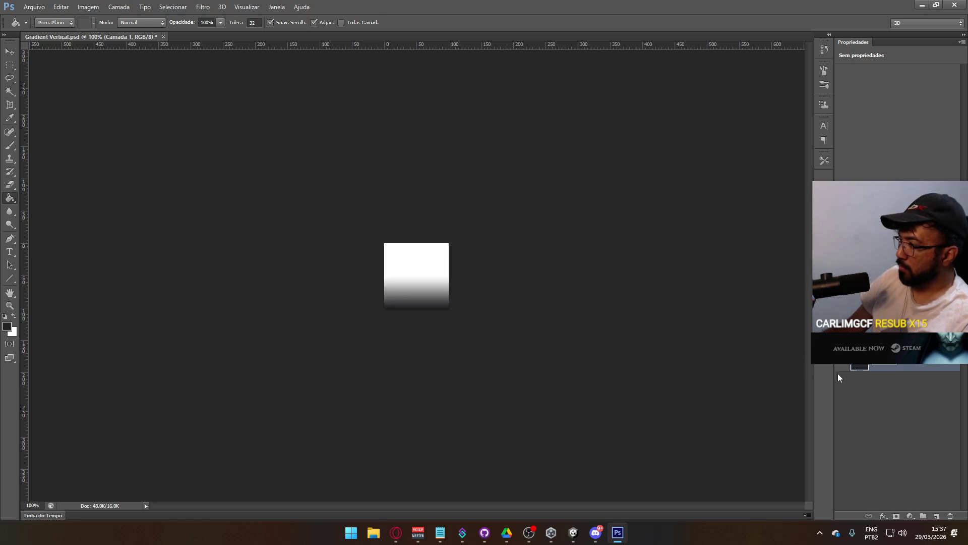
left_click(8, 327)
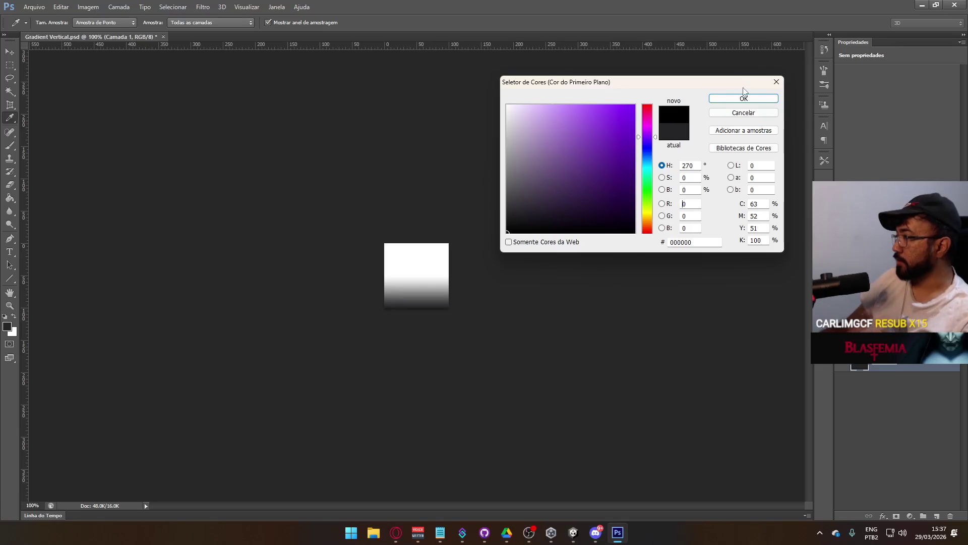
key("Return")
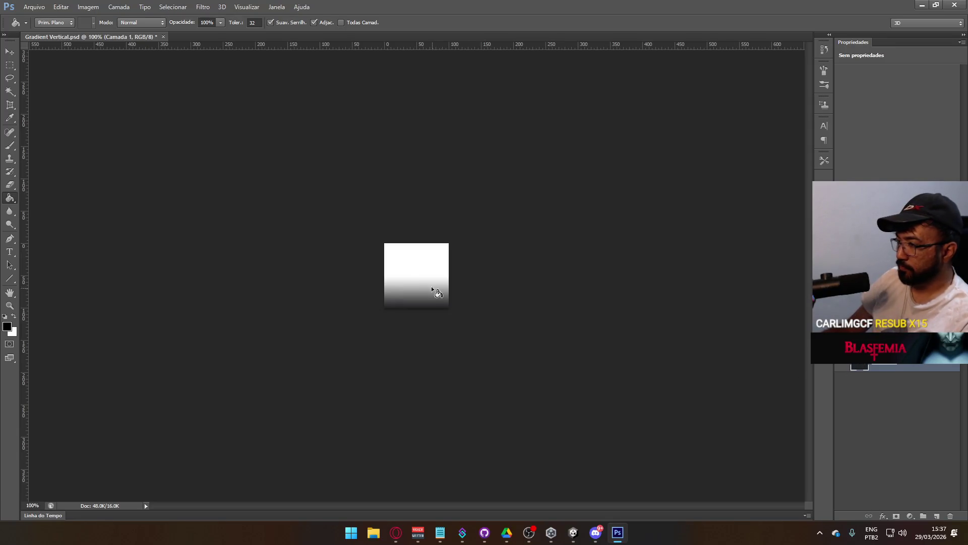
left_click(438, 294)
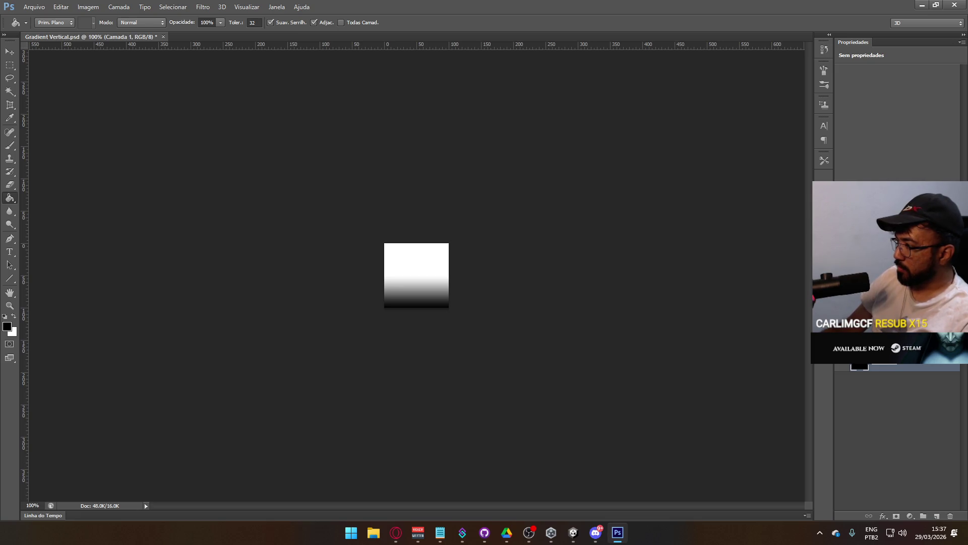
Fill Rectangle 1 black, swap colours, test a gradient, then delete the Rectangle 1 layer.
left_click(903, 347)
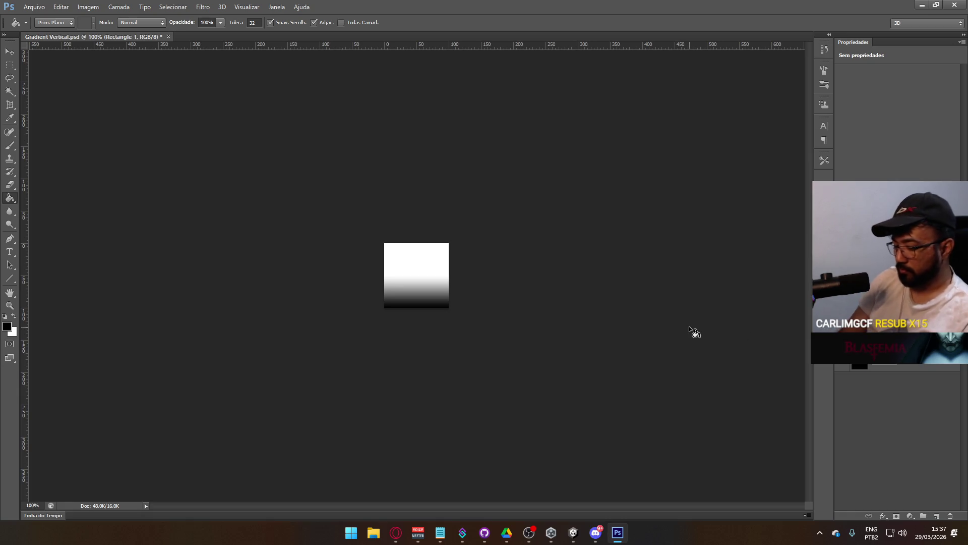
key("alt+BackSpace")
left_click(898, 365)
left_click(14, 316)
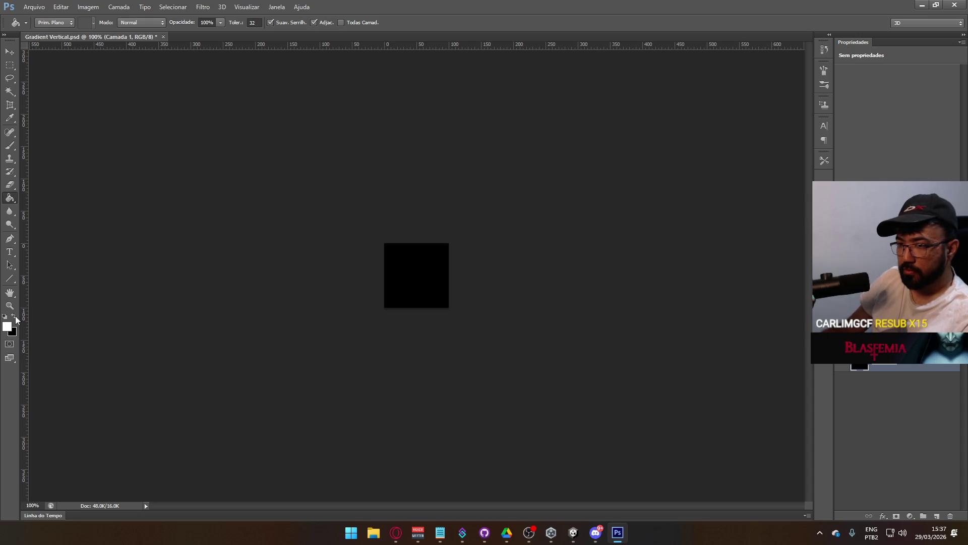
left_click(428, 272)
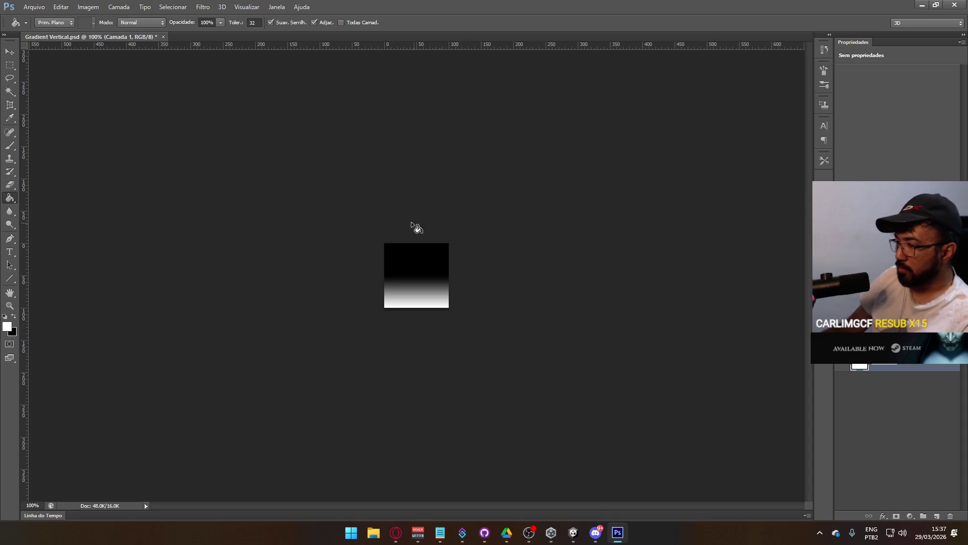
left_click(10, 68)
left_click(903, 366)
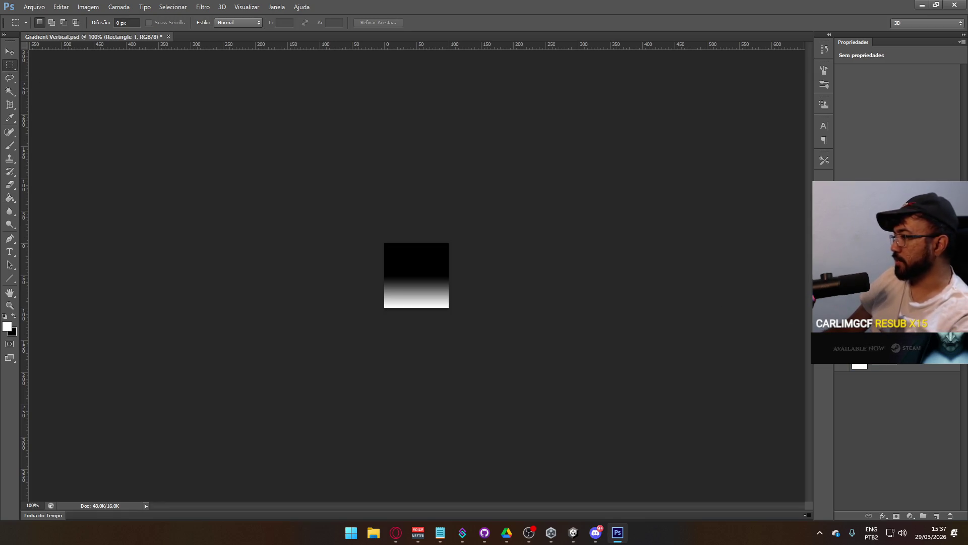
key("Delete")
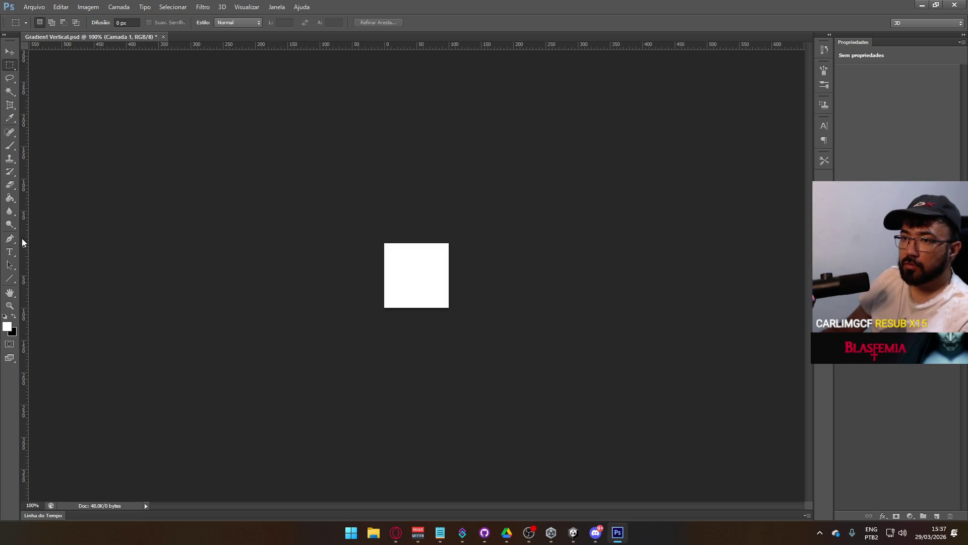
Try vertical black-to-white gradients with the Gradient Tool at 200% zoom, then return to Unity.
left_click(12, 200)
left_click(50, 196)
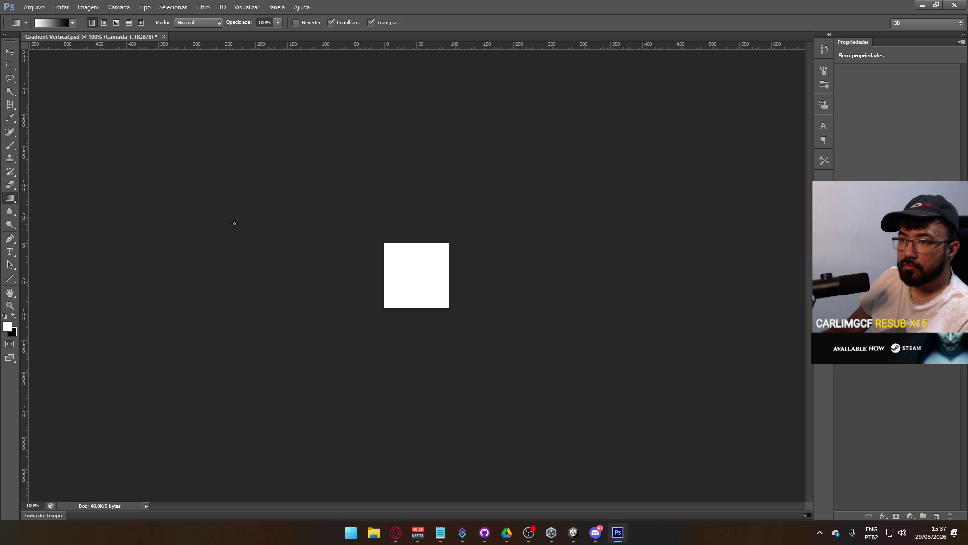
left_click(421, 276)
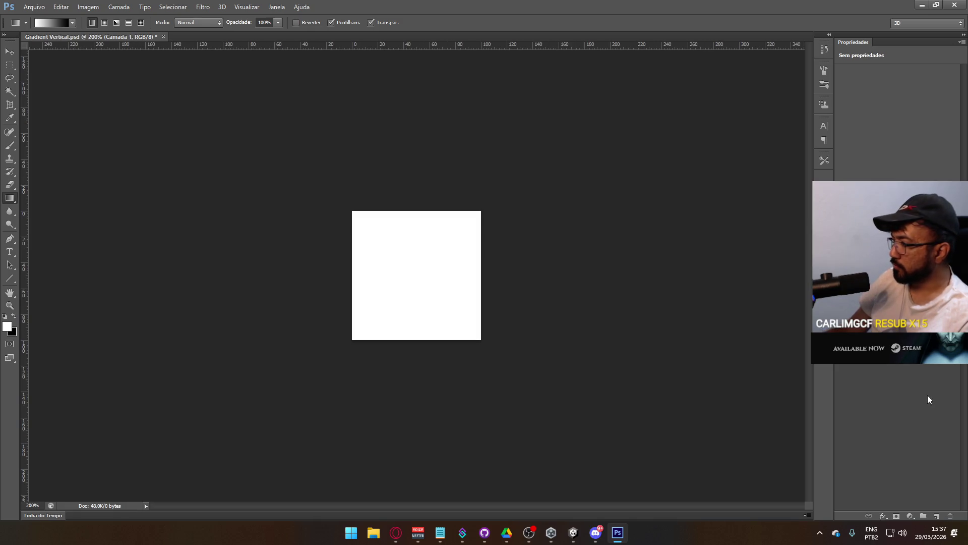
left_click_drag(421, 310, 421, 310)
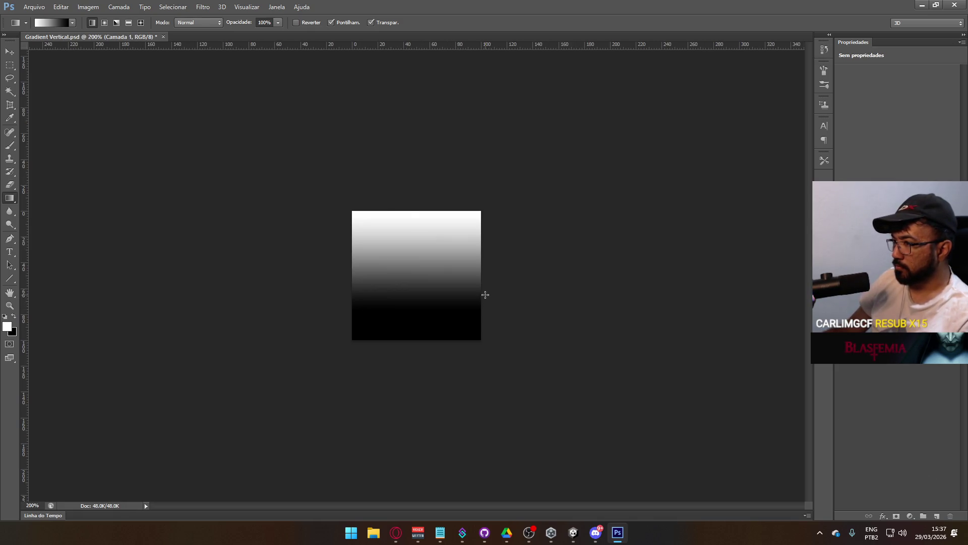
key("ctrl+z")
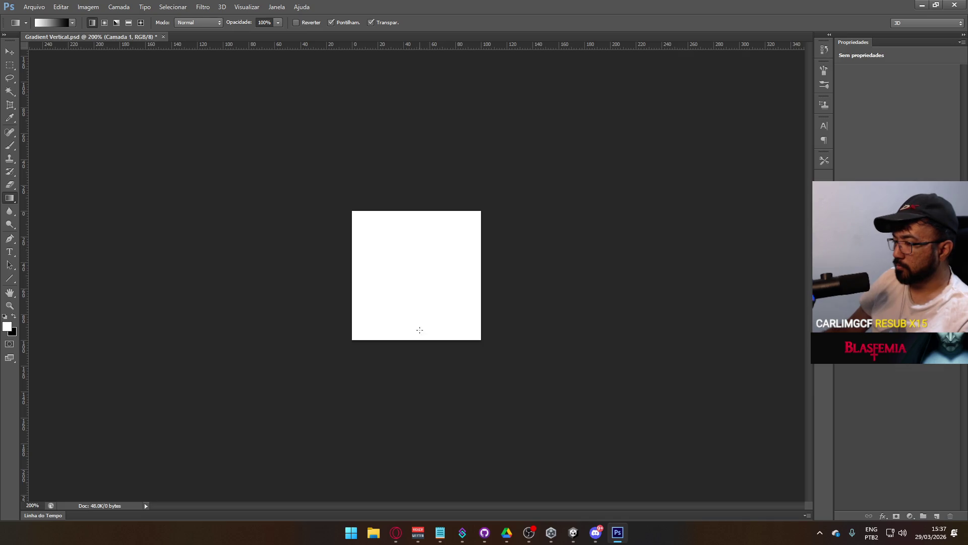
left_click_drag(421, 339, 420, 208)
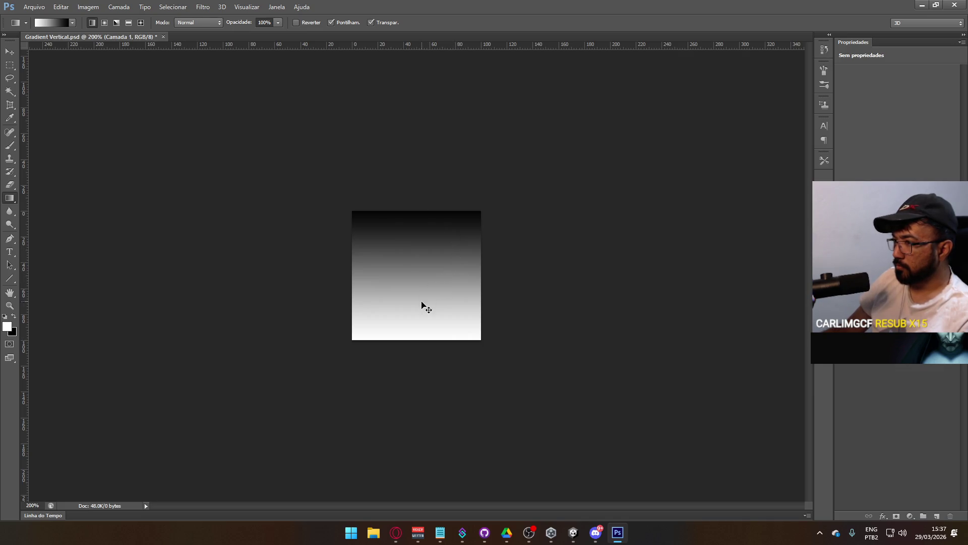
key("ctrl+z")
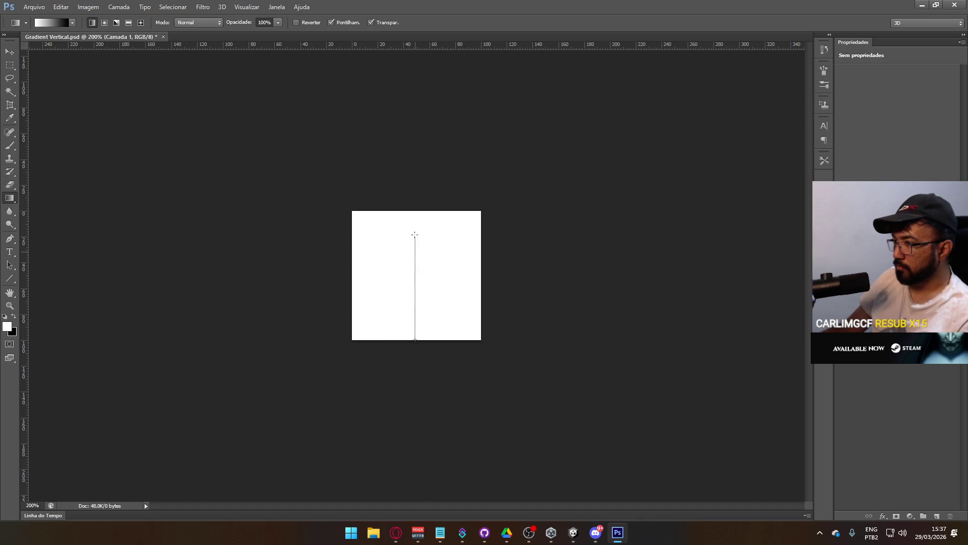
key("alt+Tab")
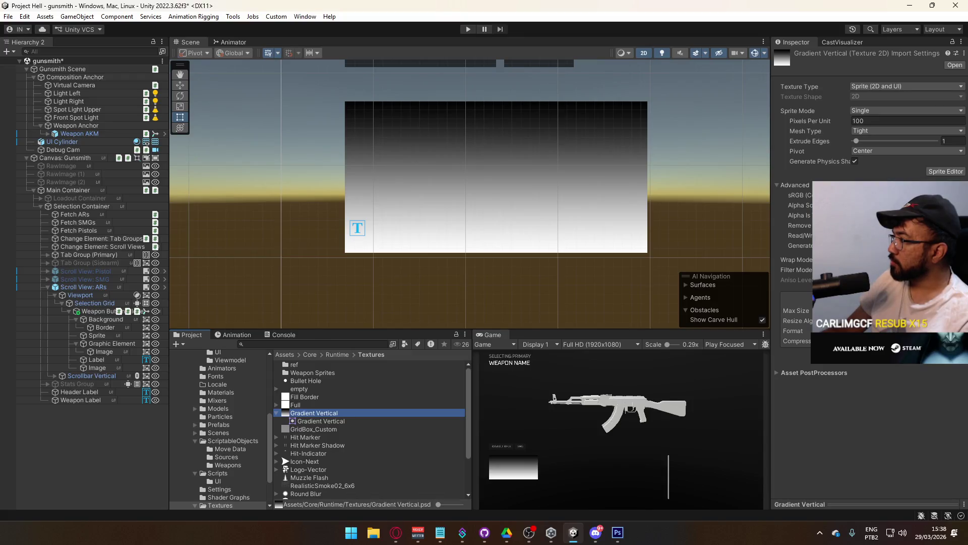
Apply the Gradient Vertical texture's import settings and zero the Image's right offset.
left_click(888, 206)
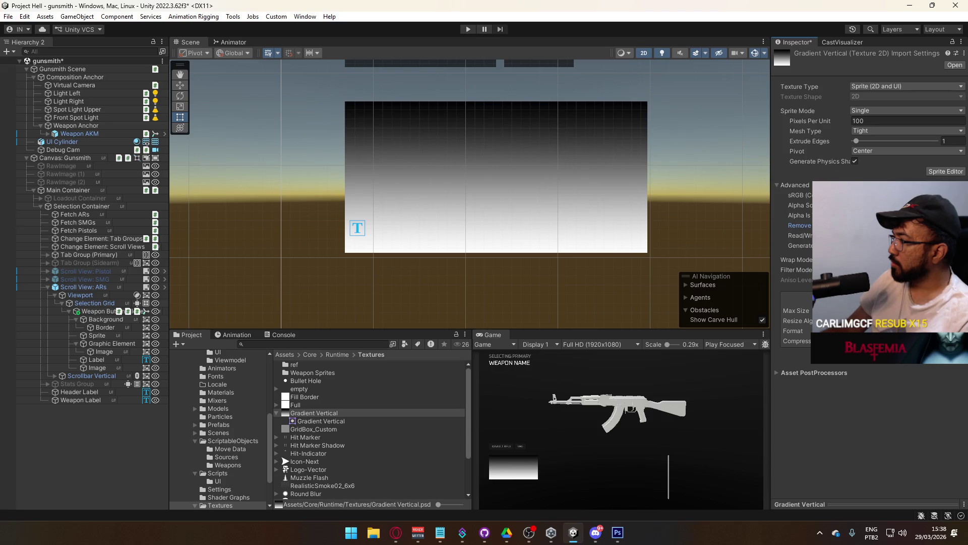
left_click(957, 364)
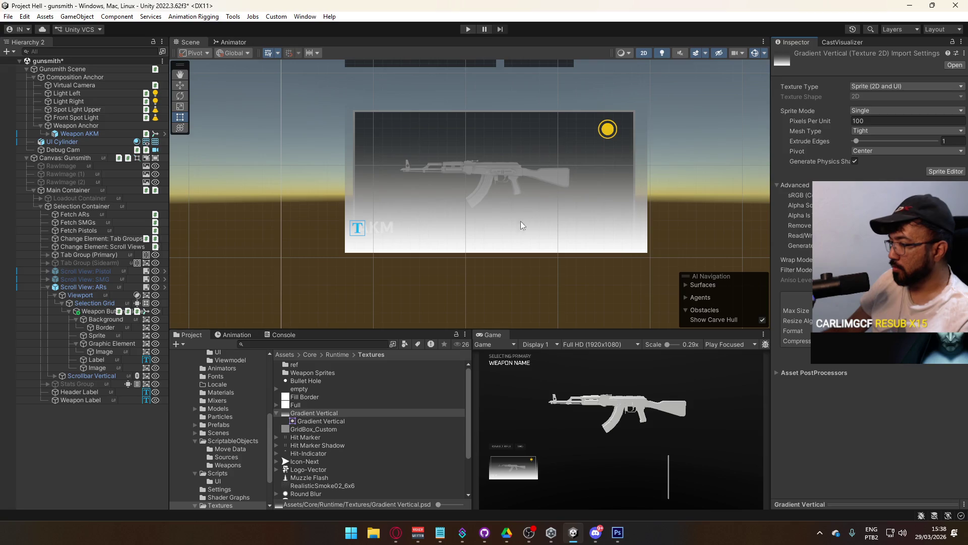
left_click(99, 369)
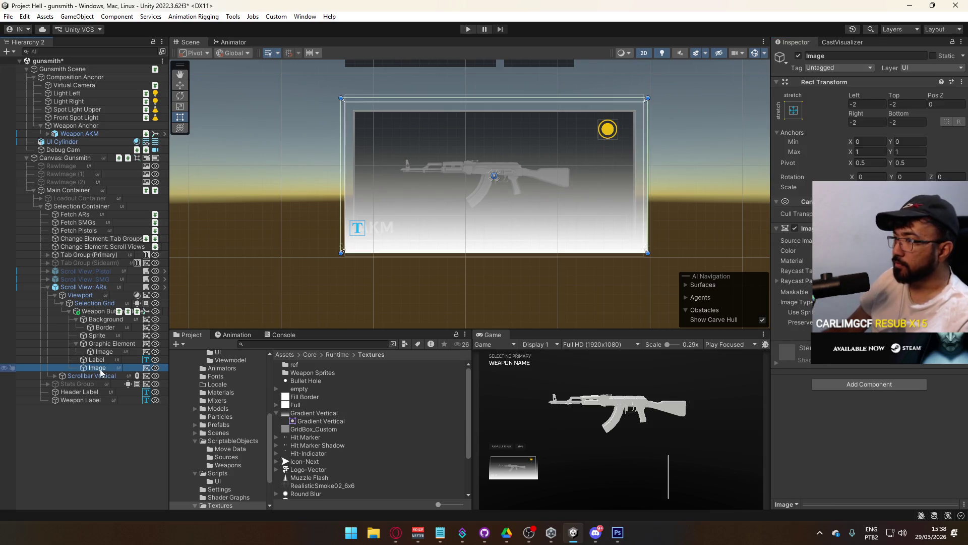
left_click(866, 122)
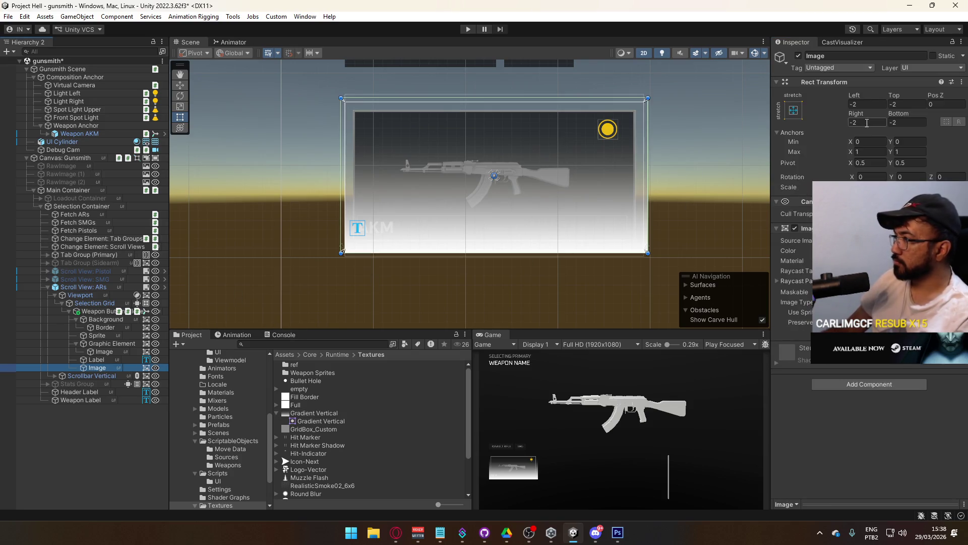
type("00")
key("Tab")
type("0")
key("Tab")
type("0")
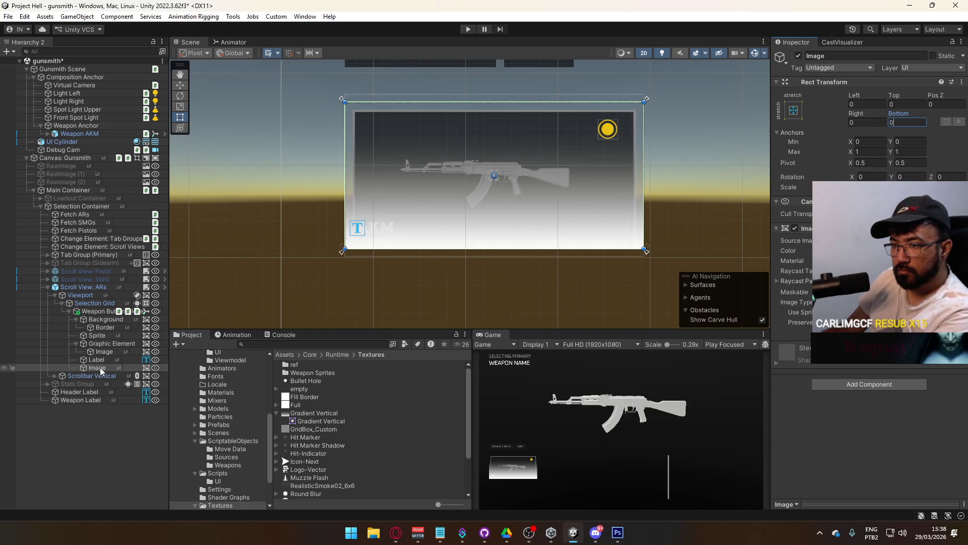
Nest Image under Background and set its Left, Top, Right and Bottom offsets to 0.
left_click_drag(100, 368, 112, 323)
scroll(385, 236, "up", 2)
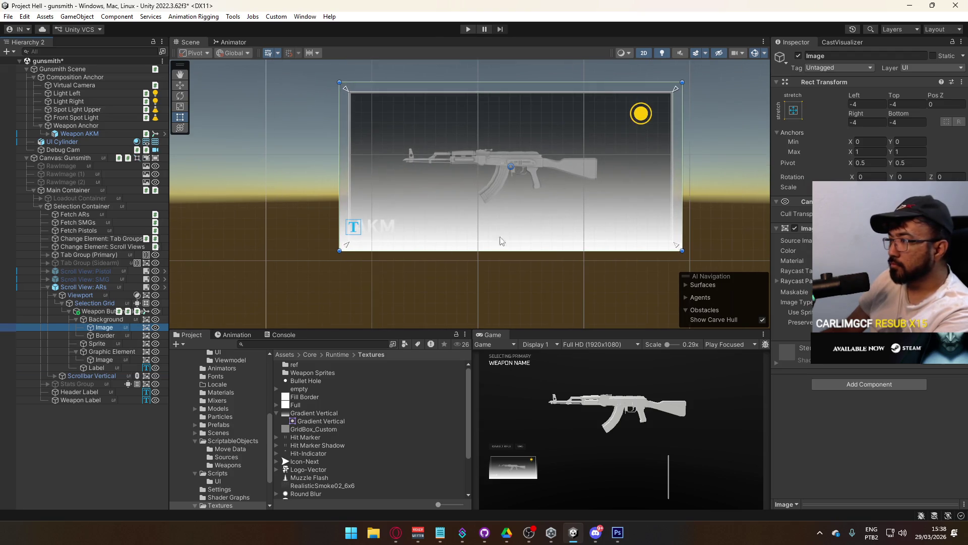
left_click(904, 104)
type("0")
left_click(904, 122)
type("0")
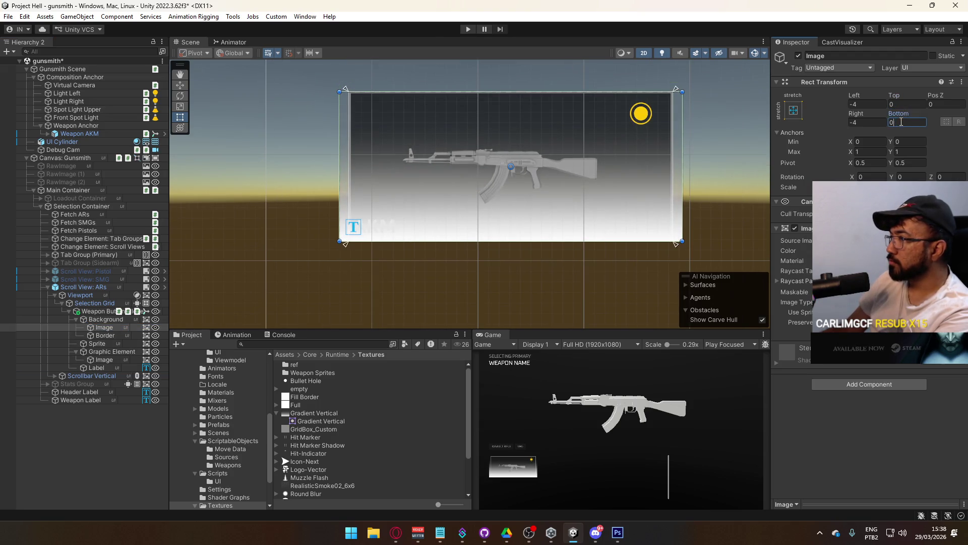
left_click(878, 104)
type("0")
left_click(866, 122)
type("0")
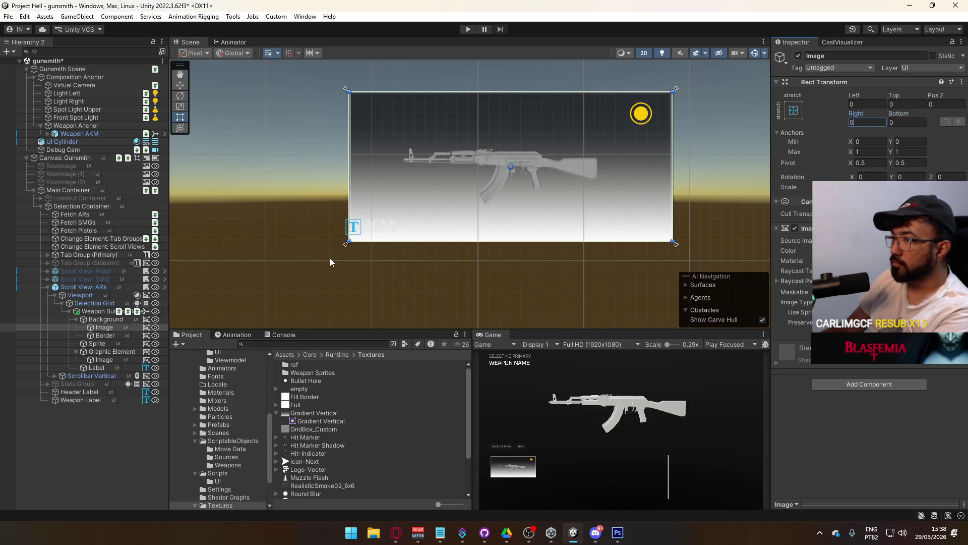
Set Background's Left, Right, Top and Bottom offsets to 0.
left_click(102, 319)
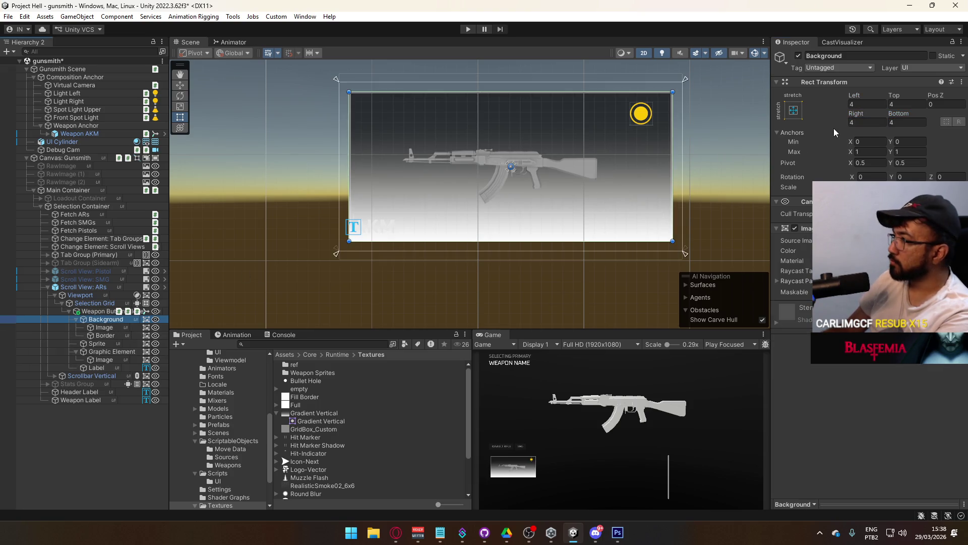
left_click(866, 104)
type("0")
left_click(865, 122)
type("0")
left_click(905, 122)
type("0")
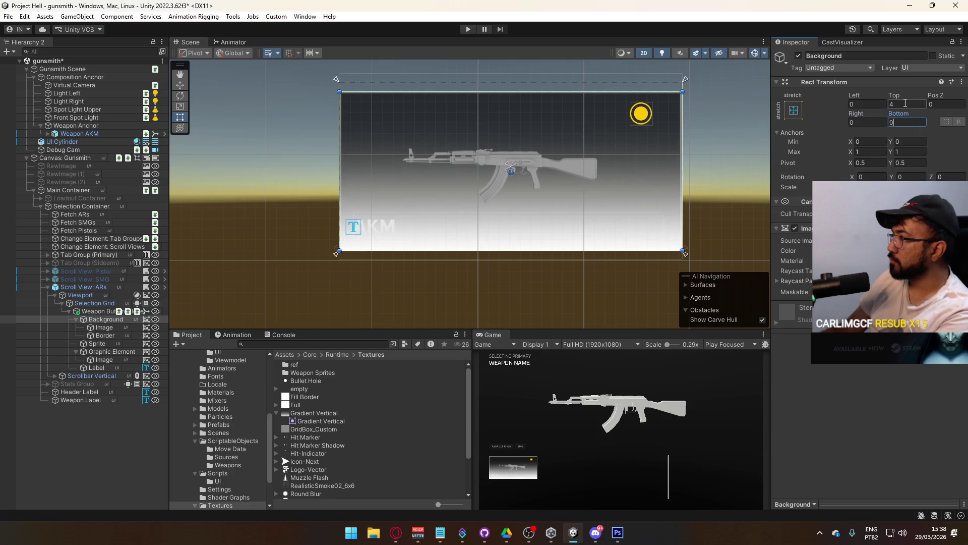
left_click(905, 103)
type("0")
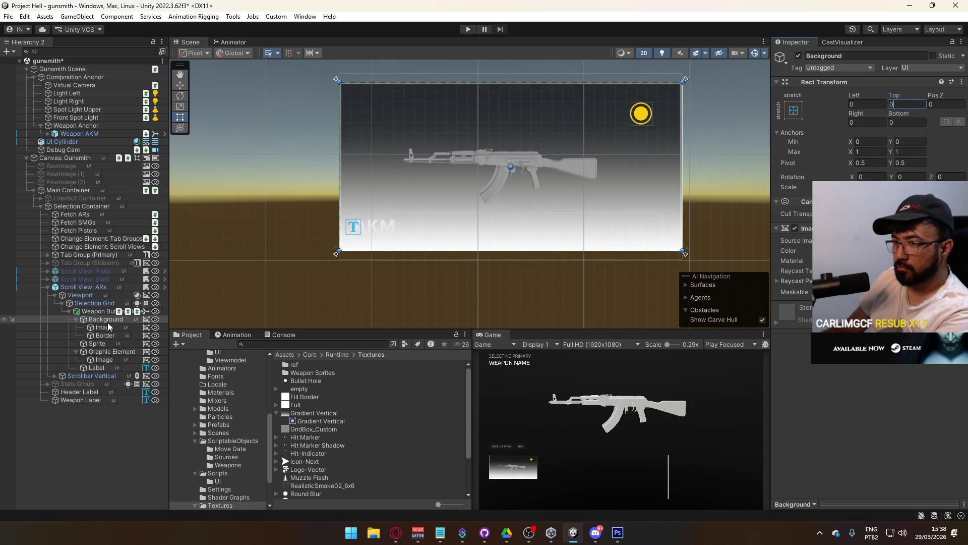
left_click(105, 327)
left_click(903, 251)
Drop the Image's alpha to about 4 and frame the AKM card at roughly 0.91x Game view scale.
left_click_drag(901, 448, 865, 455)
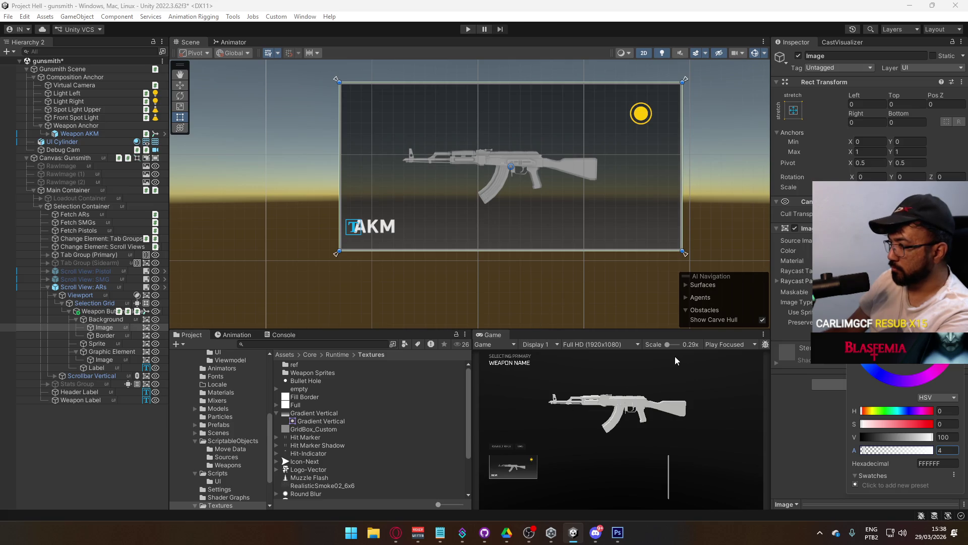
left_click_drag(668, 344, 673, 344)
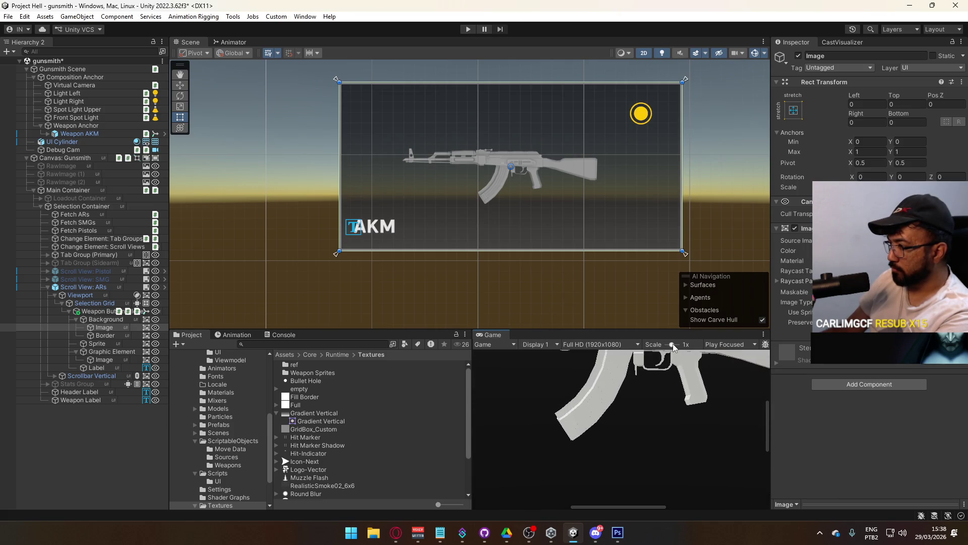
left_click_drag(610, 505, 541, 494)
scroll(581, 465, "down", 1)
left_click_drag(768, 435, 770, 463)
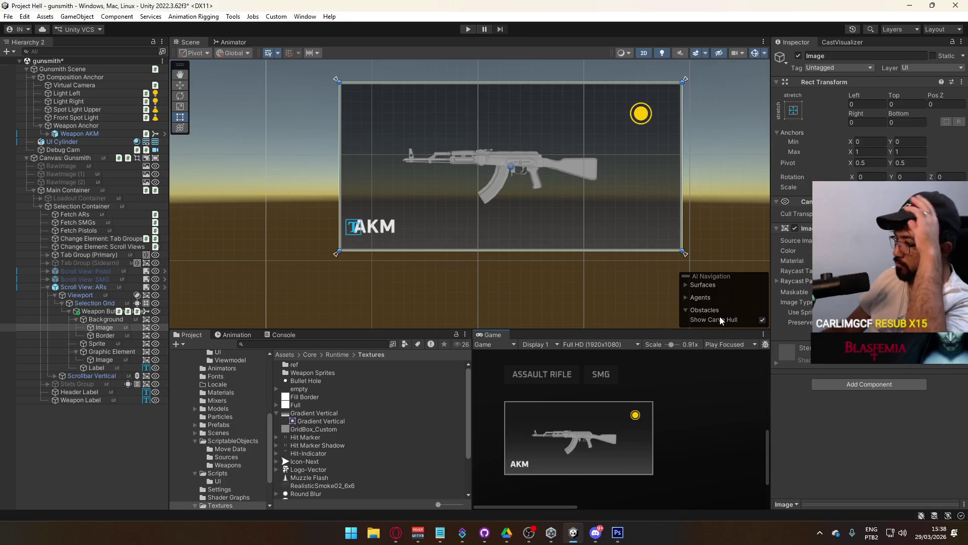
Set the Image's colour alpha to exactly 4.
left_click(104, 335)
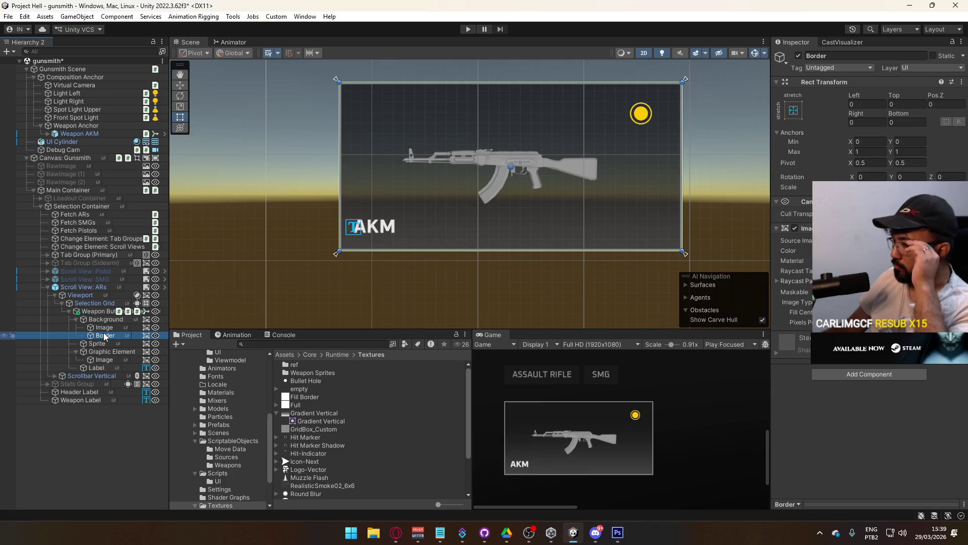
left_click(104, 327)
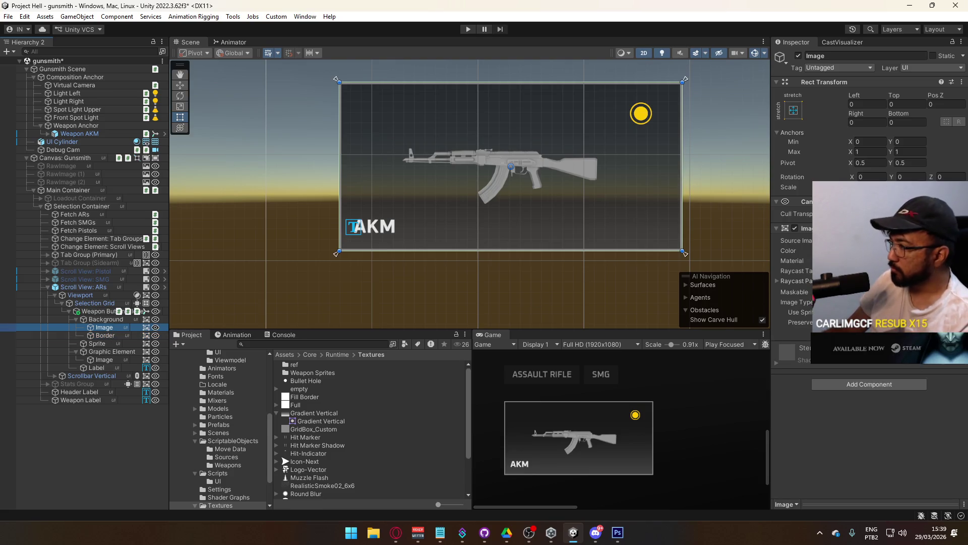
left_click(888, 251)
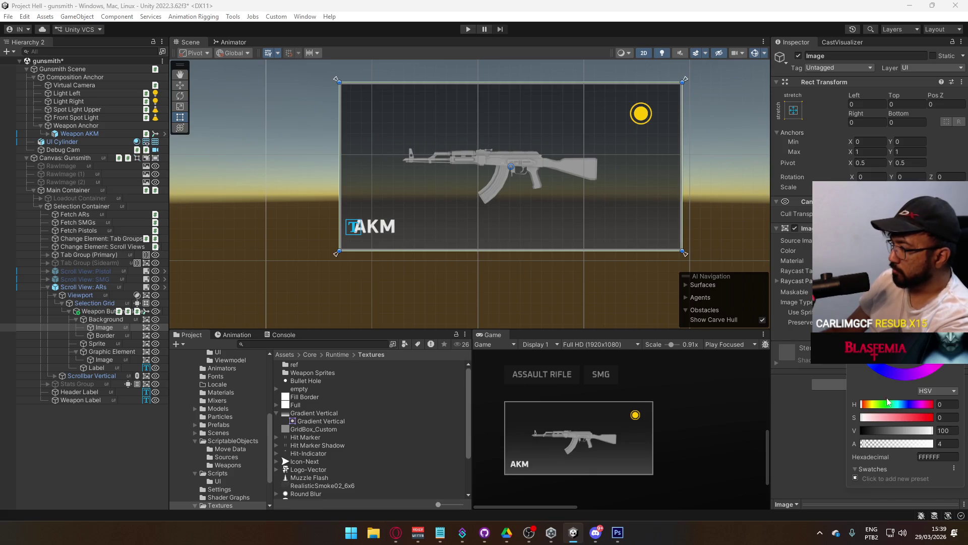
left_click_drag(867, 446, 864, 446)
left_click(939, 443)
type("4")
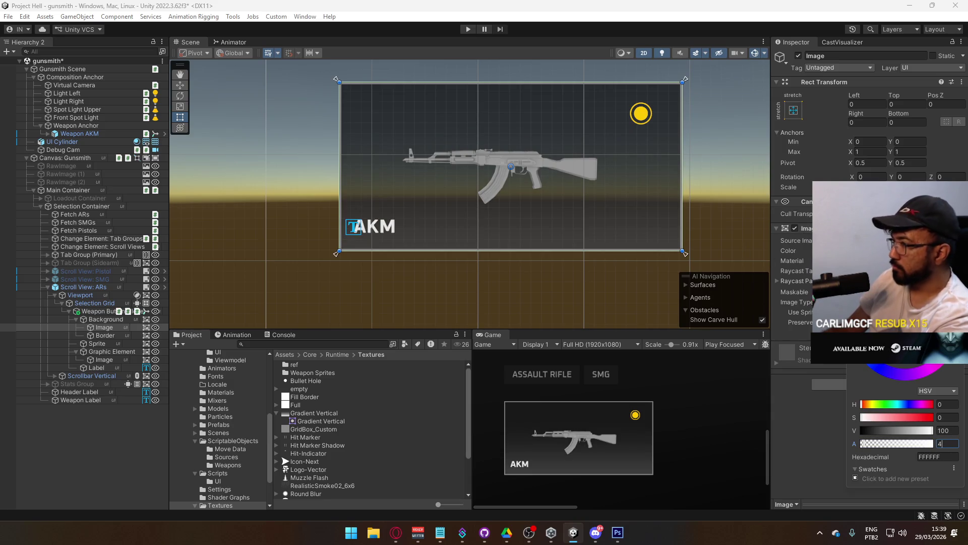
key("Return")
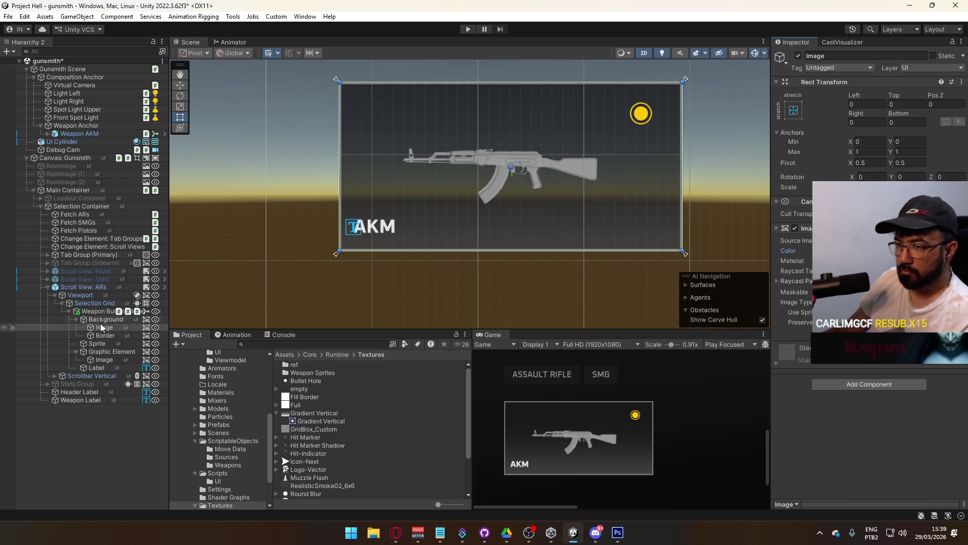
Rename the Image under Background to 'Gradient'.
left_click(107, 326)
type("Gradient")
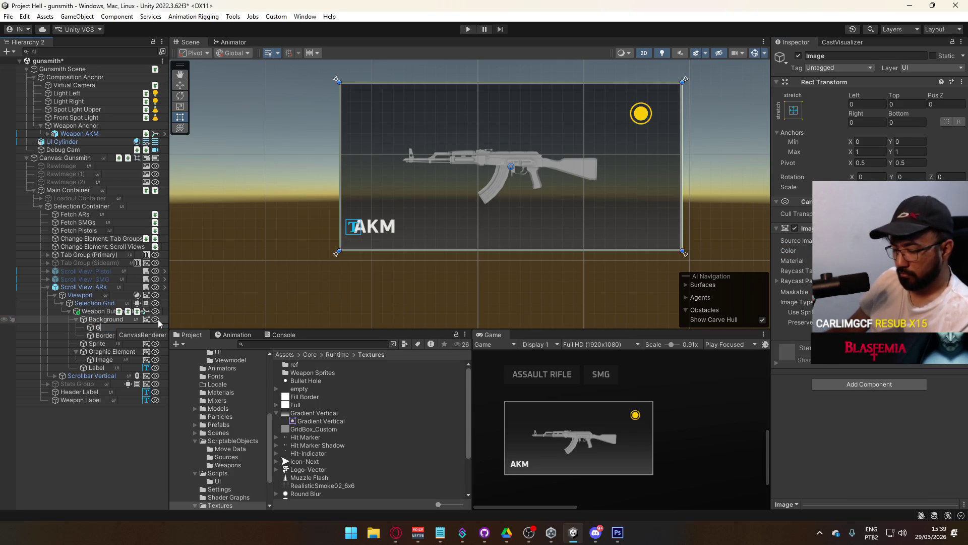
key("Return")
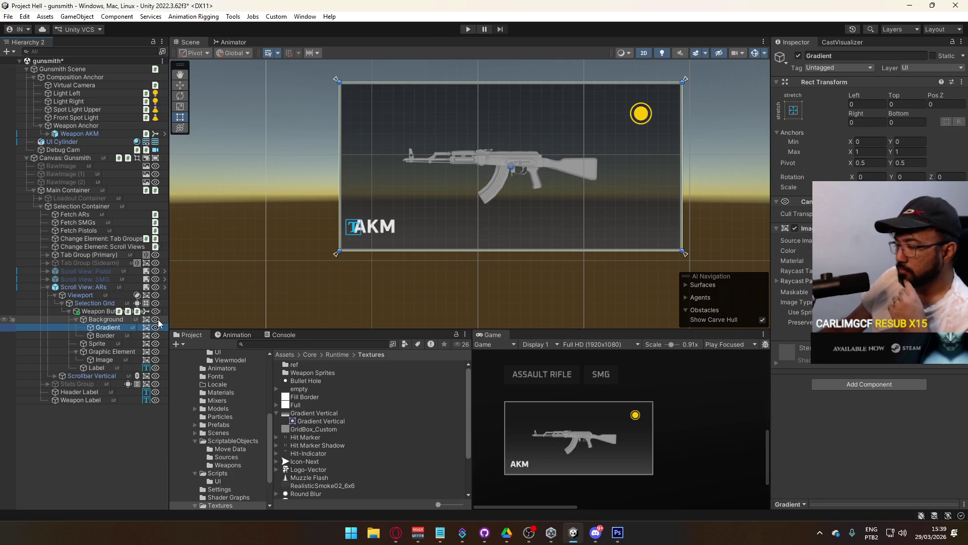
Place the yellow Graphic Element at Pos X 62, Pos Y 26 and zoom the Game view back out.
left_click(105, 352)
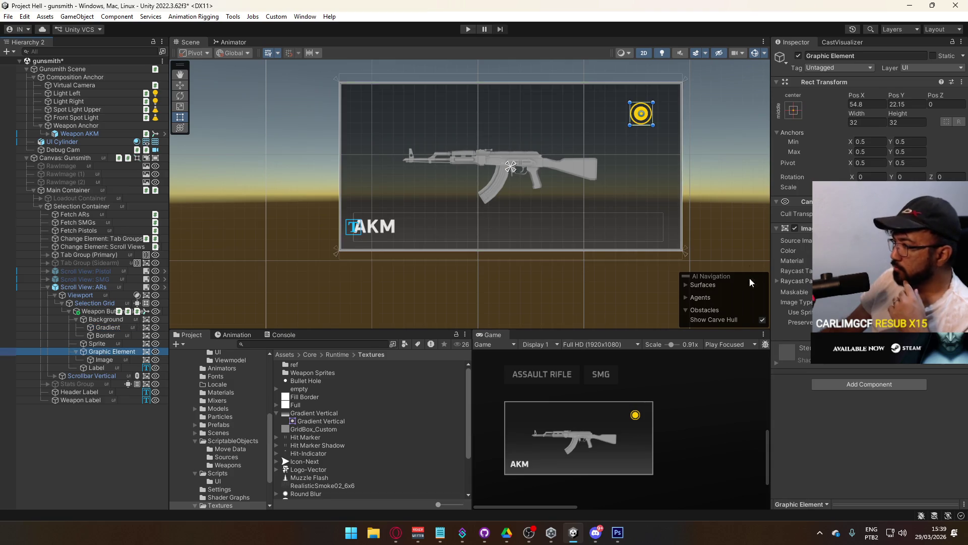
mouse_move(857, 95)
left_mouse_down()
mouse_move(918, 99)
mouse_move(864, 92)
left_mouse_up()
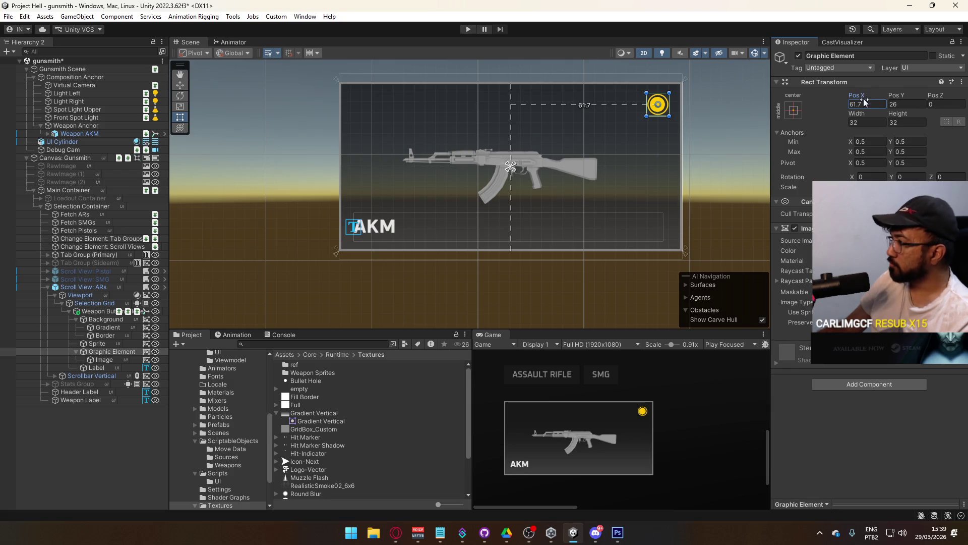
left_click(860, 105)
type("62")
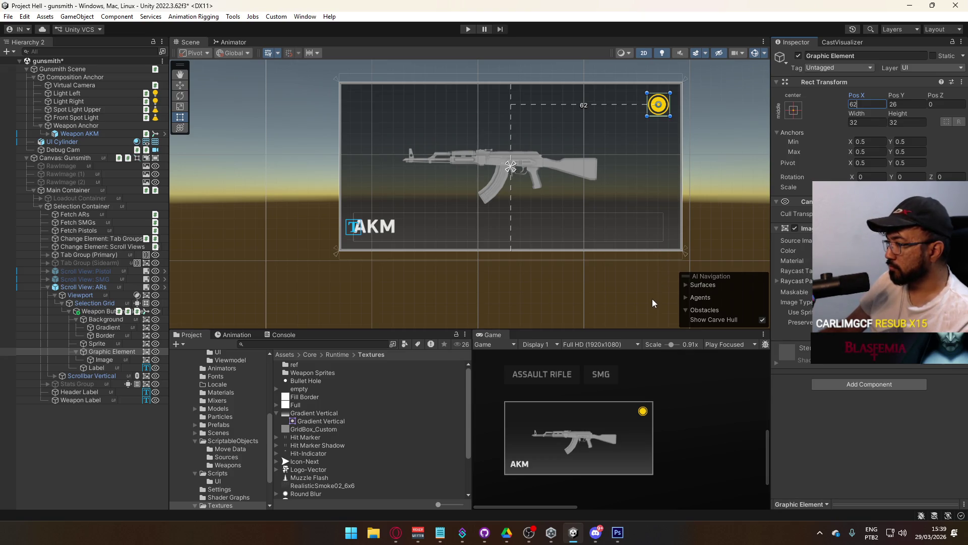
left_click_drag(670, 345, 668, 345)
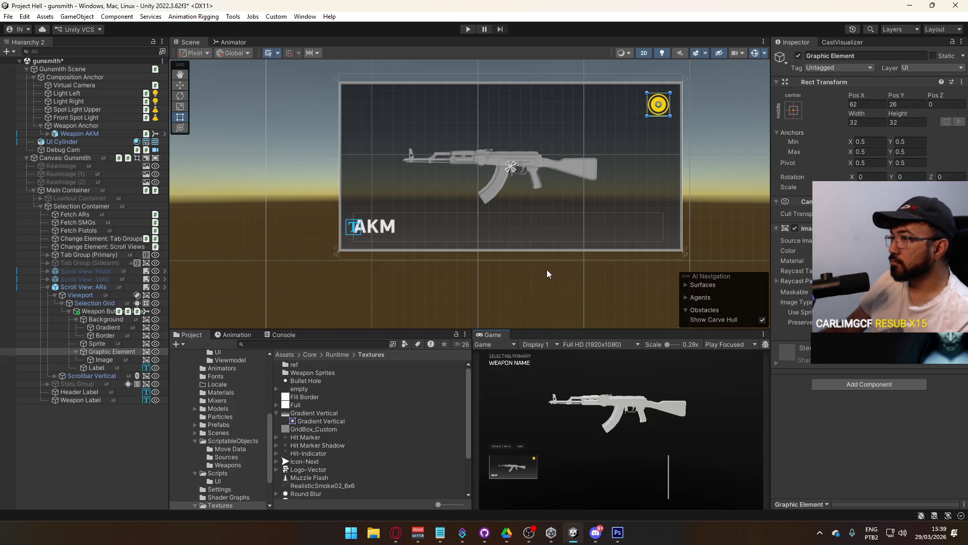
mouse_move(559, 249)
left_mouse_down()
mouse_move(554, 221)
mouse_move(532, 246)
mouse_move(555, 210)
mouse_move(612, 205)
left_mouse_up()
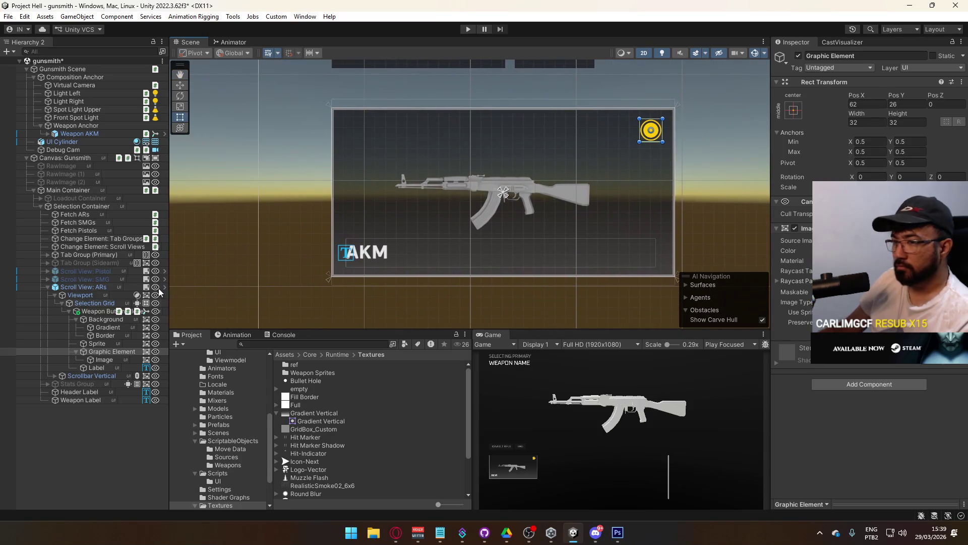
Nudge the weapon sprite upward, setting its Pos Y to 2.
left_click(107, 343)
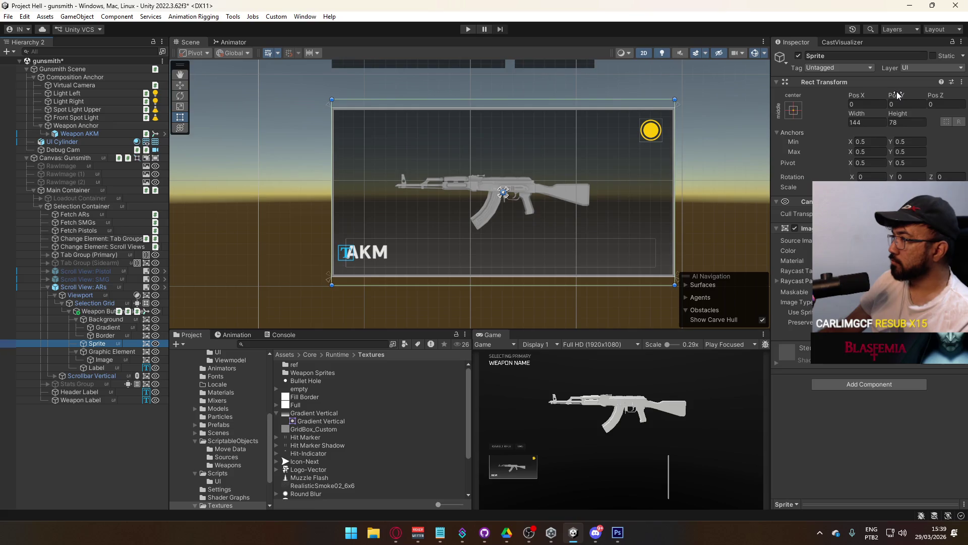
left_click_drag(897, 94, 903, 91)
double_click(914, 104)
type("02")
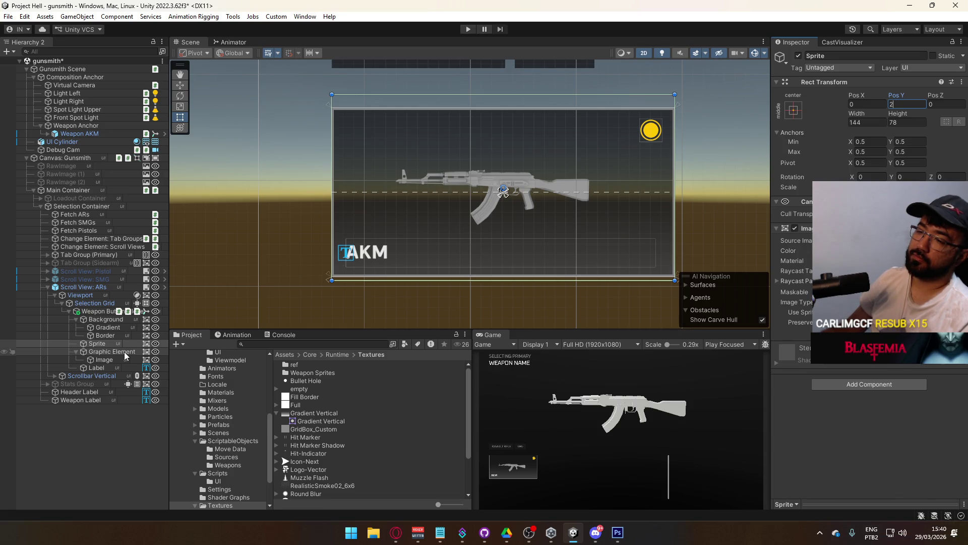
Rename the yellow icon's image to 'Fill', then multi-select Graphic Element and Gradient.
left_click(110, 359)
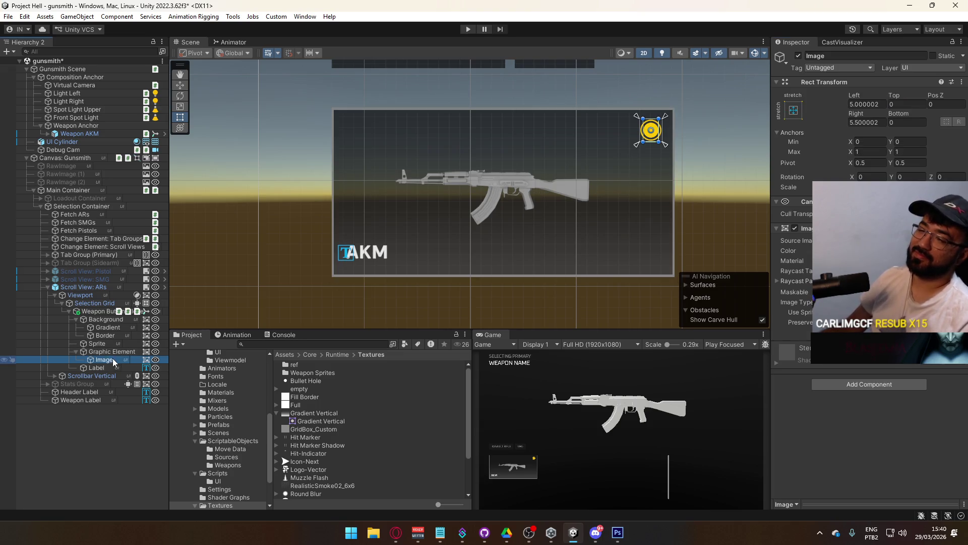
left_click(111, 359)
type("ill")
key("Return")
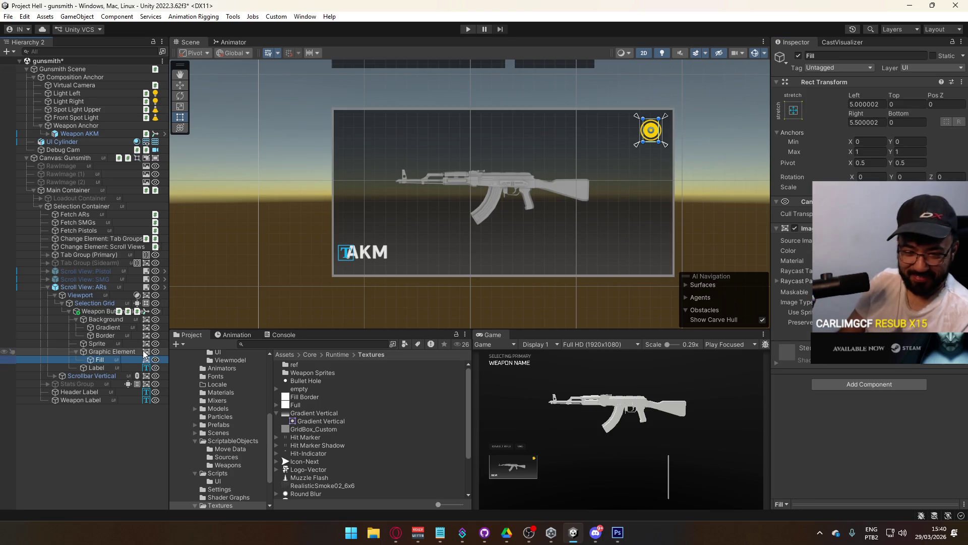
left_click(147, 351, "ctrl")
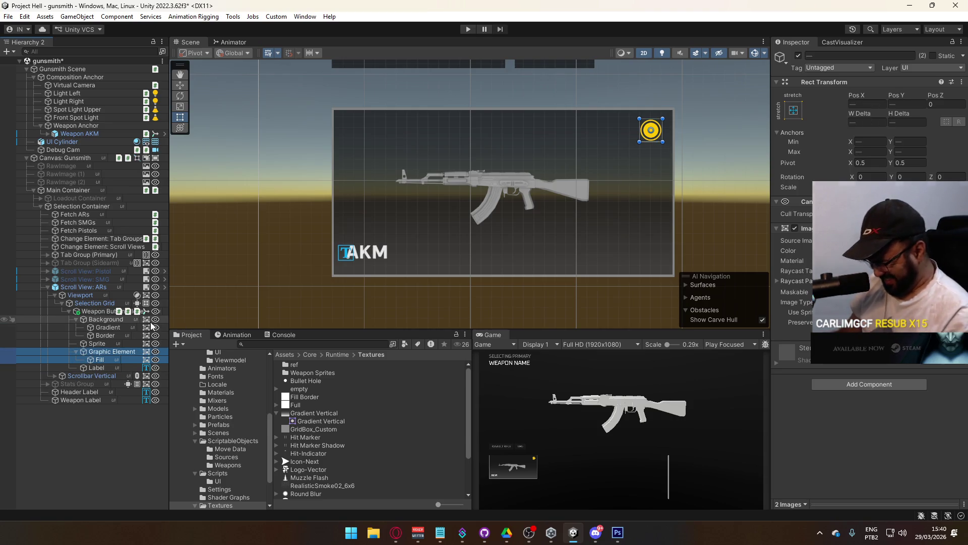
left_click(115, 328, "ctrl")
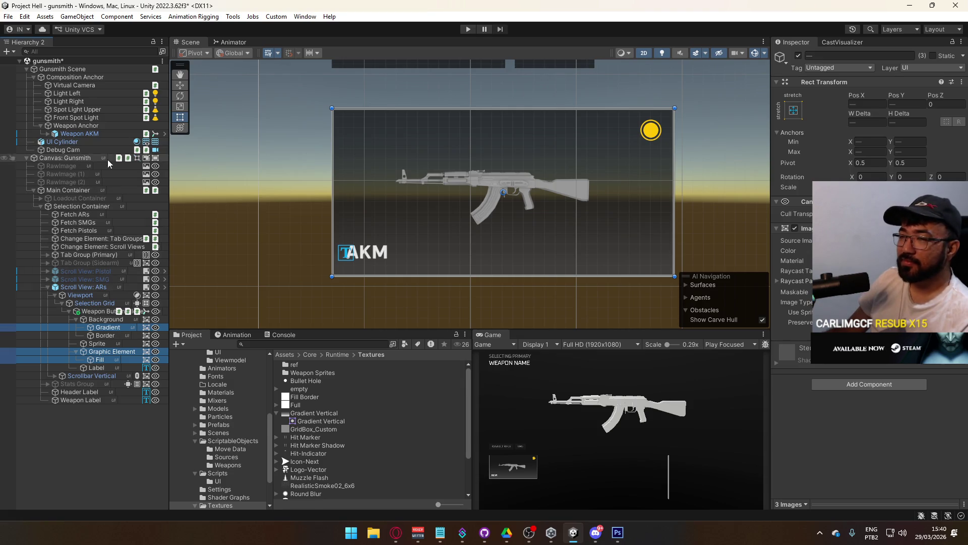
Deactivate the Scroll View: ARs and activate the Loadout Container.
left_click(94, 287)
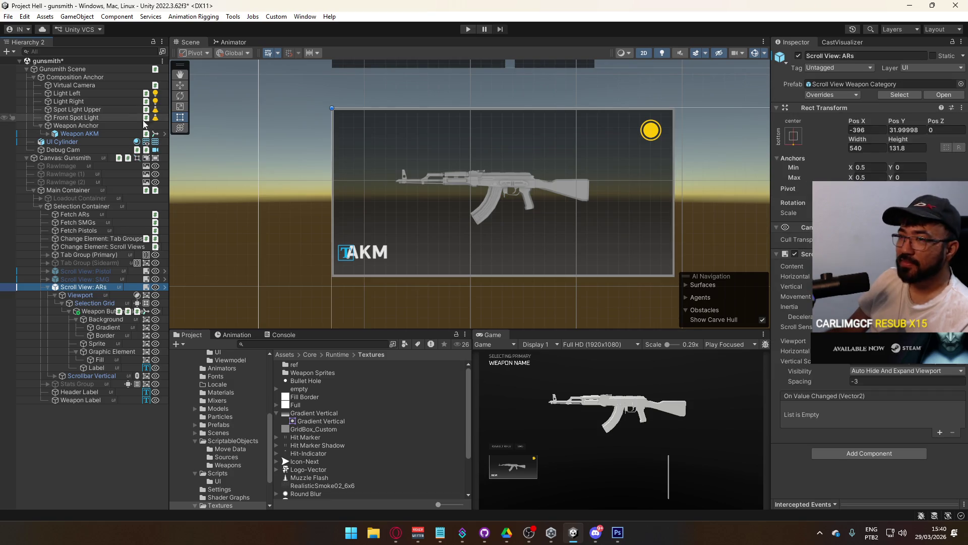
left_click(798, 56)
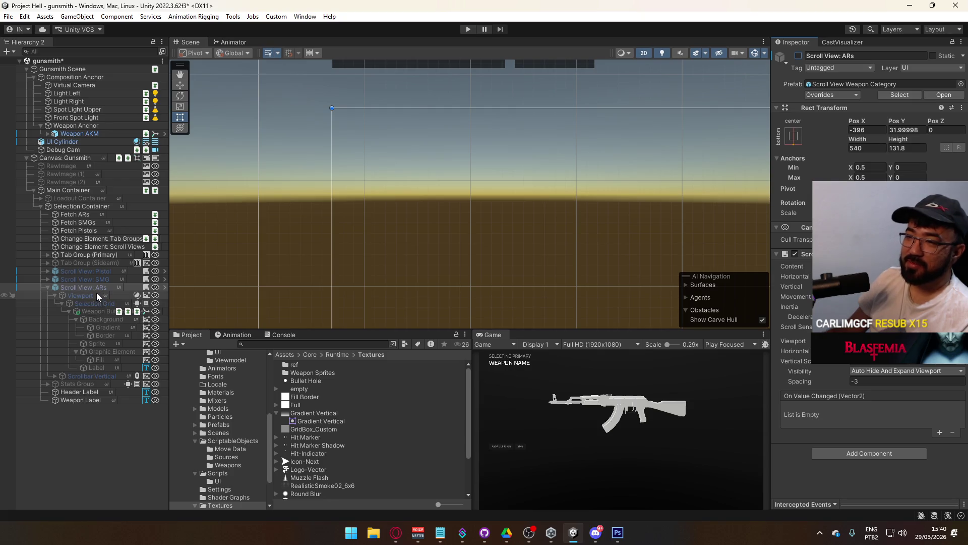
left_click(94, 197)
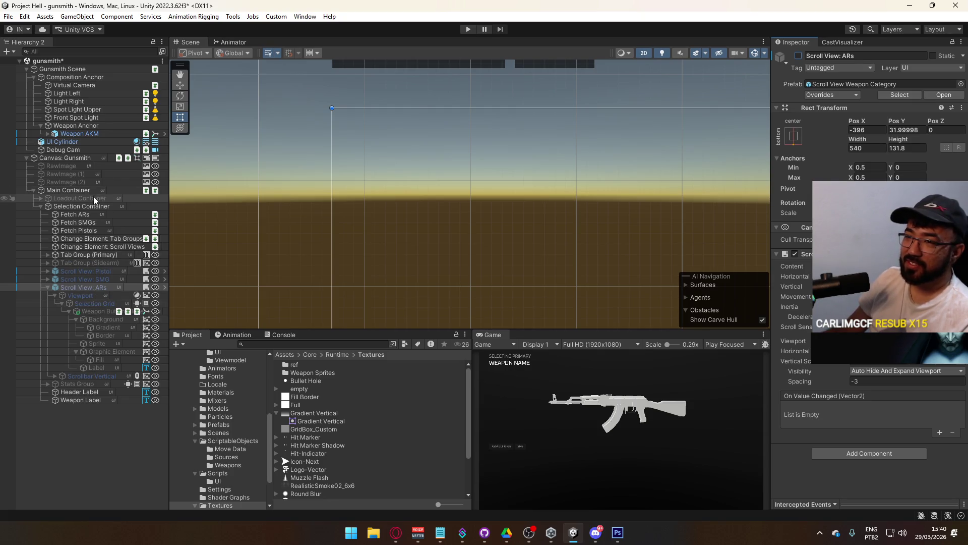
left_click(799, 55)
scroll(262, 156, "up", 5)
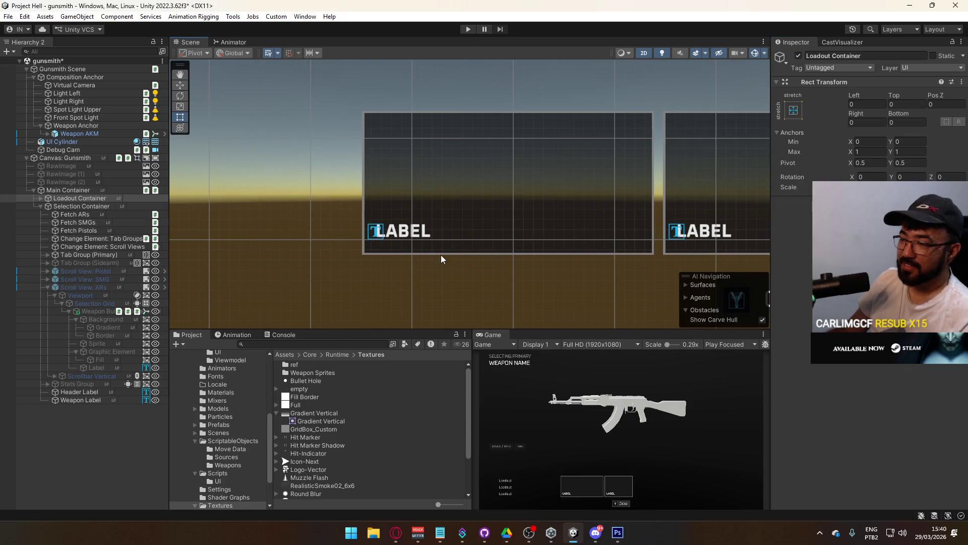
Select the loadout Weapon Button, expand its children, and paste the yellow icon into it.
left_click(373, 235)
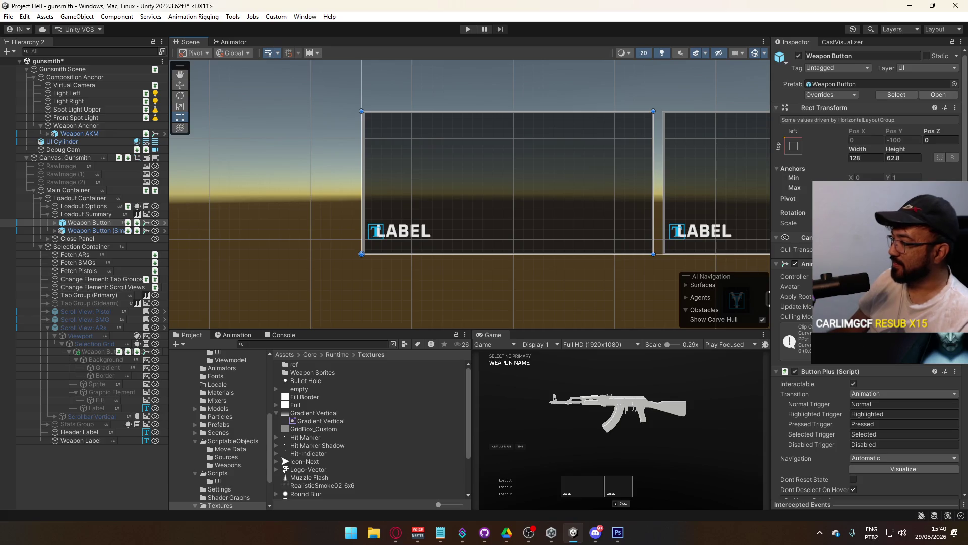
scroll(867, 273, "down", 3)
scroll(867, 273, "down", 4)
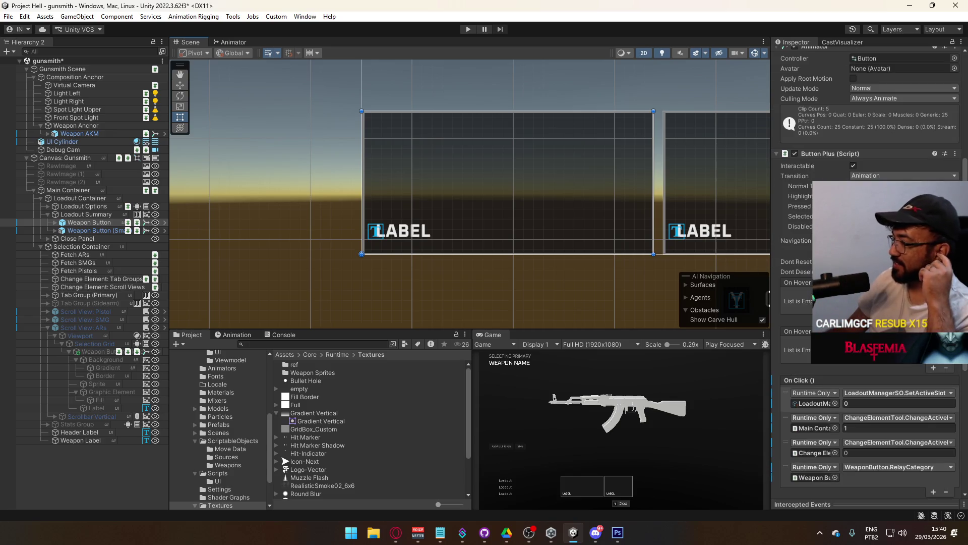
left_click(52, 222)
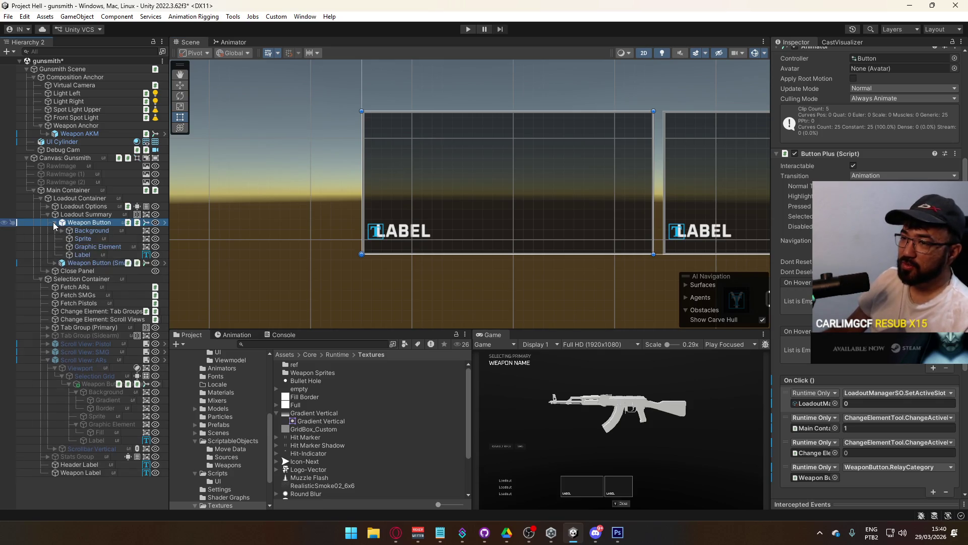
scroll(867, 273, "down", 2)
scroll(868, 273, "down", 10)
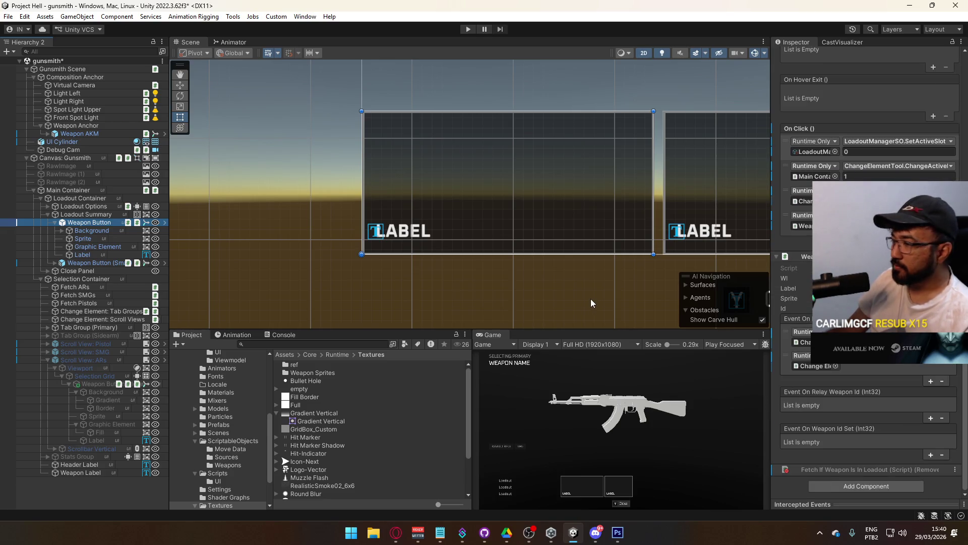
key("ctrl+shift+v")
Position the pasted yellow icon at Pos X -4, Pos Y -4 in the button's top-right corner.
left_click(864, 104)
type("0")
key("Return")
double_click(912, 104)
type("0")
key("Return")
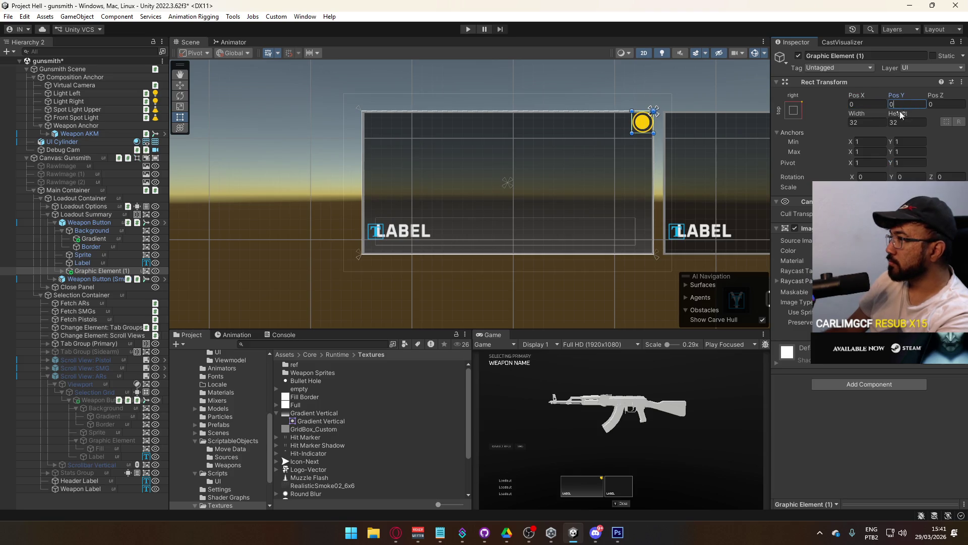
left_click(860, 104)
type("2")
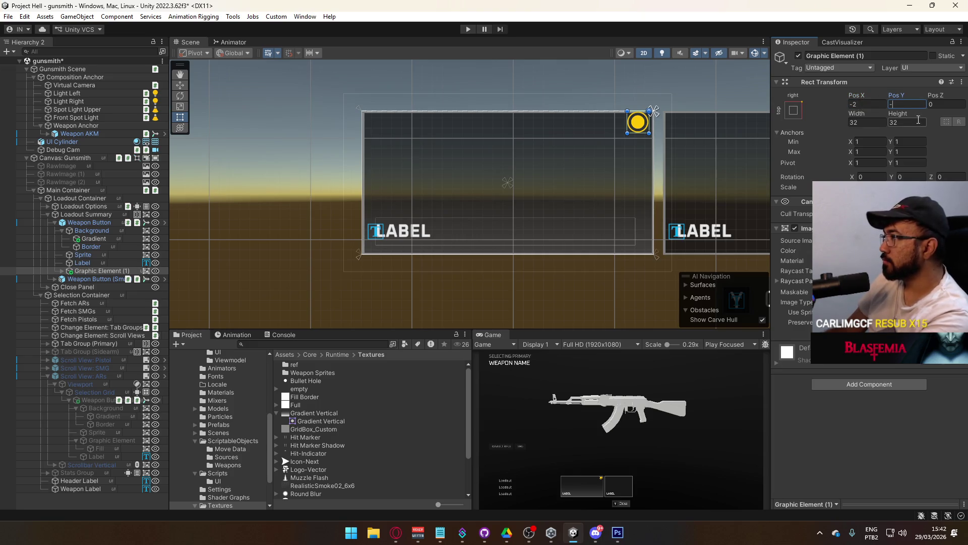
type("2")
key("shift+Tab")
type("-4-4")
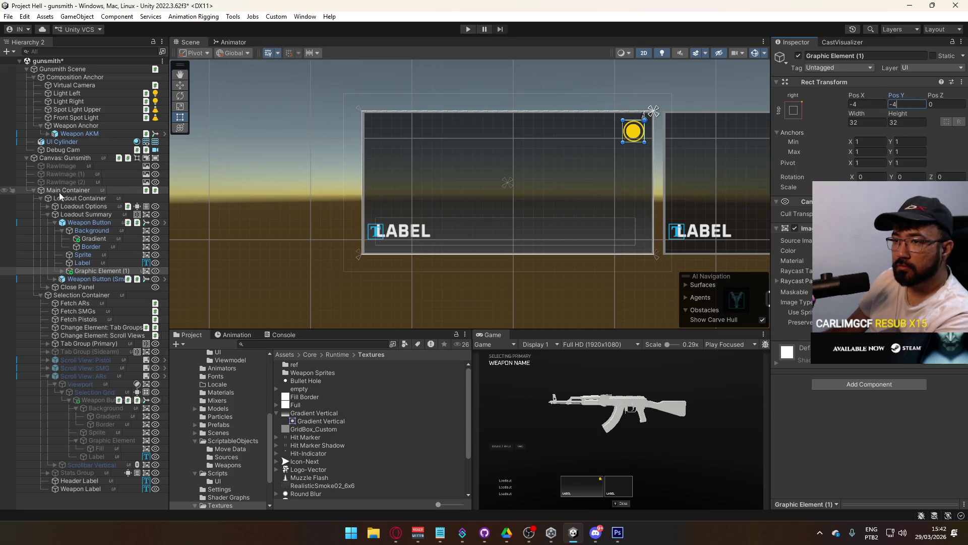
left_click(74, 158)
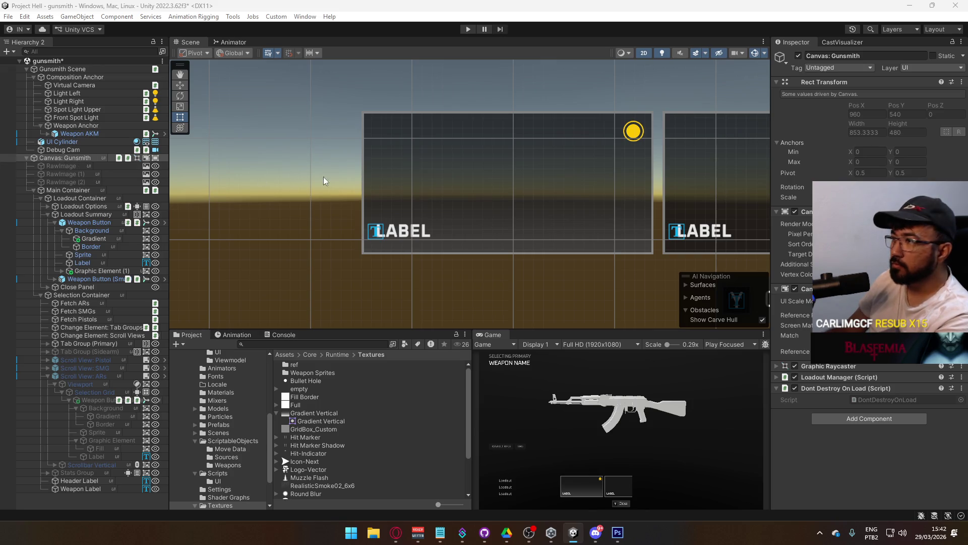
Rename the copied icon to 'Graphic Element' by removing its (1) suffix.
left_click(95, 239)
left_click(90, 271)
key("F2")
key("End")
key("BackSpace")
key("BackSpace")
key("BackSpace")
key("Return")
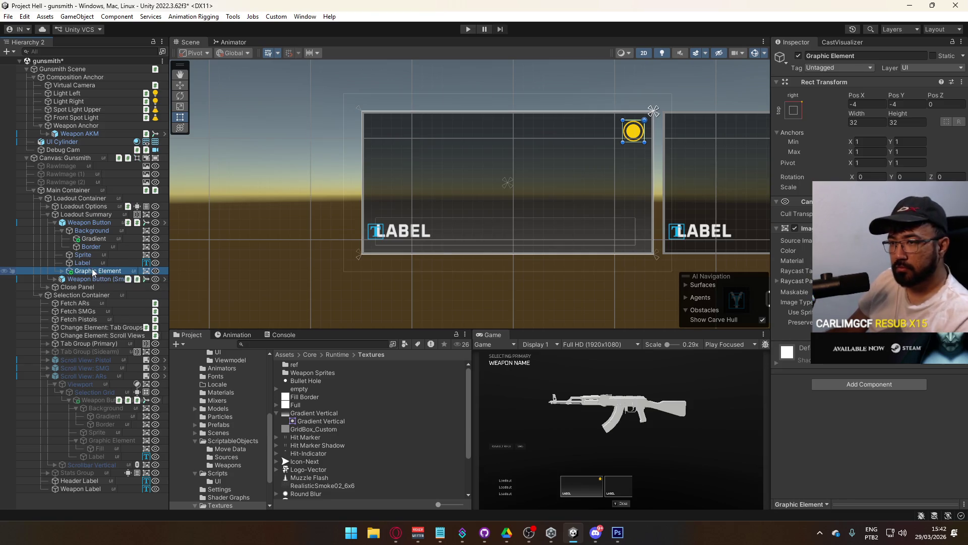
left_click(62, 232)
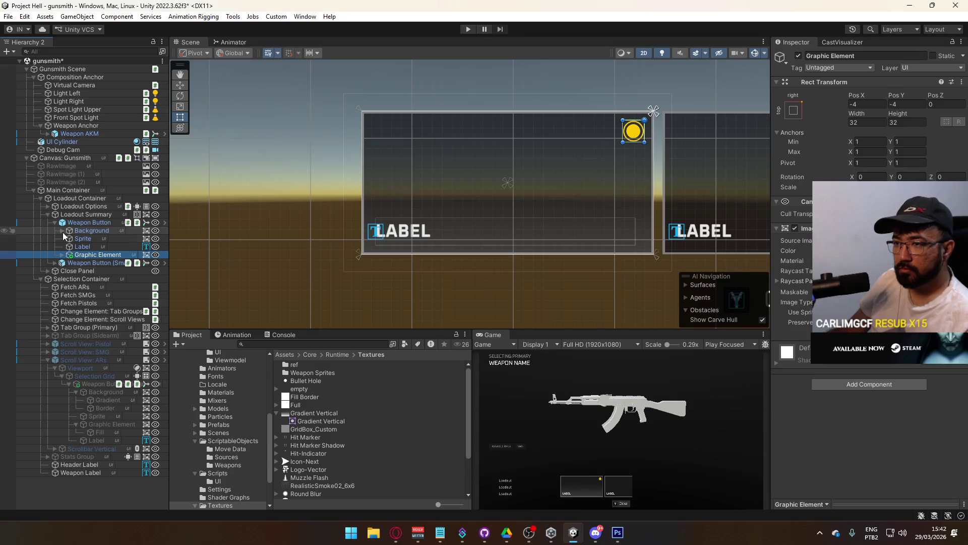
left_click(96, 221)
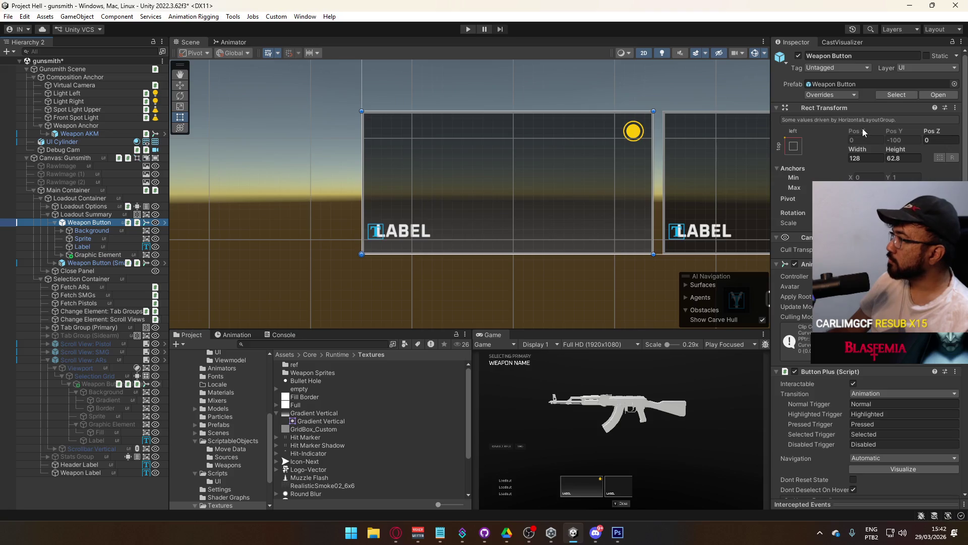
Apply the added Gradient override to the Weapon Button prefab and check the root entry.
left_click(848, 96)
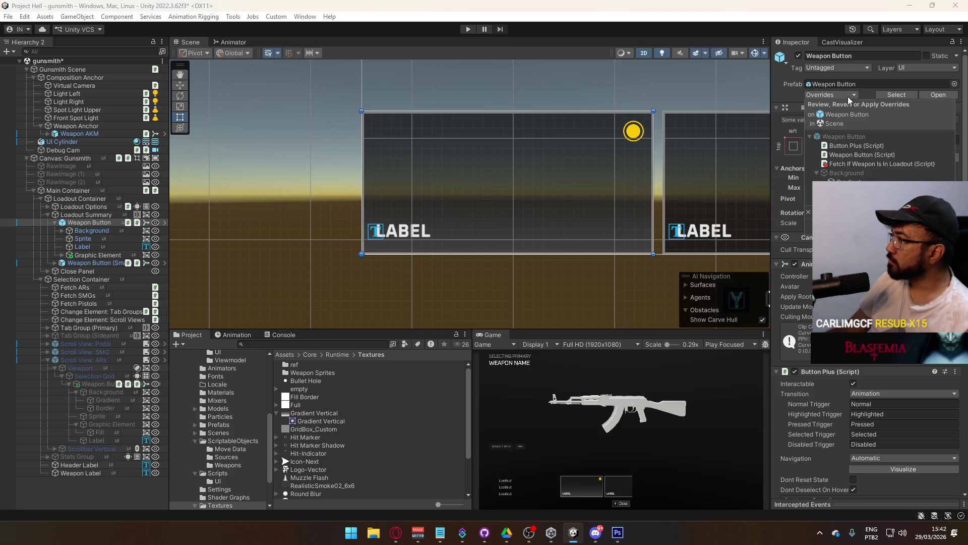
left_click(847, 190)
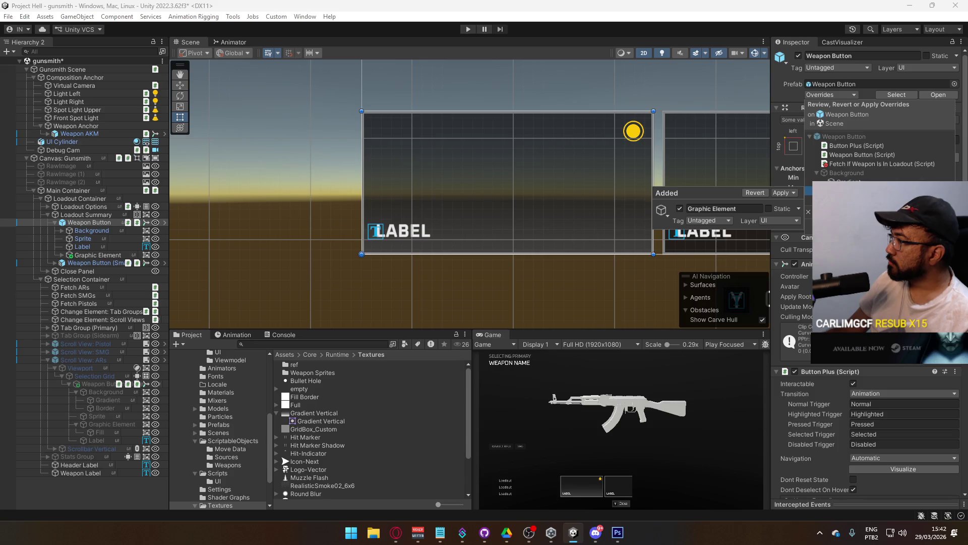
left_click(785, 193)
left_click(848, 180)
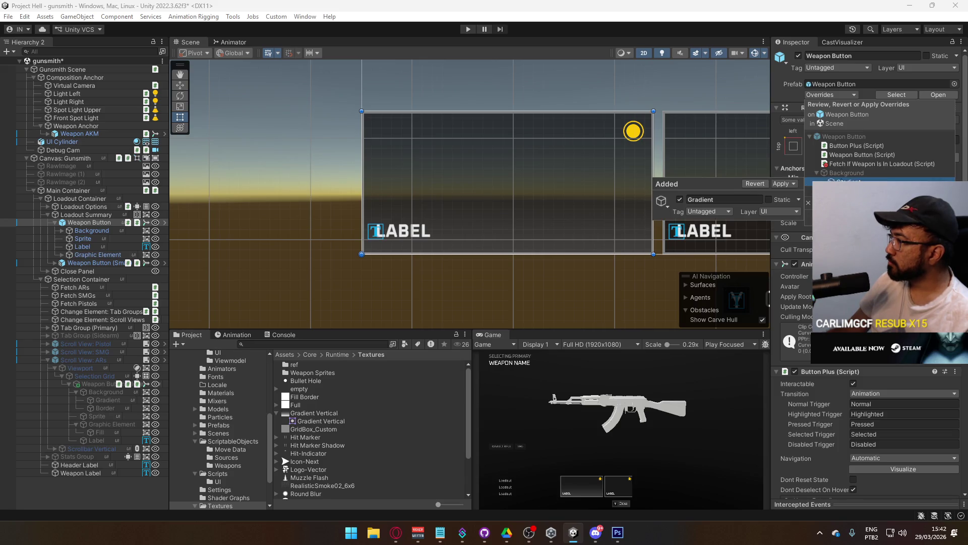
left_click(802, 195)
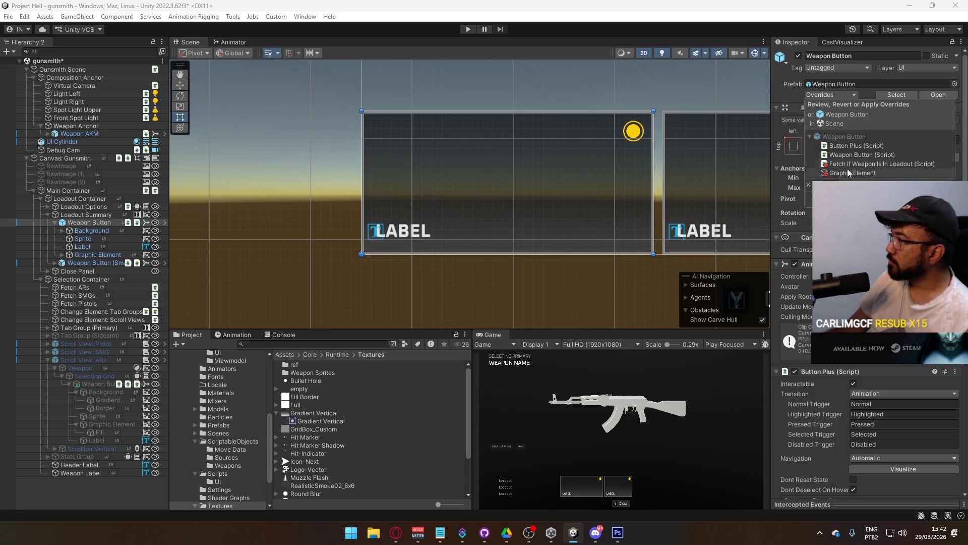
left_click(842, 136)
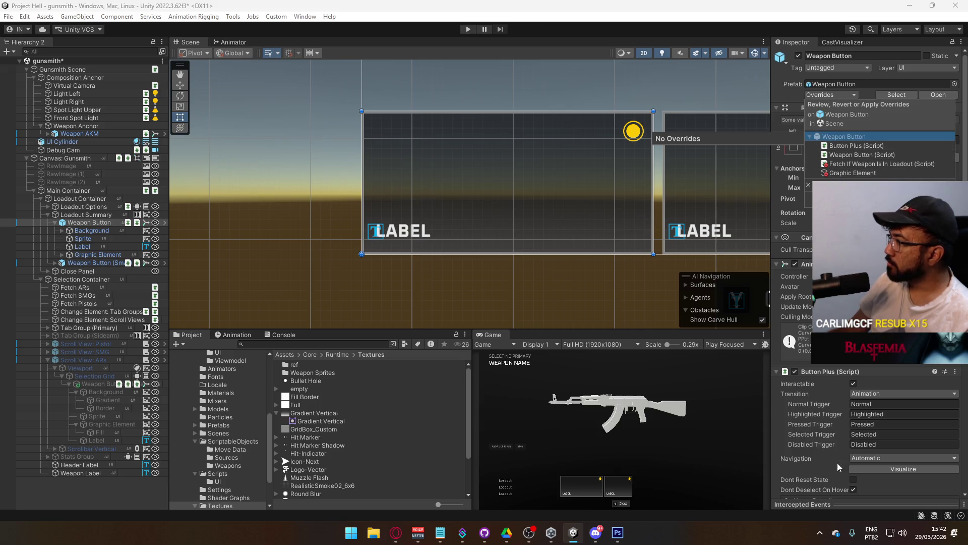
left_click(955, 276)
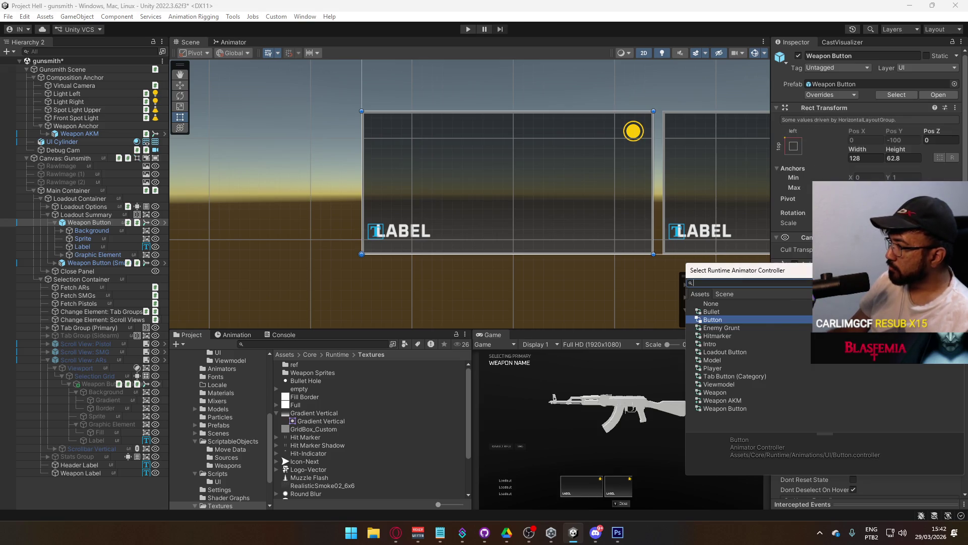
Ping the Weapon Button animator controller in the Animations/UI project folder.
double_click(724, 407)
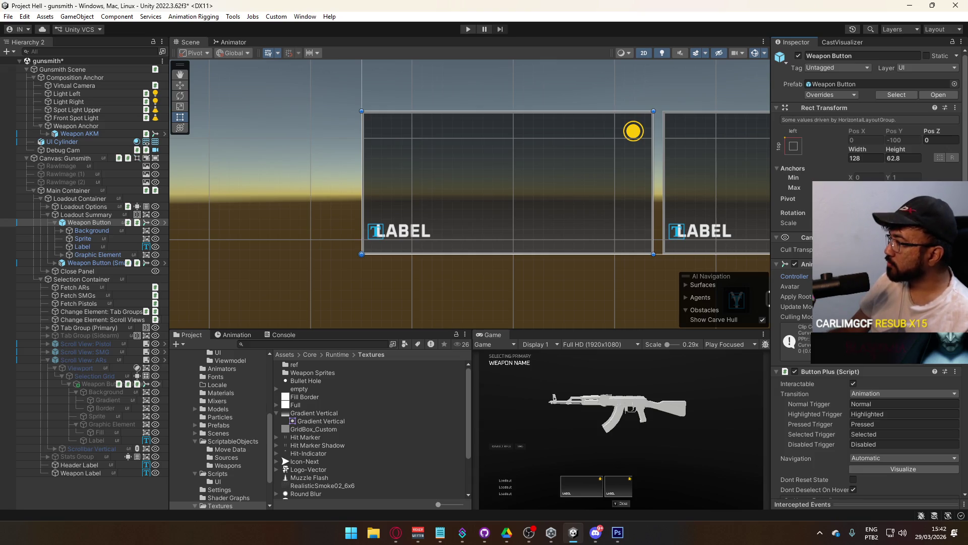
left_click(883, 276)
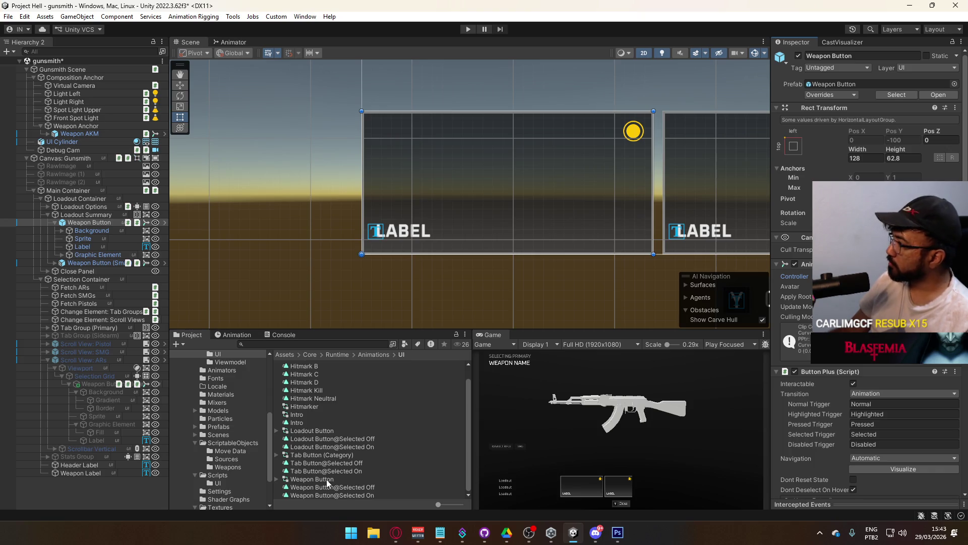
left_click(234, 334)
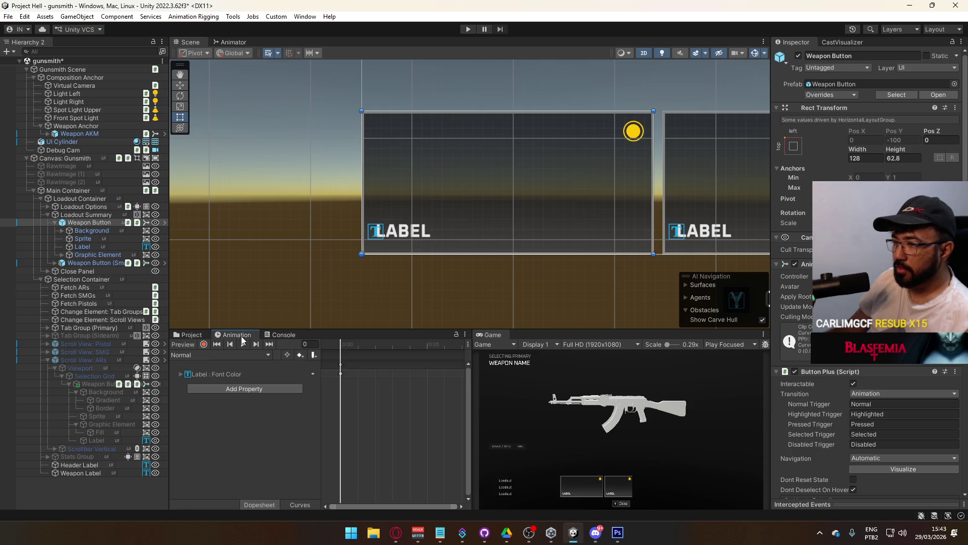
Review the Disabled, Highlighted, Normal, Pressed and Selected clips, then pause the browser music.
left_click(193, 355)
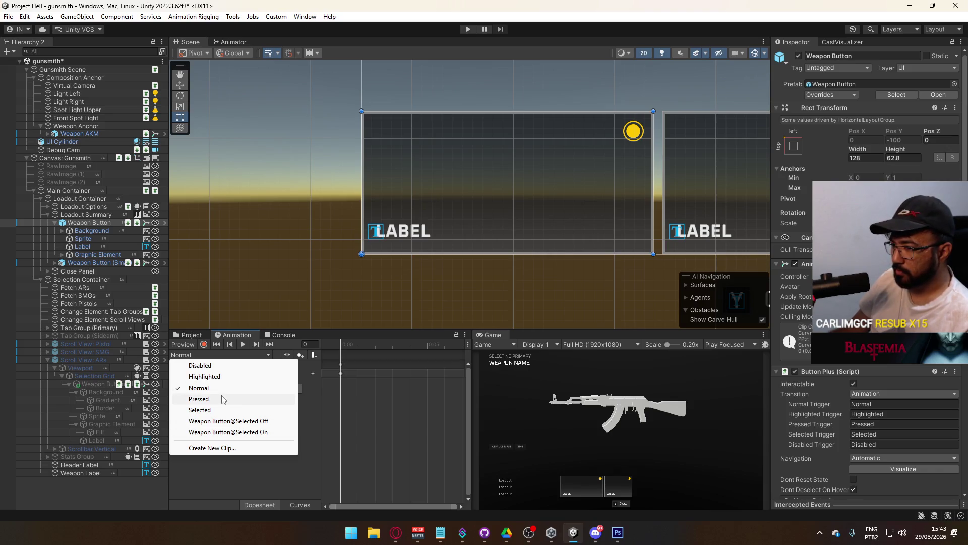
left_click(93, 247)
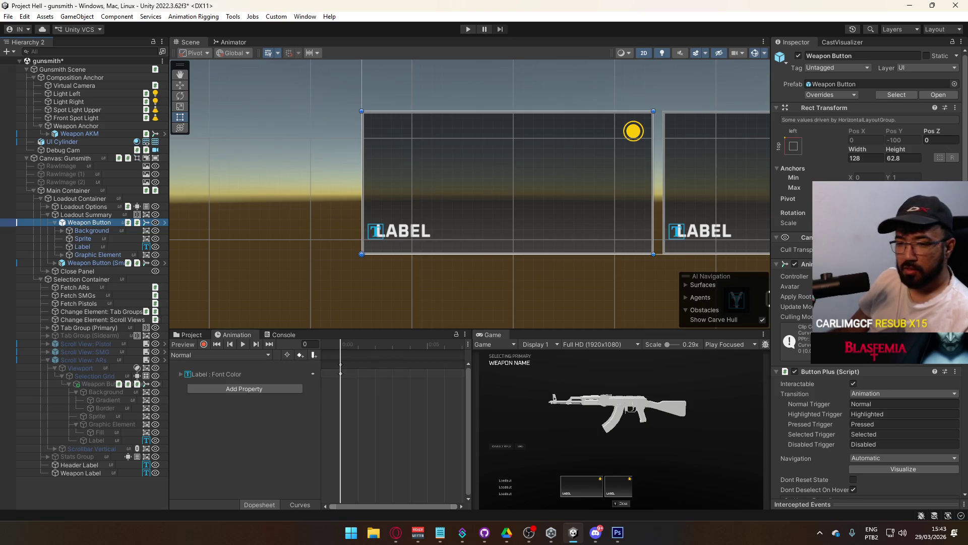
key("alt+Tab")
key("space")
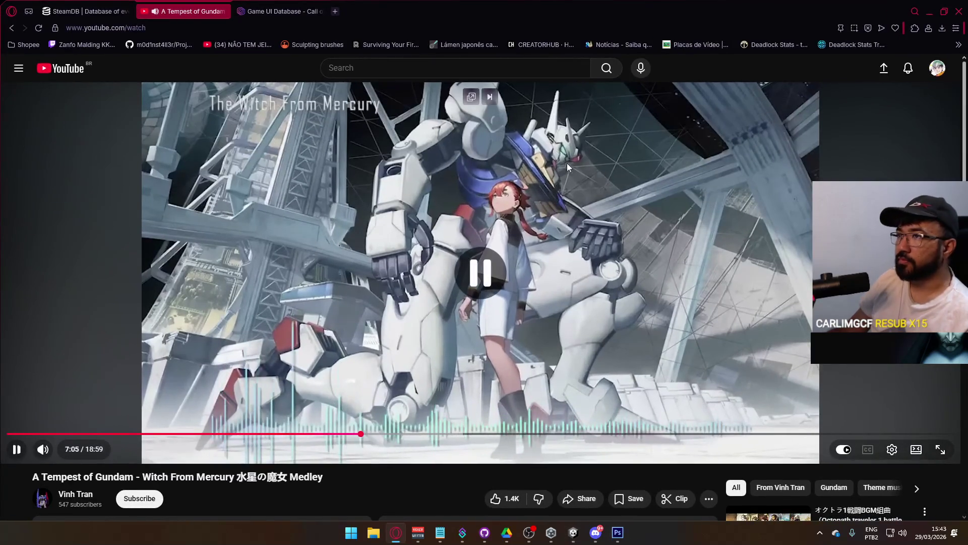
left_click(931, 7)
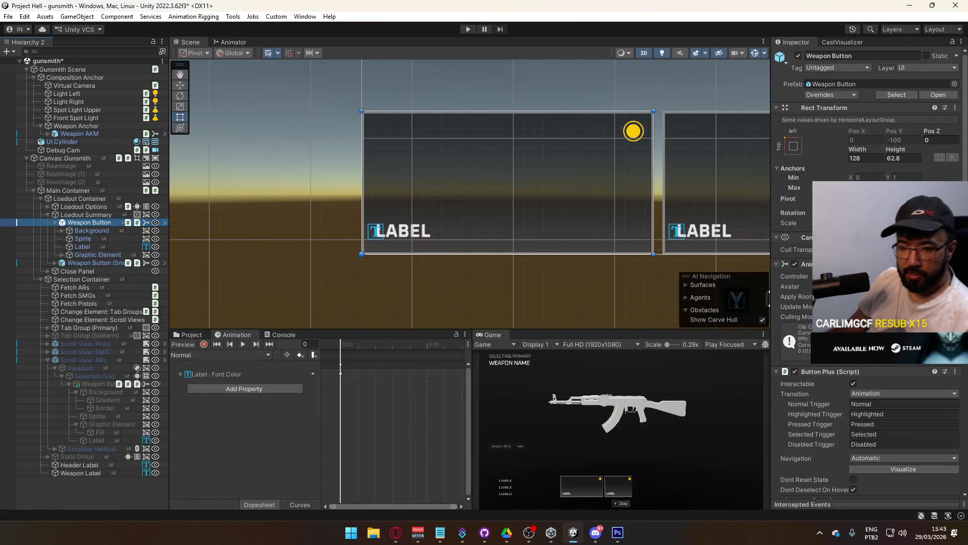
key("alt+Tab")
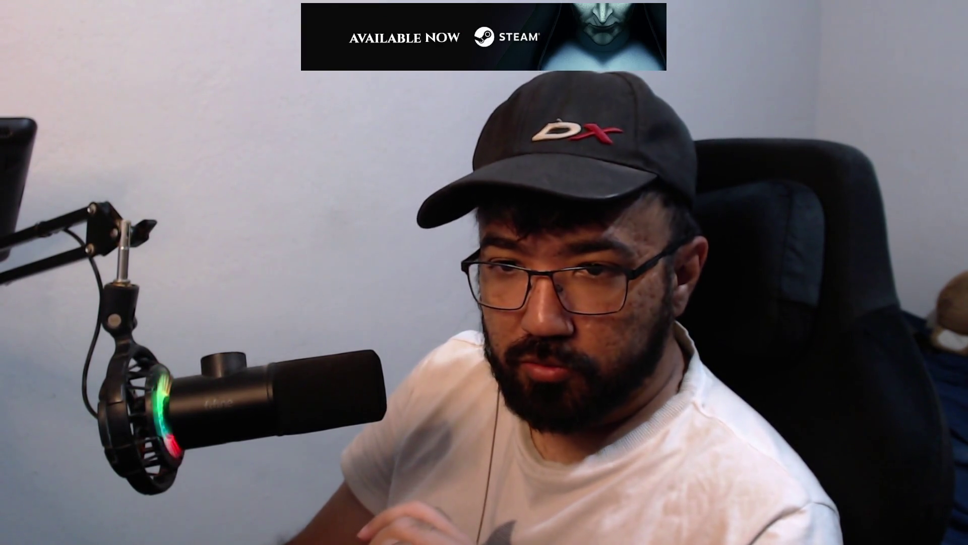
Find the Full mechanics showcase embed on the mod page and watch it on YouTube.
scroll(465, 359, "down", 4)
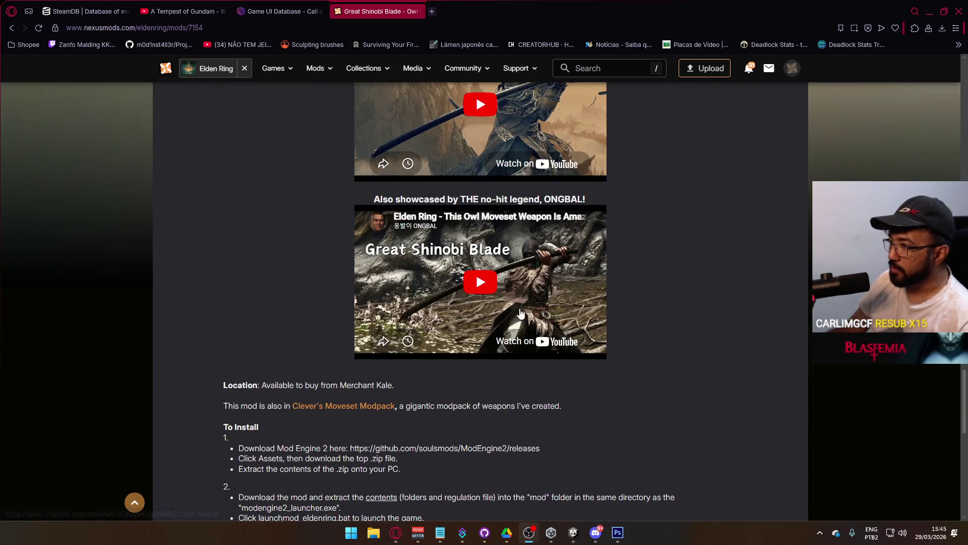
scroll(518, 302, "up", 2)
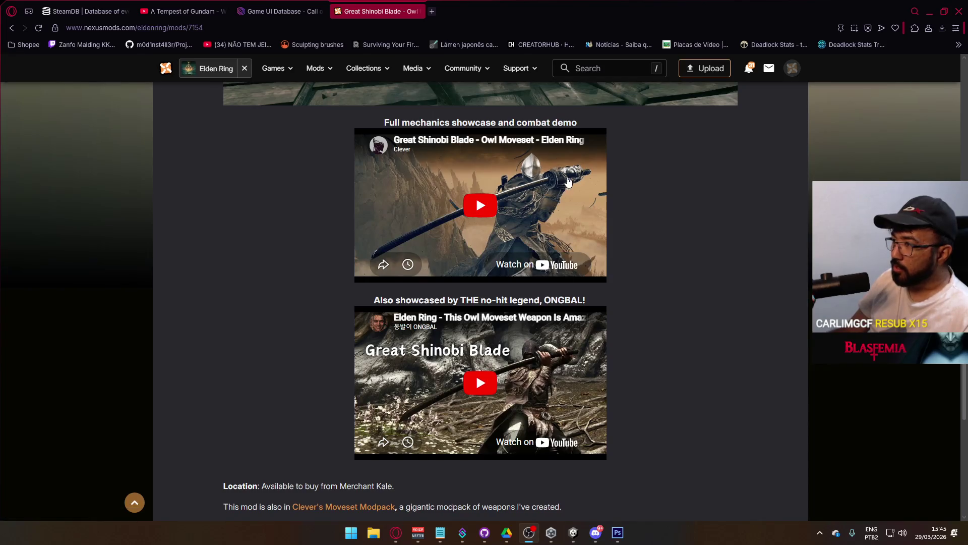
left_click(553, 263)
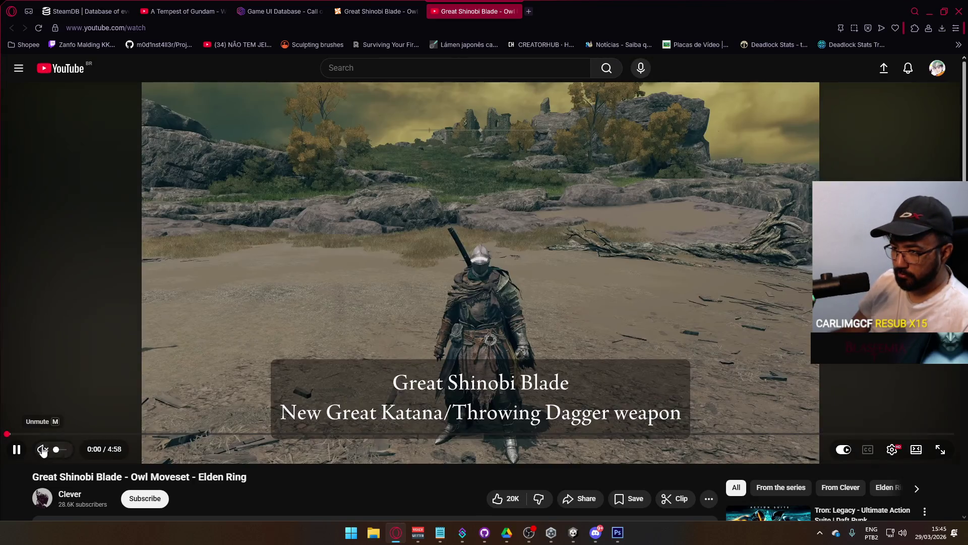
Play the Owl Moveset video unmuted, pause and resume it, then turn the volume down.
left_click(43, 449)
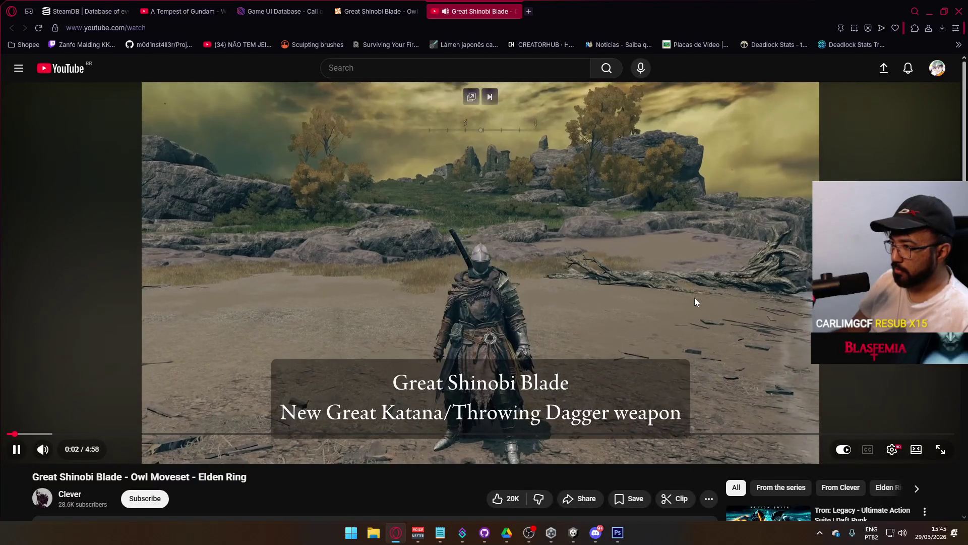
left_click(698, 296)
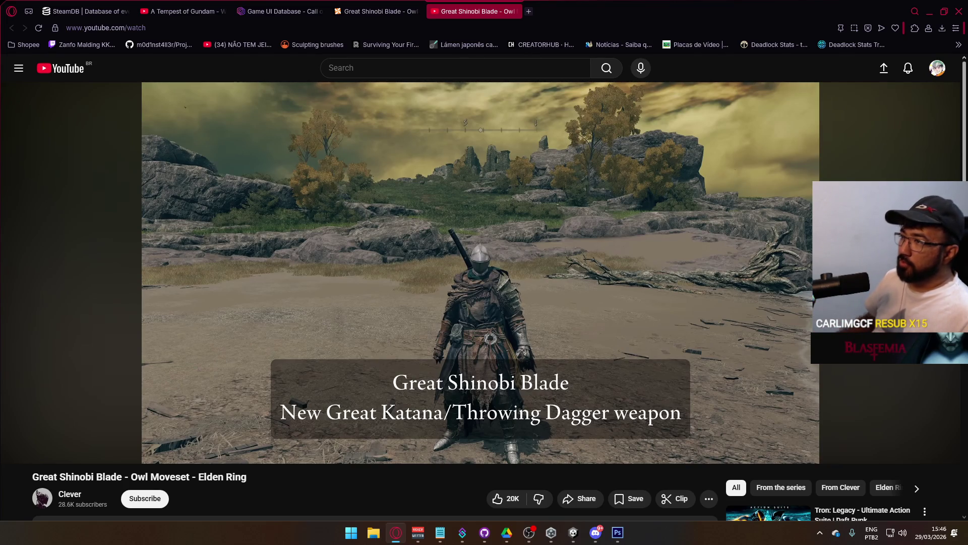
left_click(462, 312)
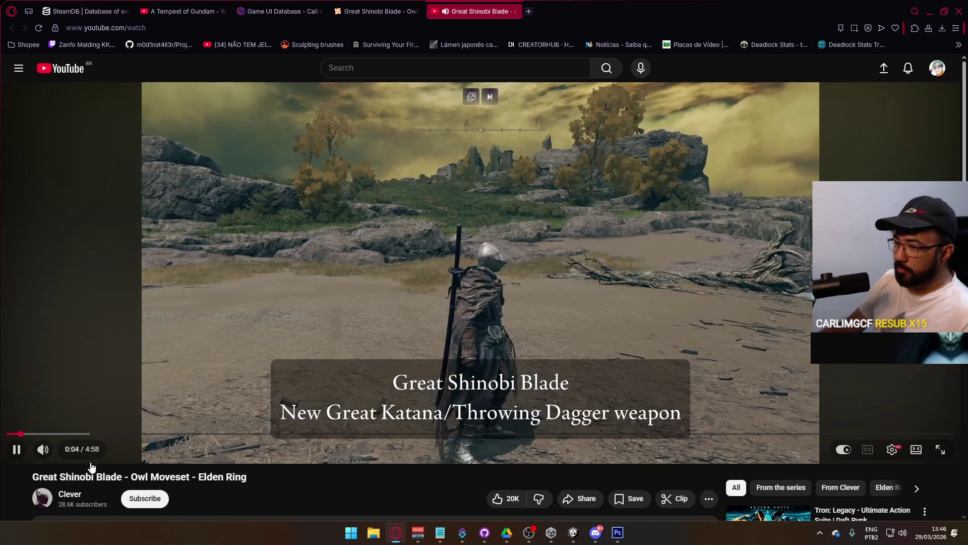
left_click(65, 451)
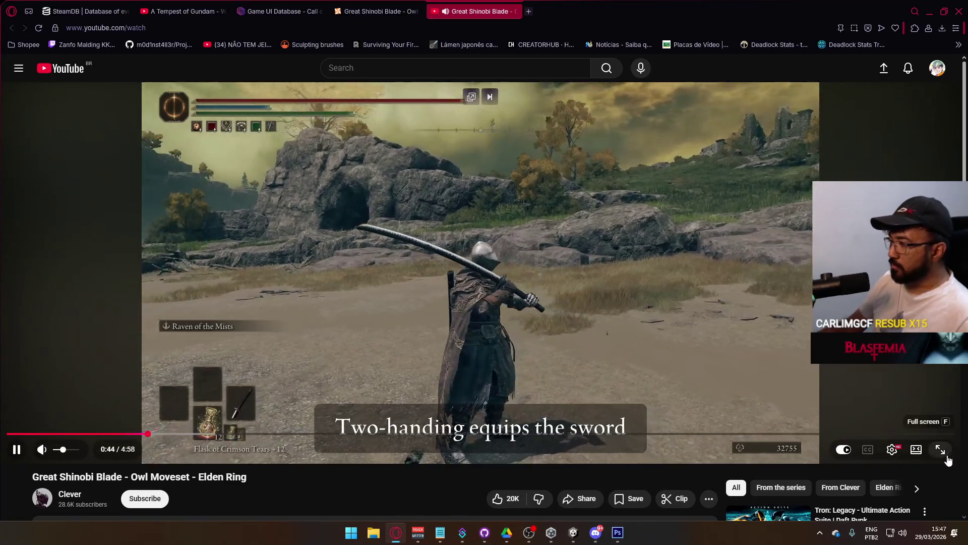
left_click(945, 449)
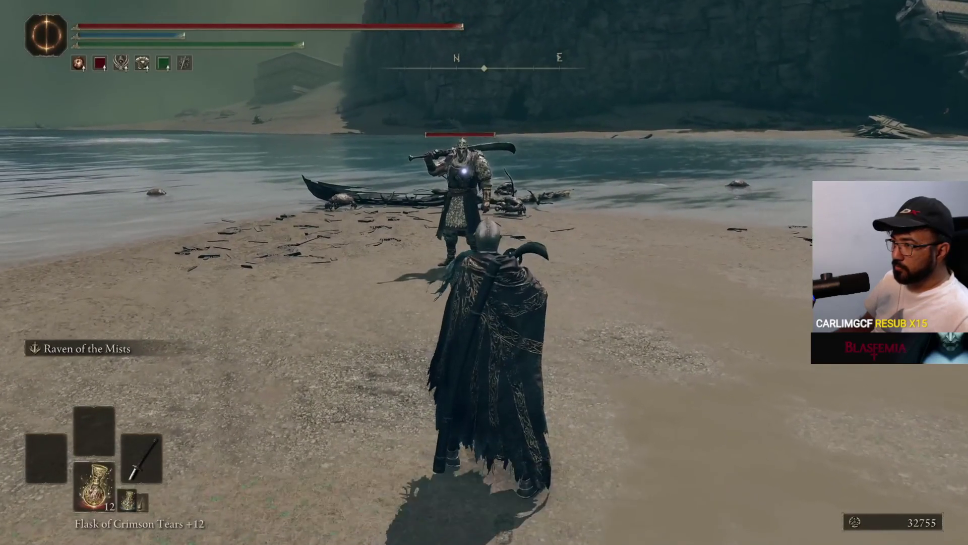
mouse_move(906, 367)
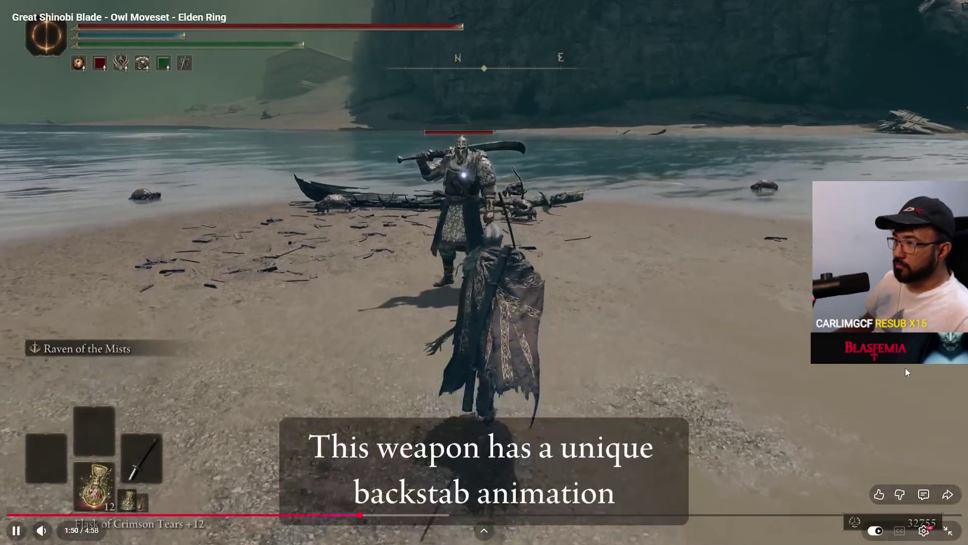
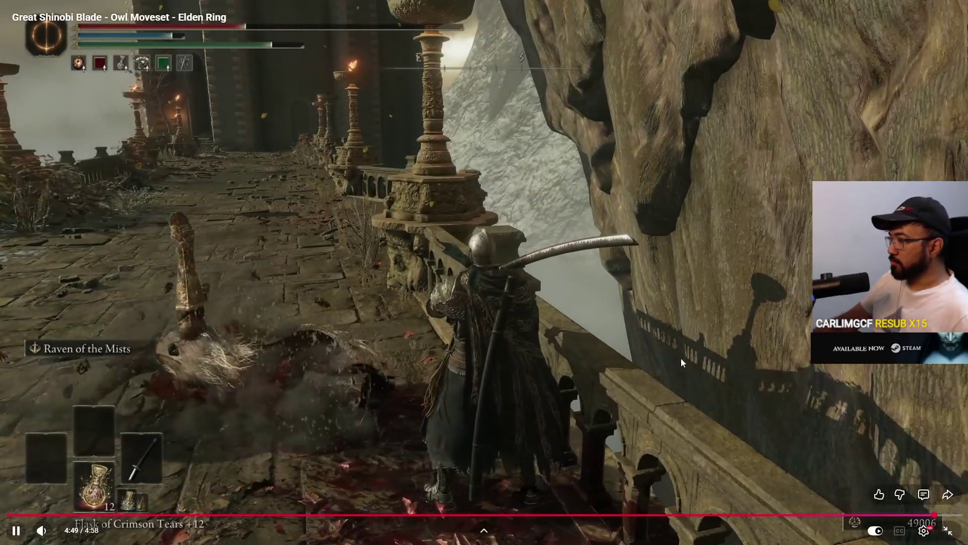
Pause the Great Shinobi Blade - Owl Moveset video and exit full-screen playback.
left_click(681, 358)
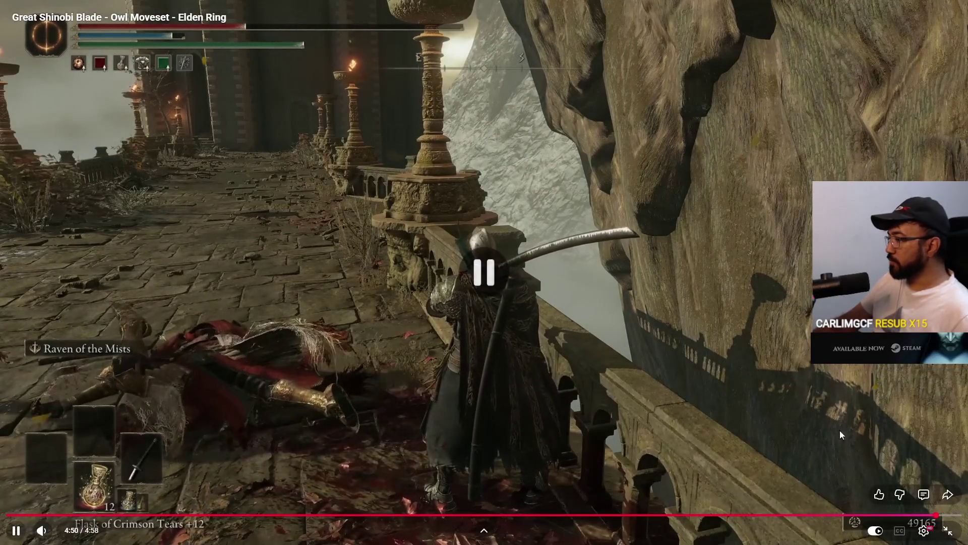
key("Escape")
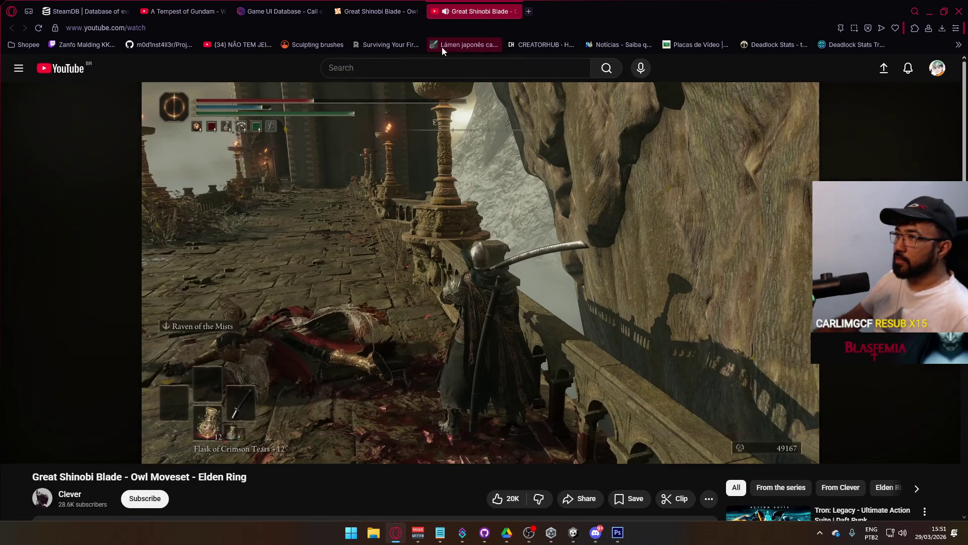
Close the YouTube tab, read the Great Shinobi Blade page to To Install, and open Clever's Moveset Modpack.
left_click(514, 12)
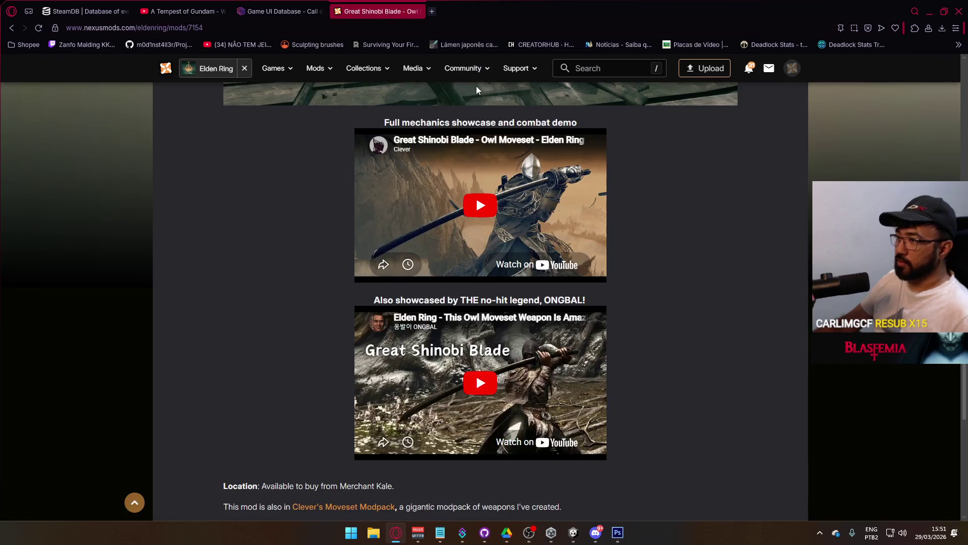
scroll(353, 177, "up", 20)
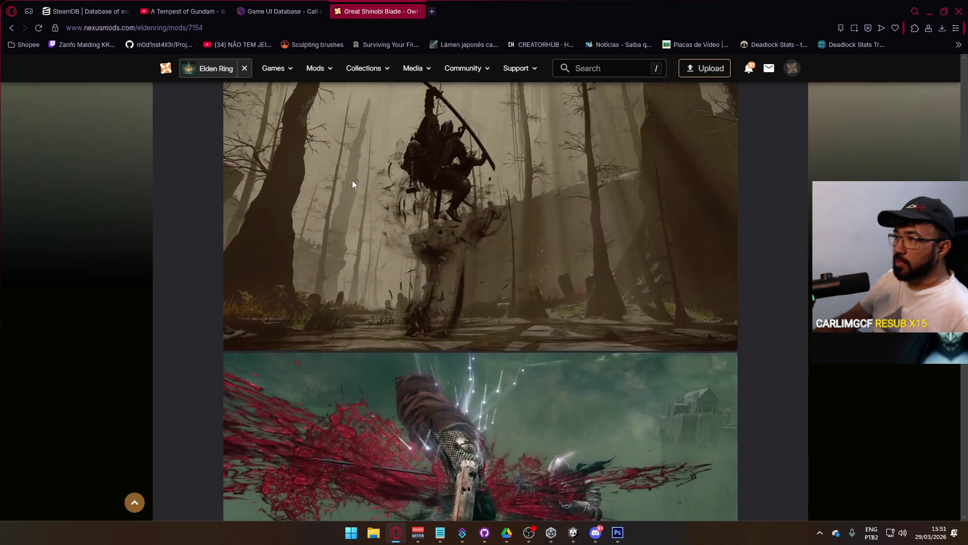
scroll(379, 227, "up", 10)
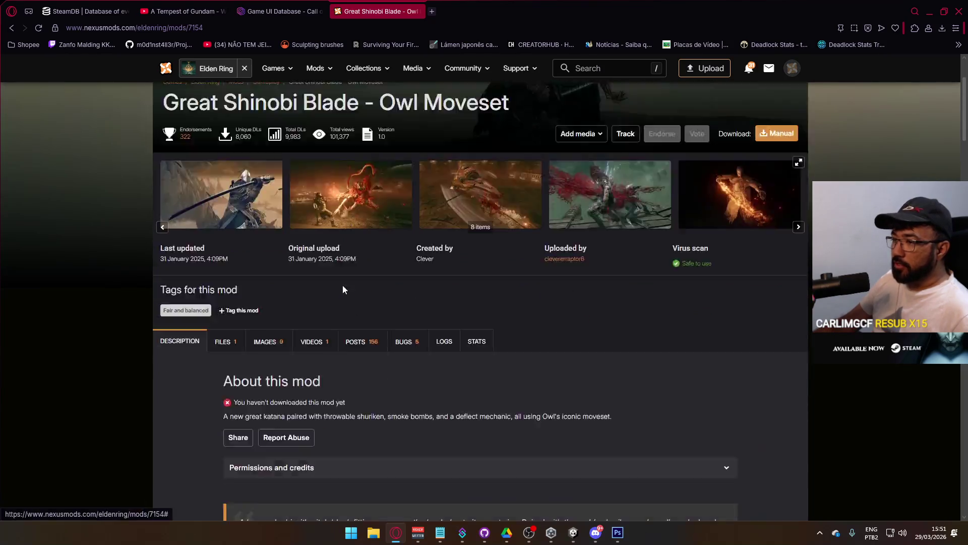
scroll(347, 291, "down", 3)
scroll(353, 222, "up", 2)
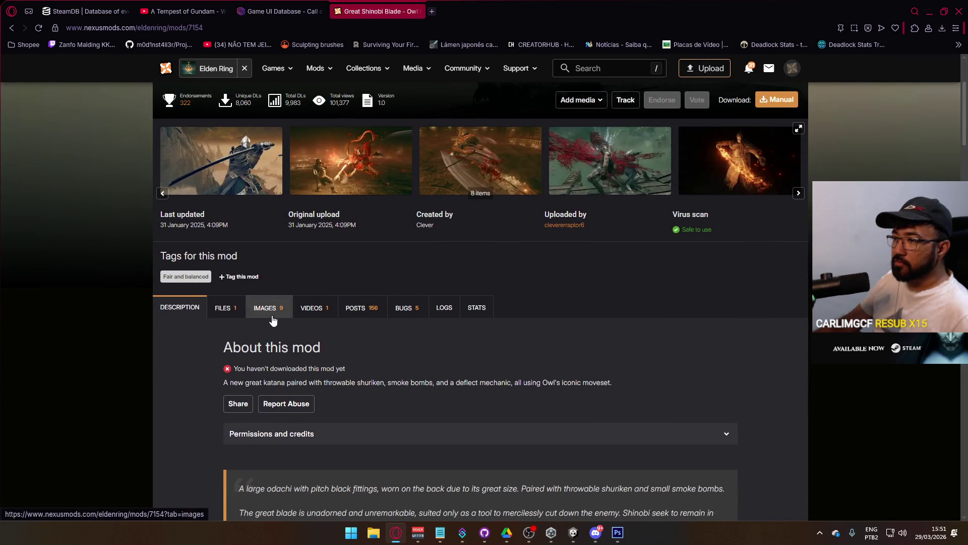
scroll(349, 315, "down", 4)
scroll(349, 317, "down", 20)
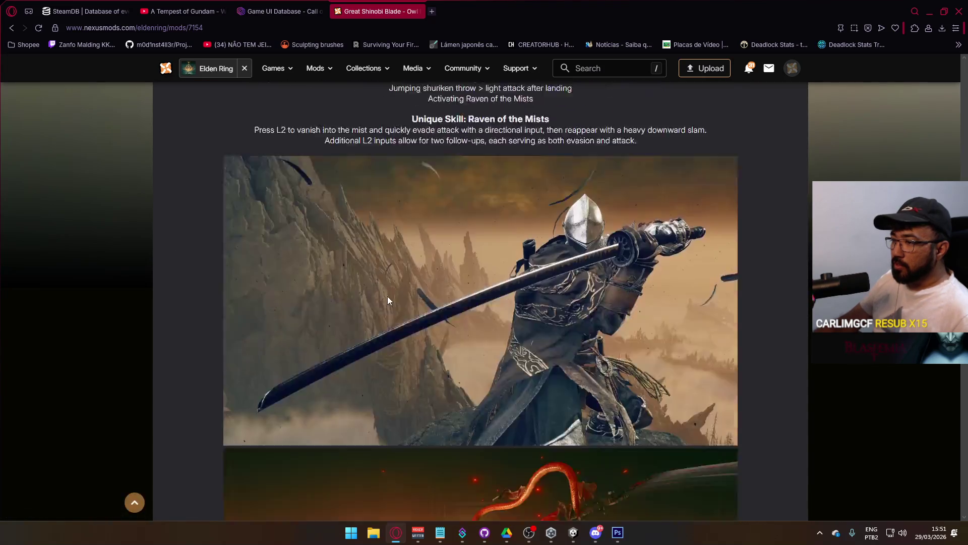
scroll(465, 305, "up", 2)
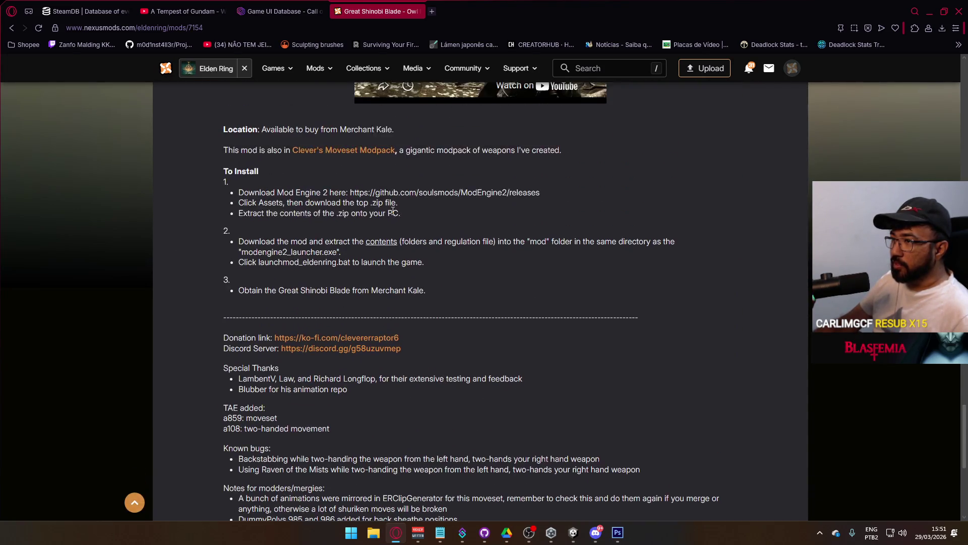
left_click(346, 154)
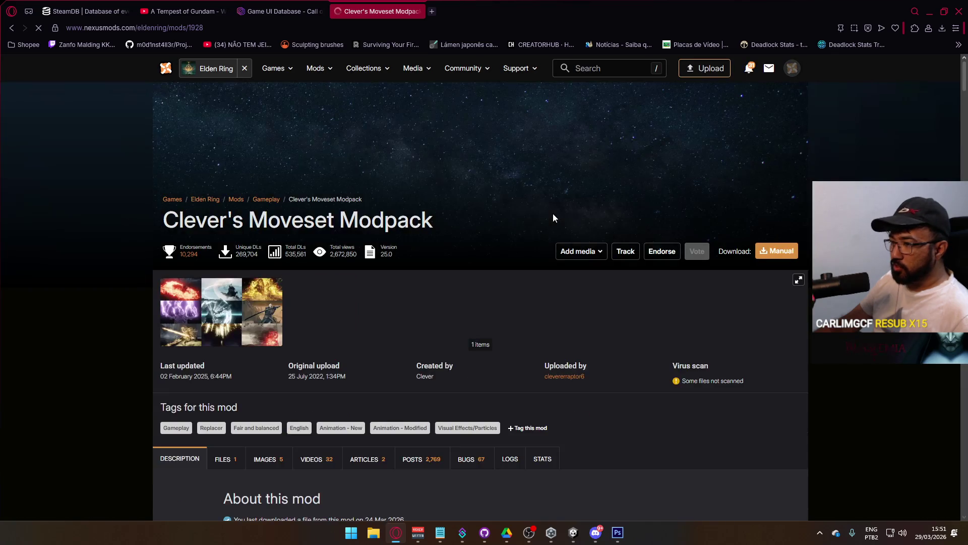
Scroll the Clever's Moveset Modpack weapon showcase down to the Thunderclap and Flash entry and bring up its link options.
scroll(516, 265, "down", 15)
scroll(518, 267, "down", 5)
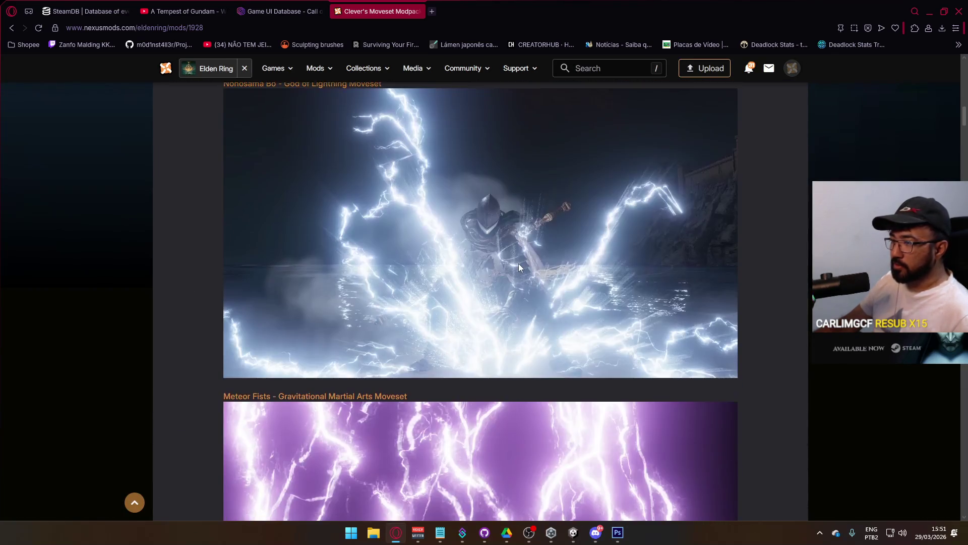
scroll(519, 263, "down", 10)
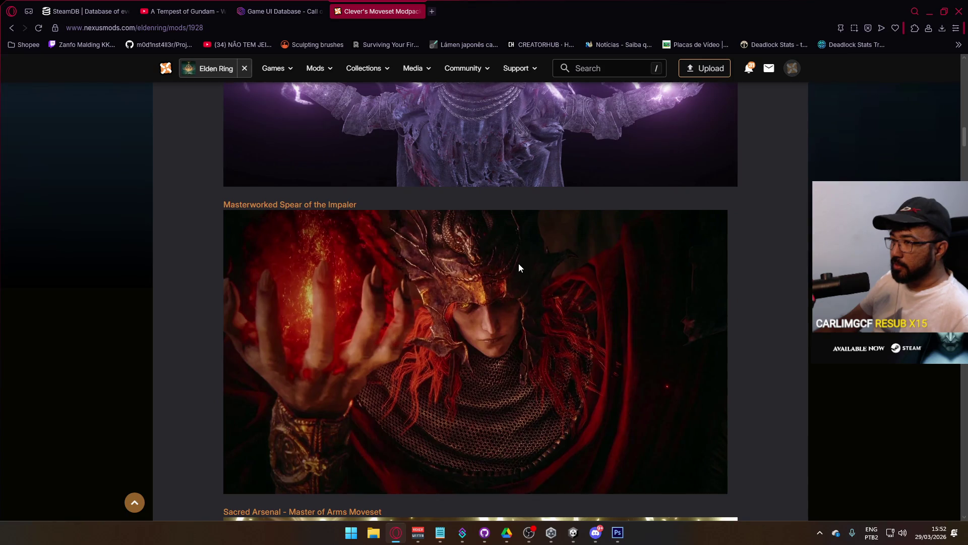
scroll(519, 264, "down", 15)
scroll(520, 267, "down", 4)
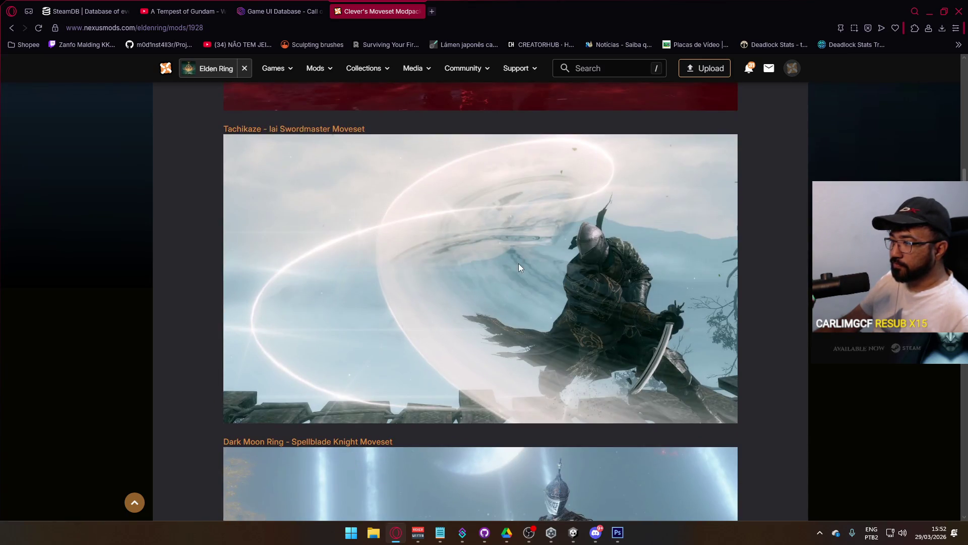
scroll(519, 262, "down", 10)
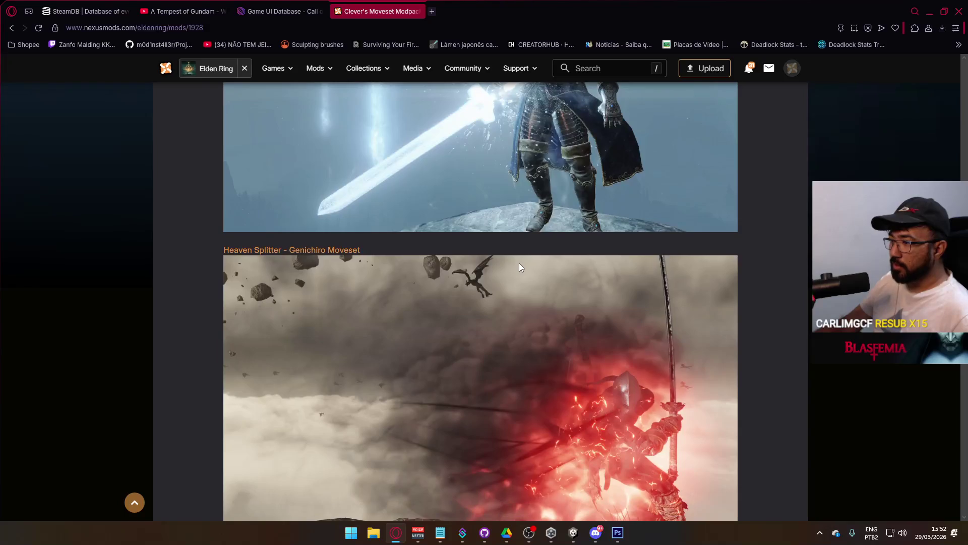
scroll(519, 263, "down", 20)
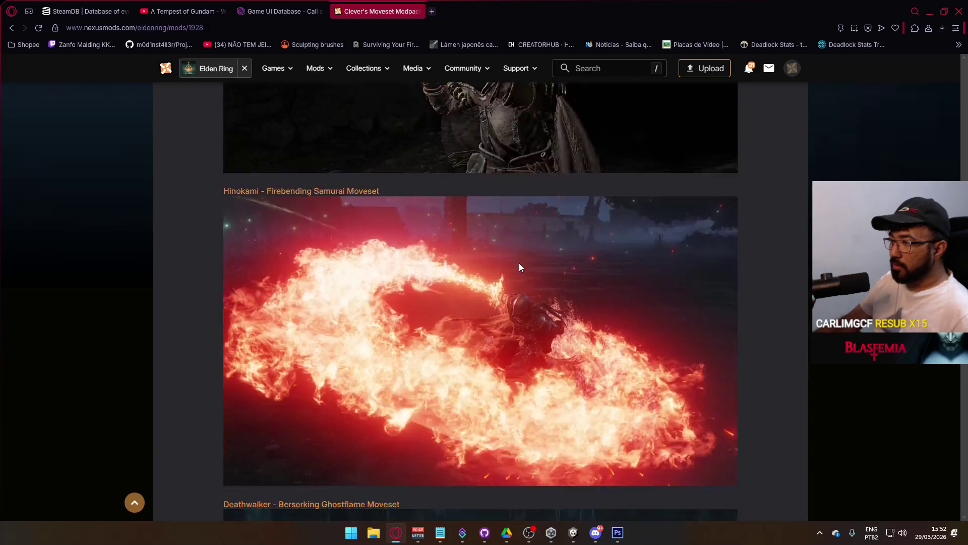
scroll(520, 266, "down", 20)
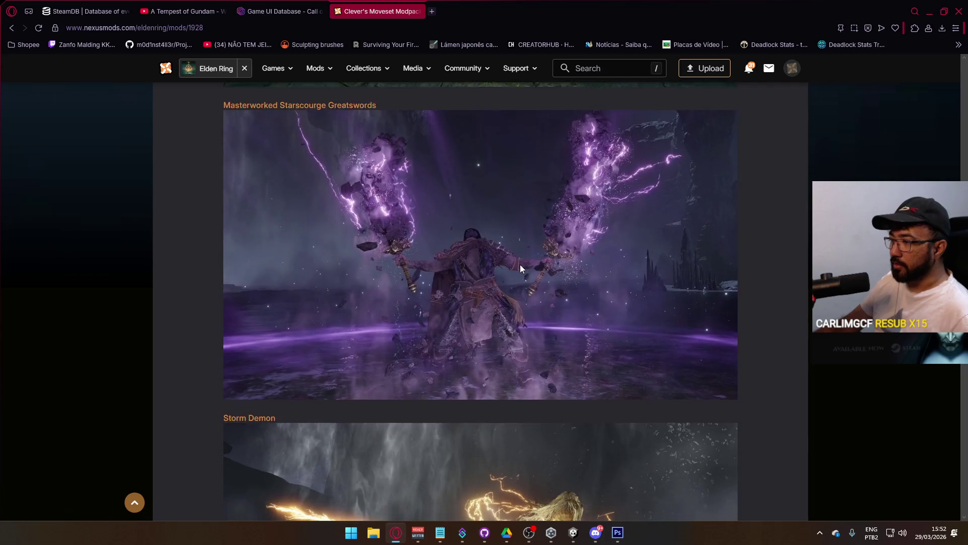
scroll(521, 269, "down", 9)
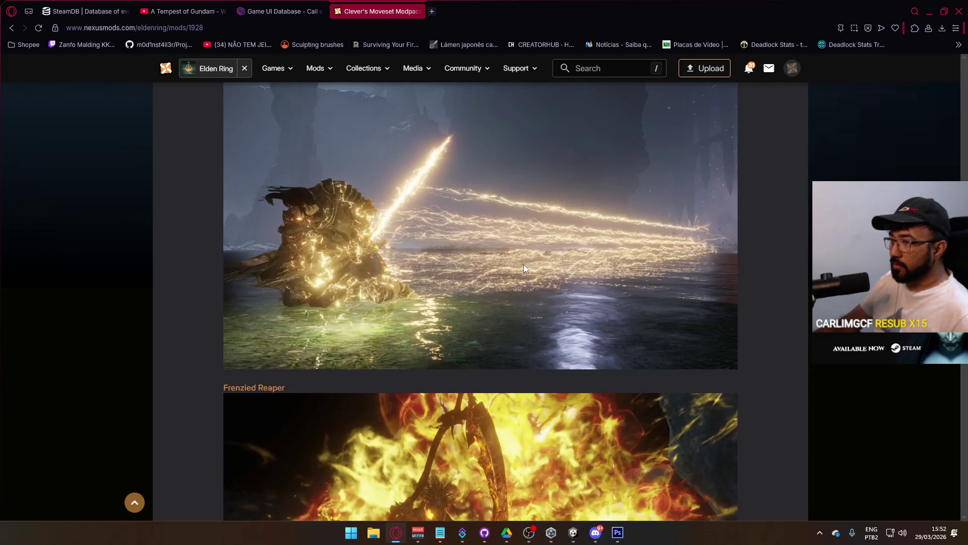
scroll(524, 268, "up", 2)
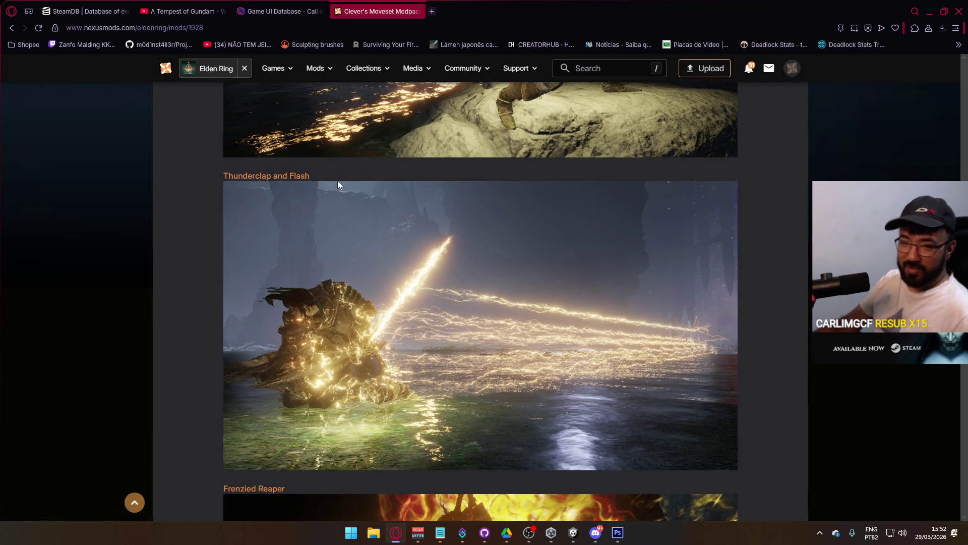
right_click(281, 181)
Open Thunderclap and Flash - Ash of War in a new tab and start its YouTube demo.
left_click(319, 186)
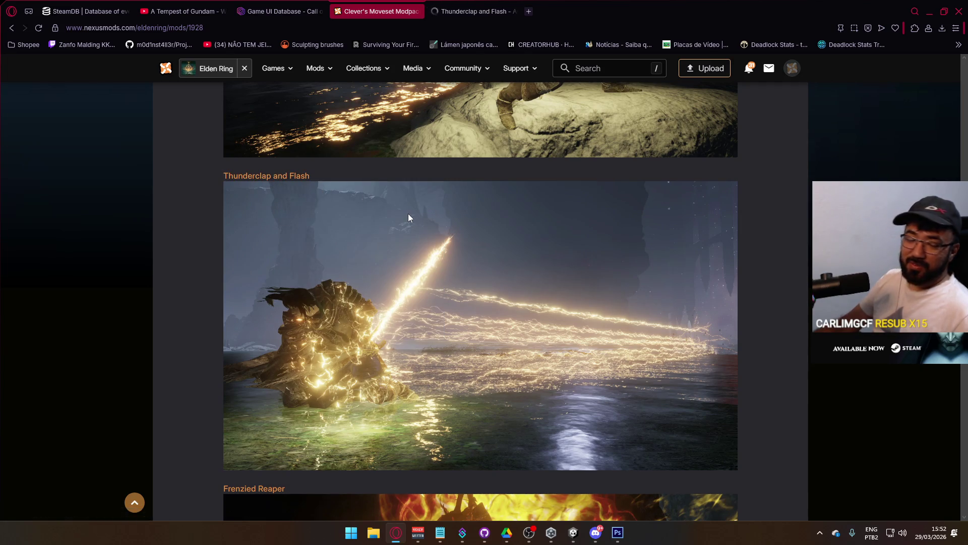
left_click(462, 11)
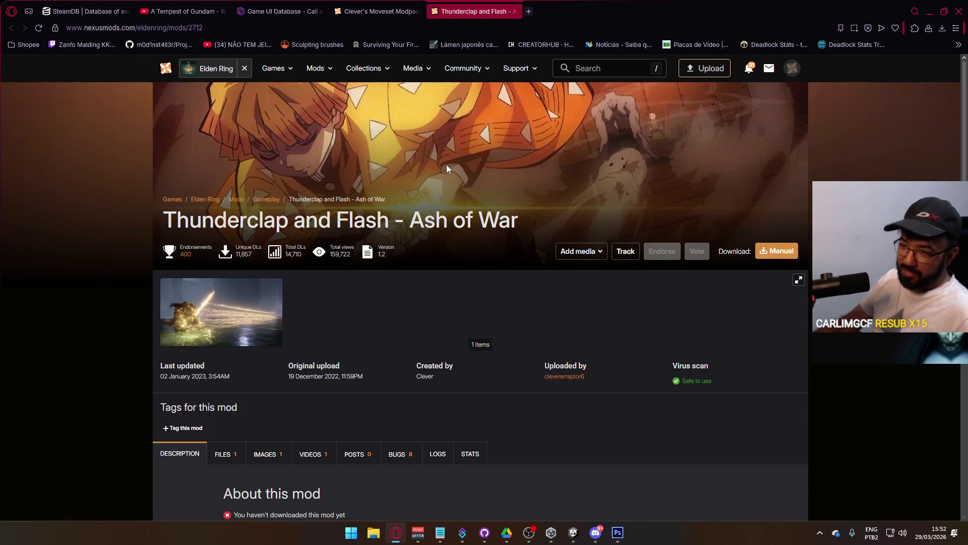
scroll(413, 283, "down", 15)
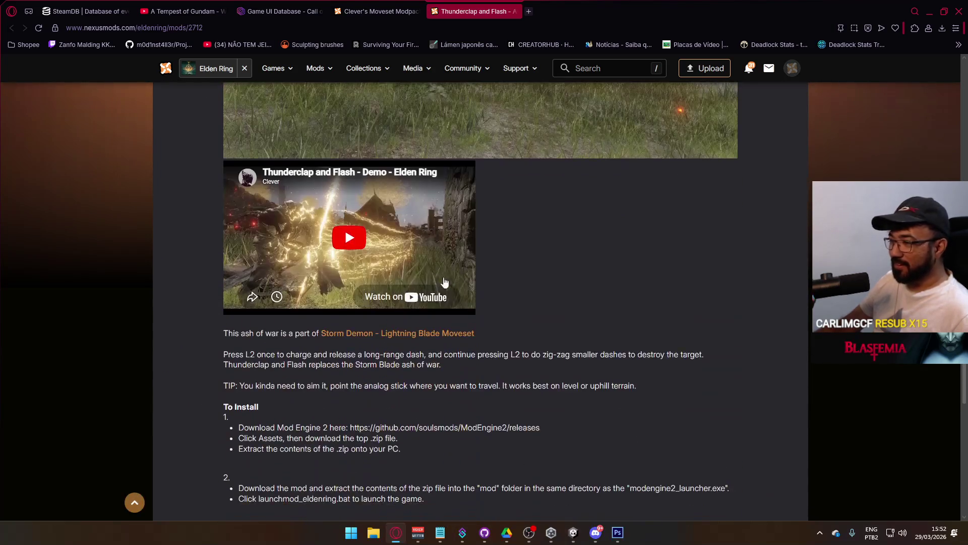
left_click(399, 286)
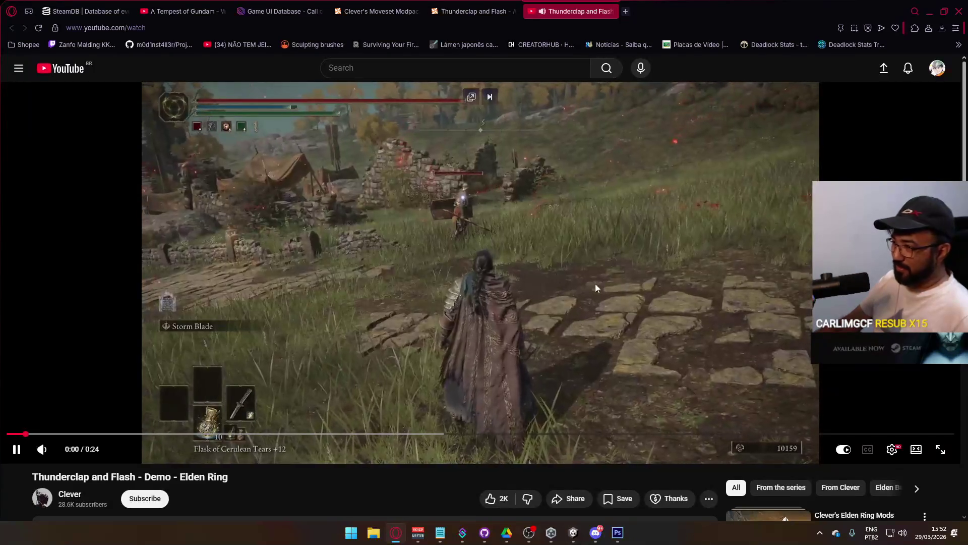
Watch the Thunderclap and Flash demo full screen through to the Airbending Moveset Demo.
left_click(940, 449)
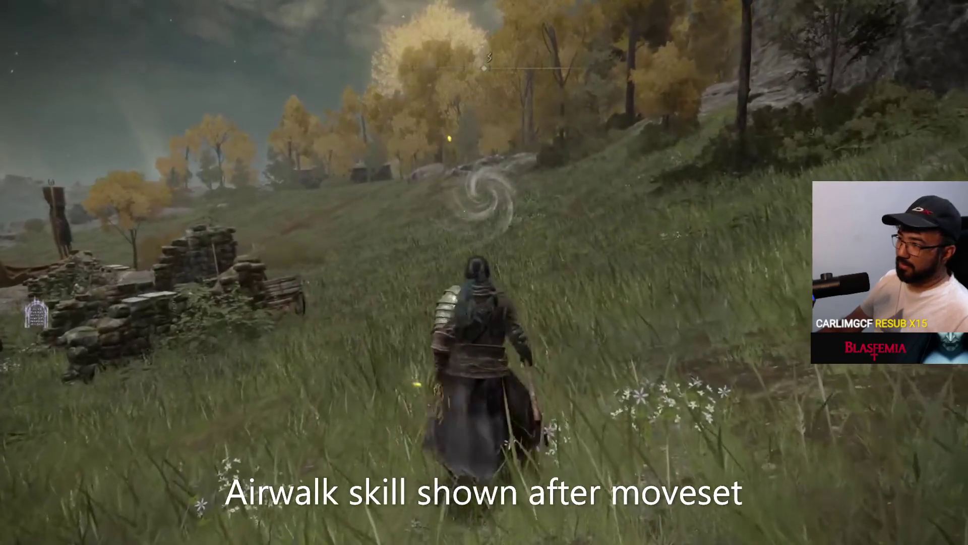
Watch the Airbending Moveset Demo to about 1:45, then exit full screen.
mouse_move(461, 304)
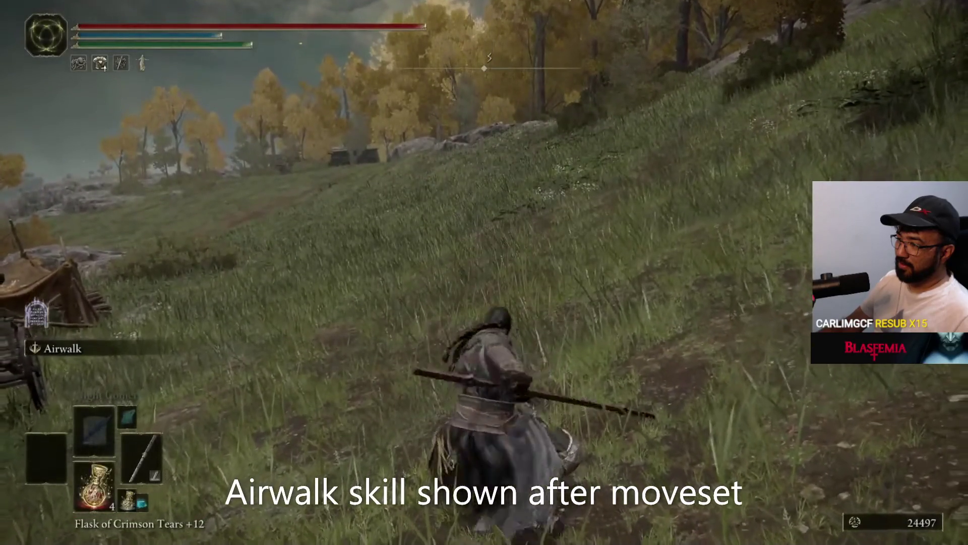
mouse_move(353, 286)
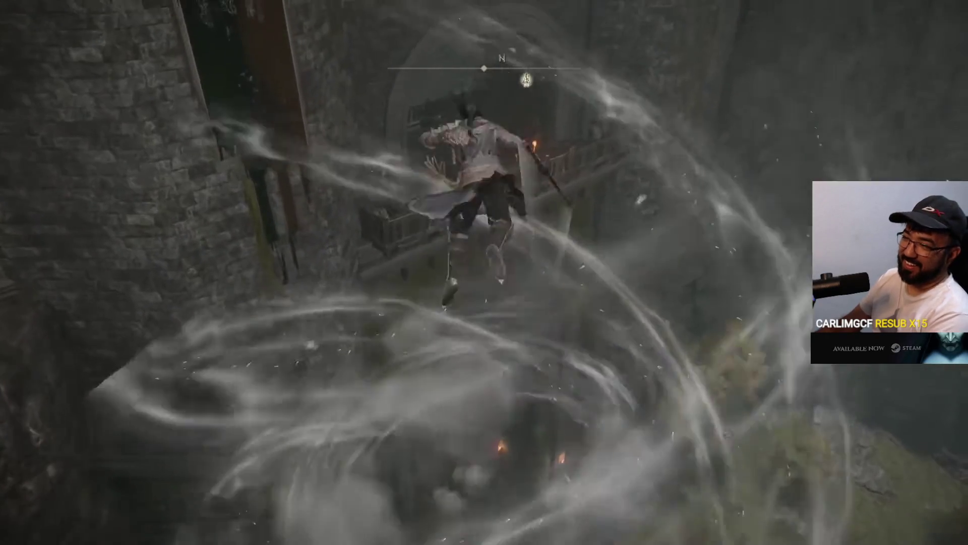
mouse_move(347, 307)
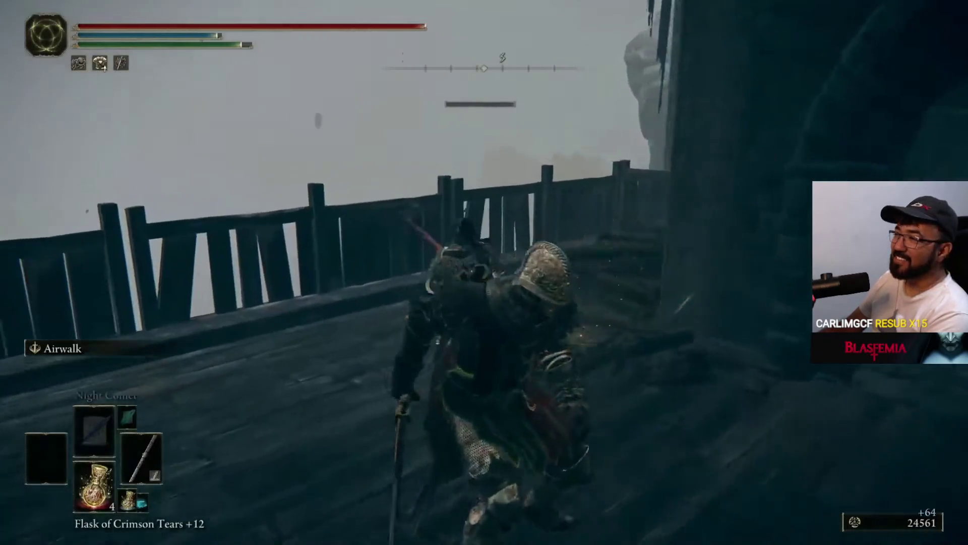
mouse_move(330, 328)
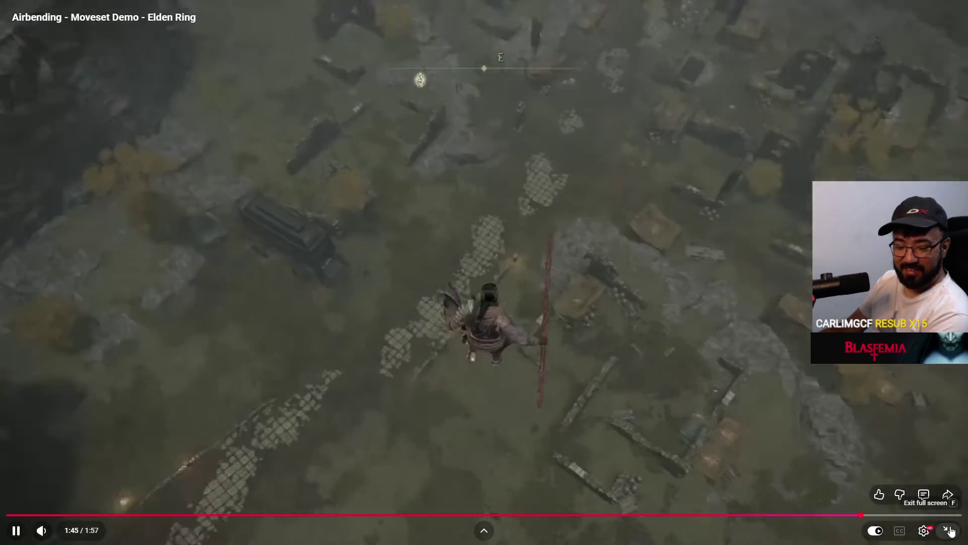
left_click(950, 531)
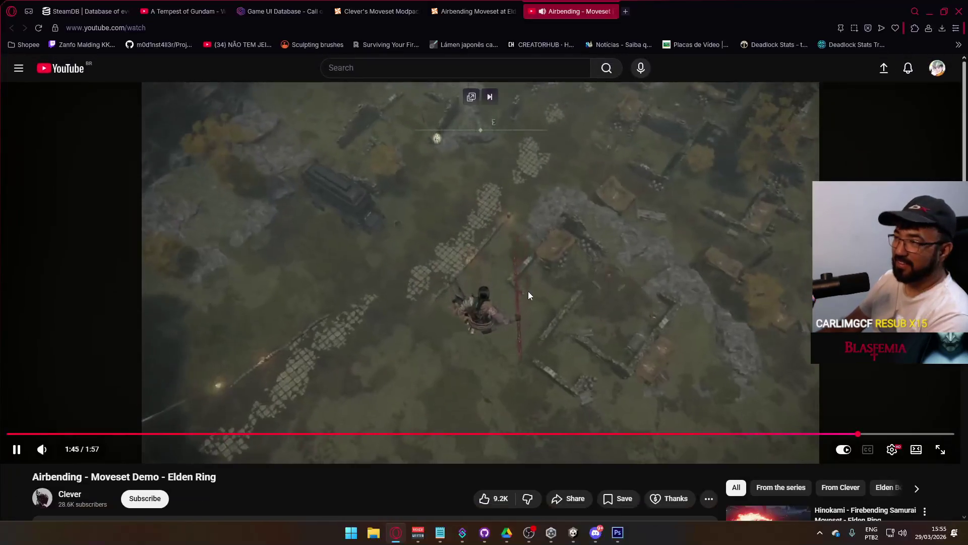
Close the Airbending video and mod page tabs, returning to the Clever's Moveset Modpack page.
left_click(611, 11)
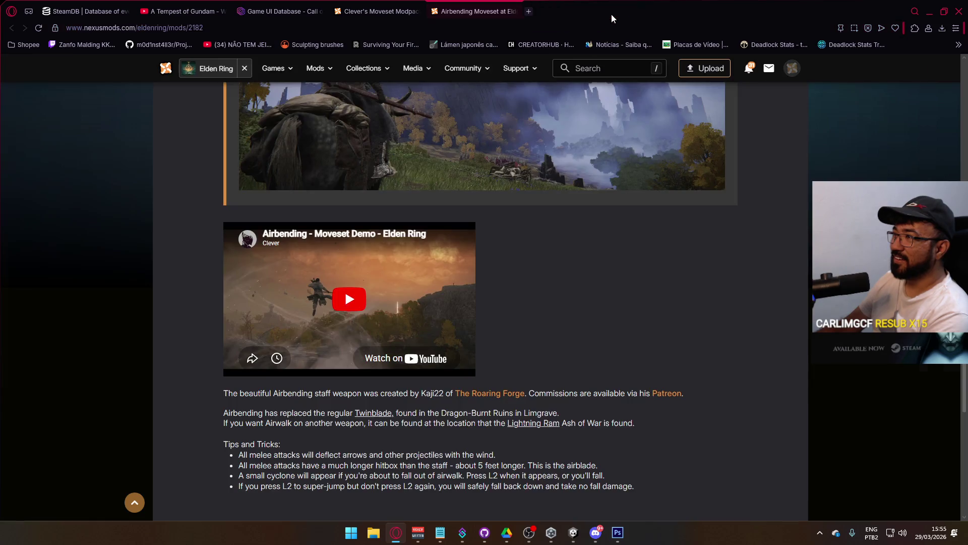
left_click(514, 11)
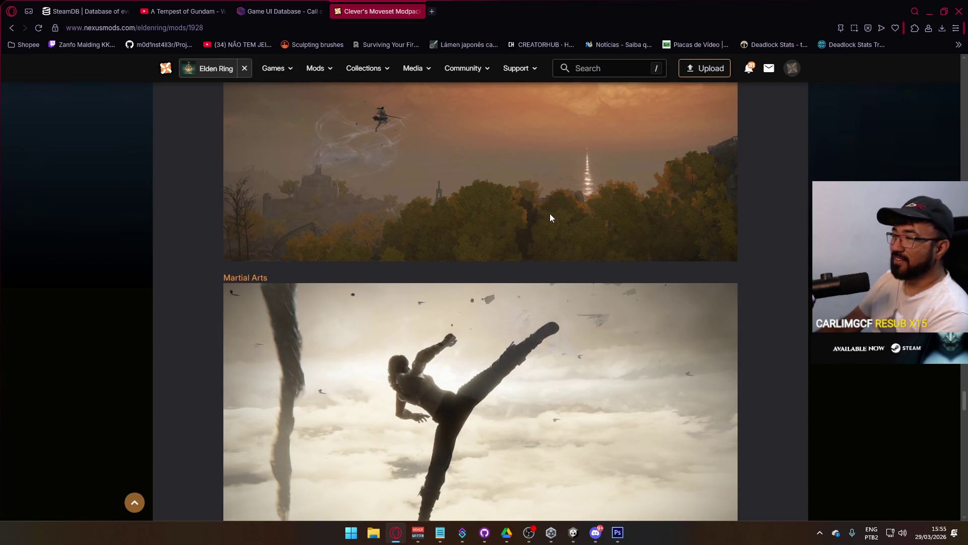
scroll(550, 217, "down", 15)
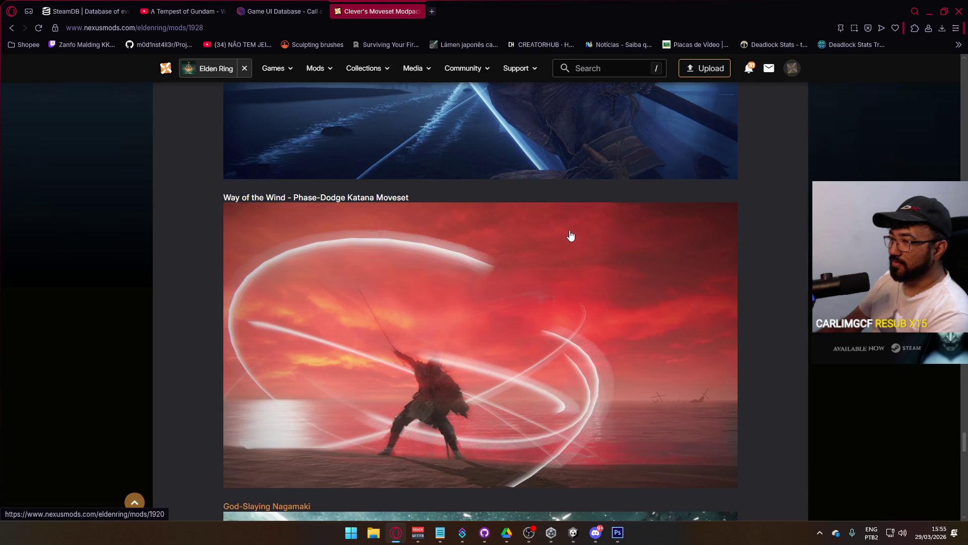
scroll(503, 222, "down", 7)
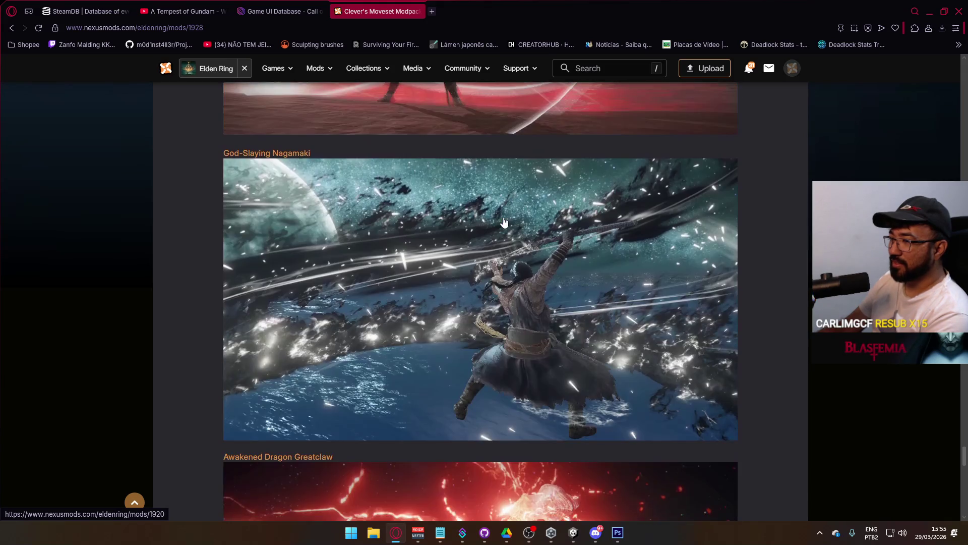
scroll(508, 221, "up", 1)
scroll(508, 222, "down", 4)
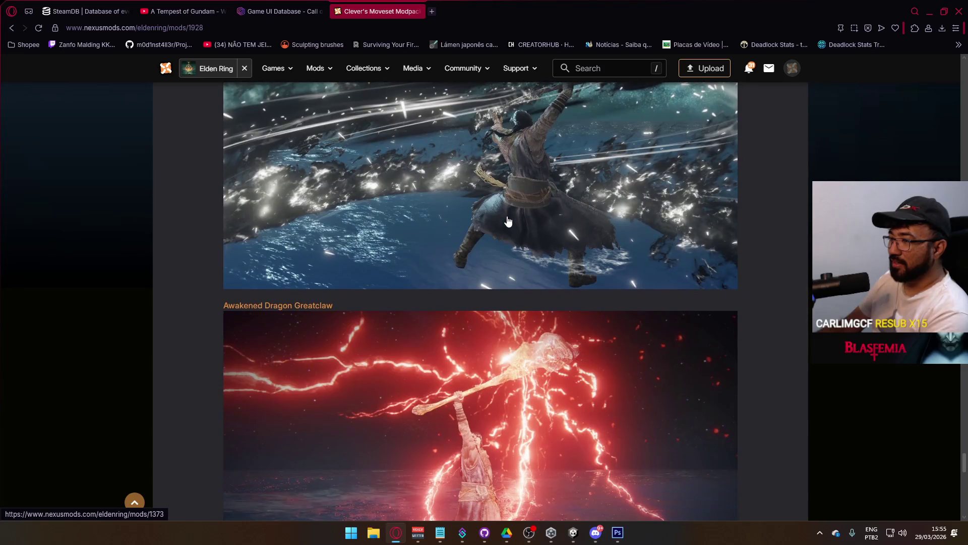
scroll(509, 222, "down", 4)
Browse back up the modpack showcase to the Heaven Splitter - Genichiro Moveset and Tachikaze entries.
scroll(509, 227, "up", 19)
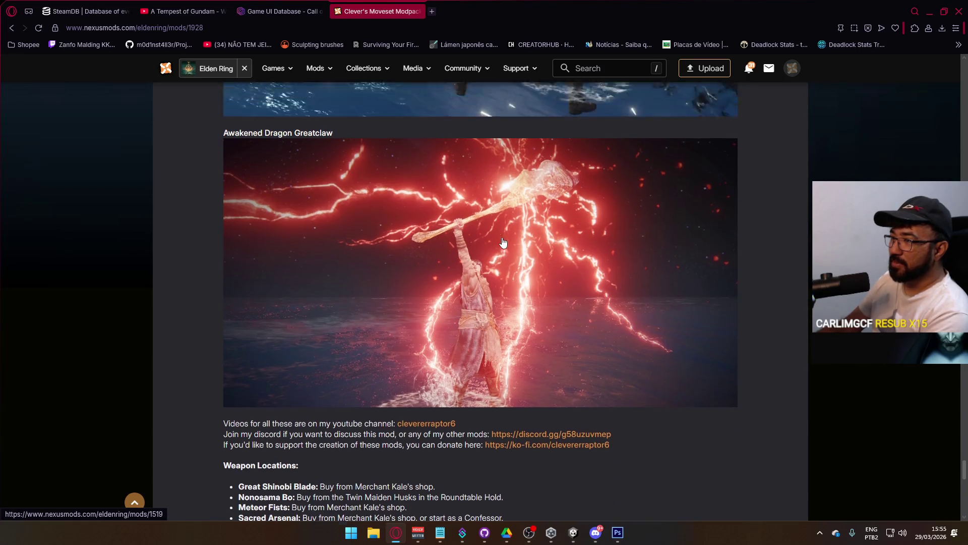
scroll(497, 268, "up", 20)
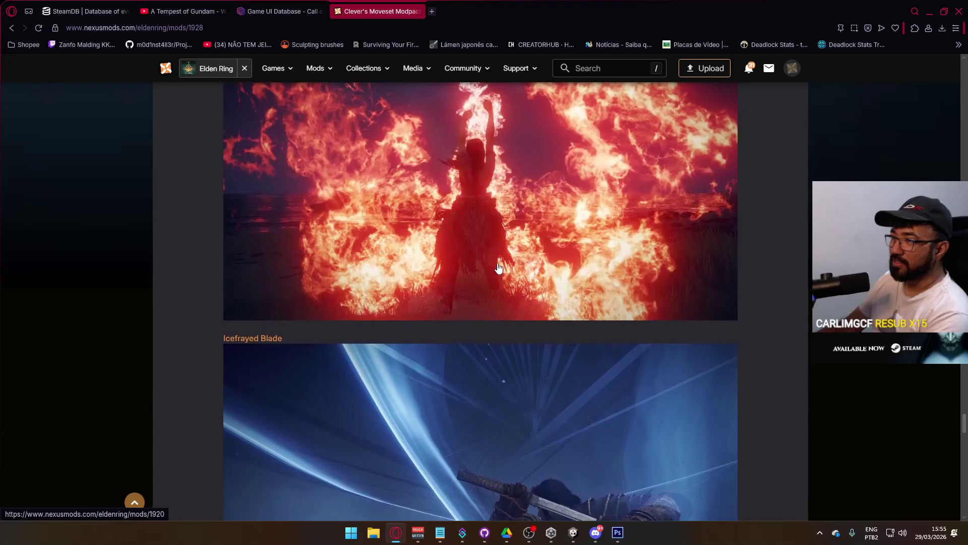
scroll(468, 281, "up", 9)
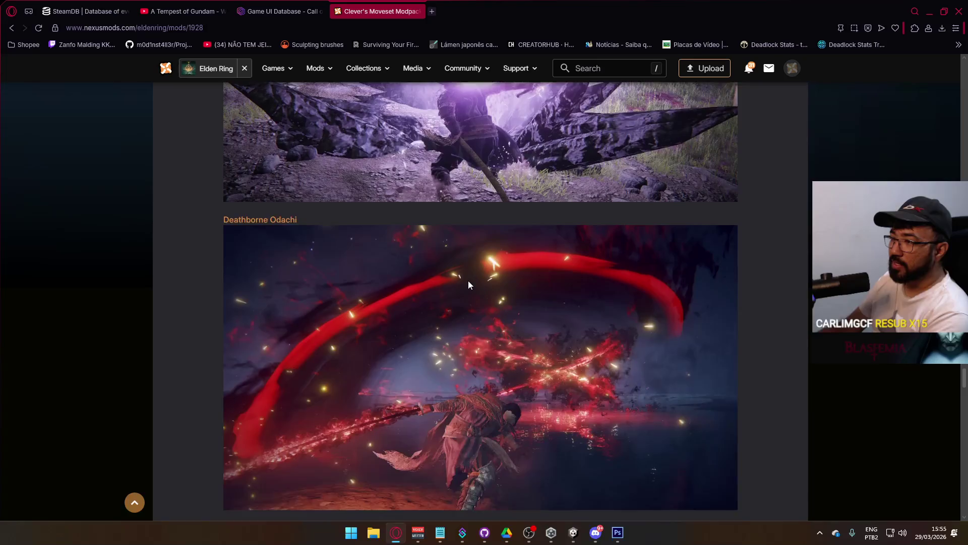
scroll(469, 282, "up", 12)
scroll(473, 290, "up", 4)
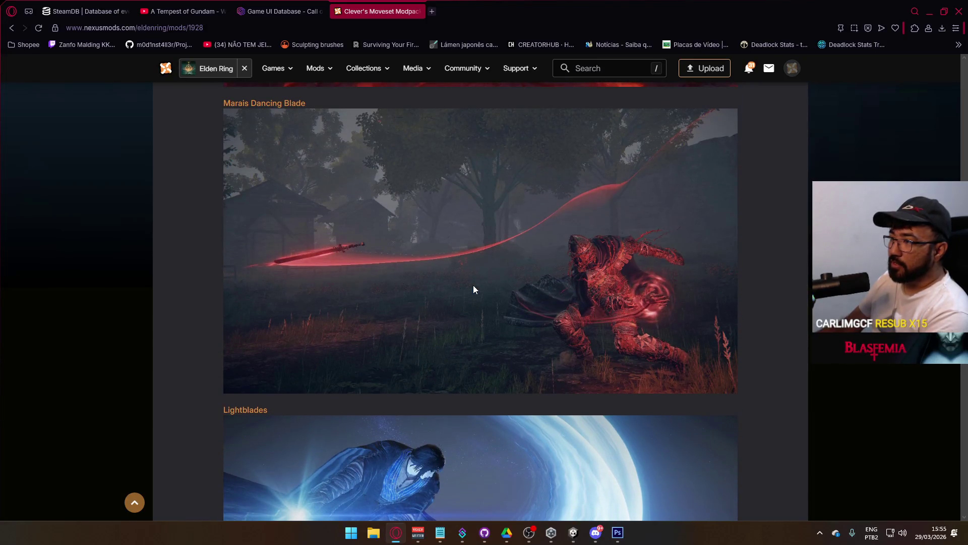
scroll(474, 286, "up", 2)
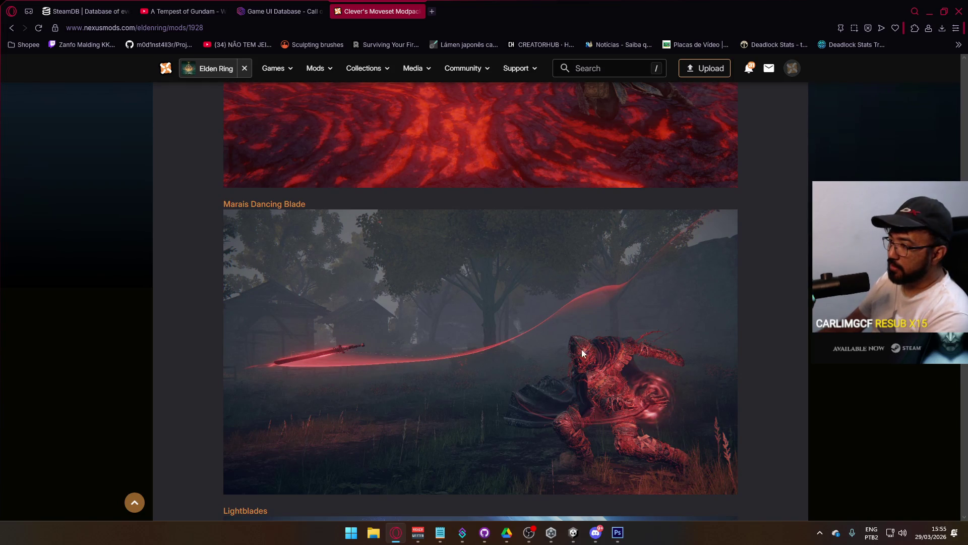
scroll(618, 362, "up", 6)
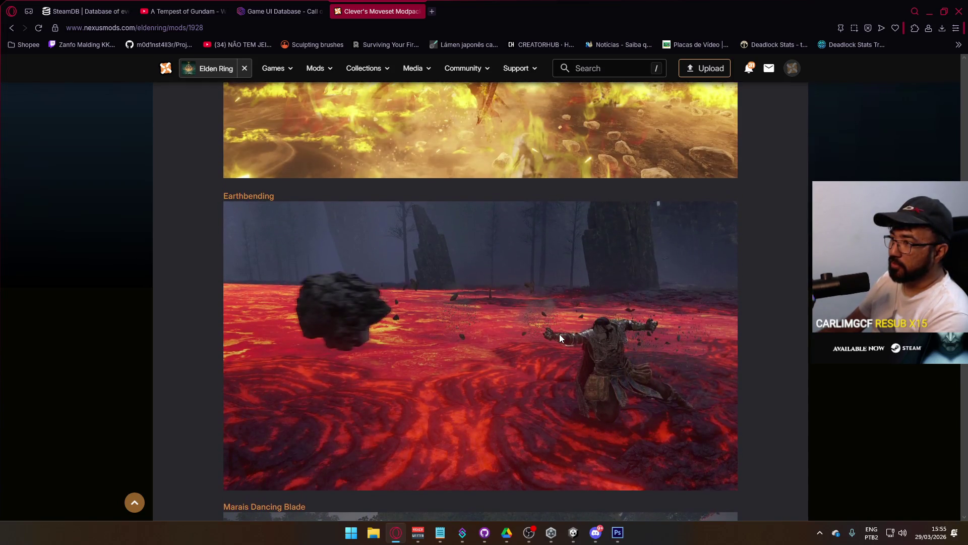
scroll(559, 334, "up", 3)
scroll(559, 332, "up", 6)
scroll(465, 310, "down", 3)
scroll(587, 355, "up", 12)
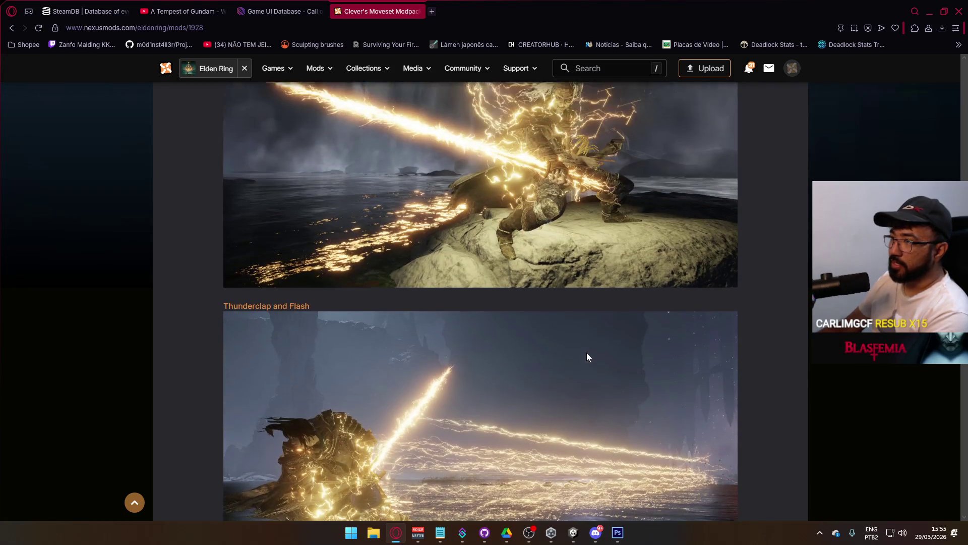
scroll(586, 353, "up", 12)
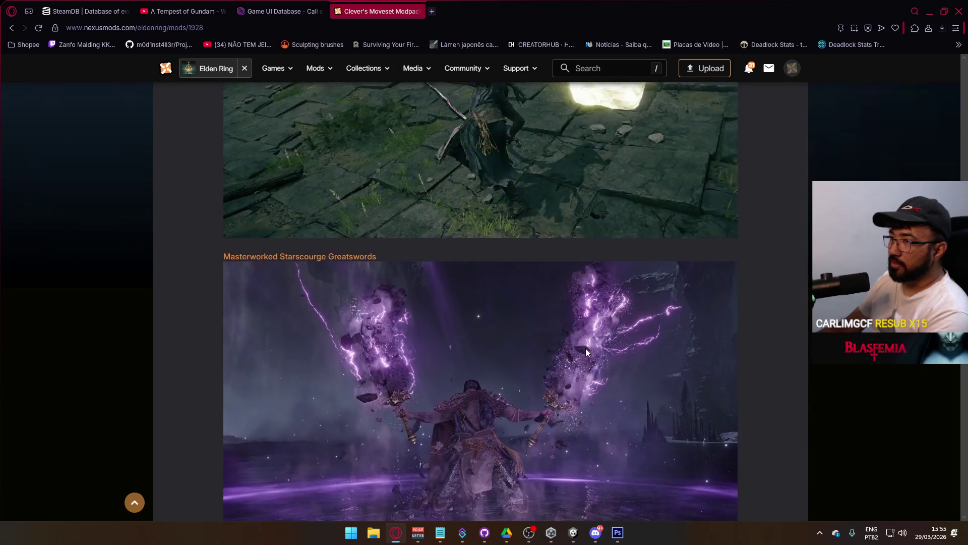
scroll(583, 342, "up", 14)
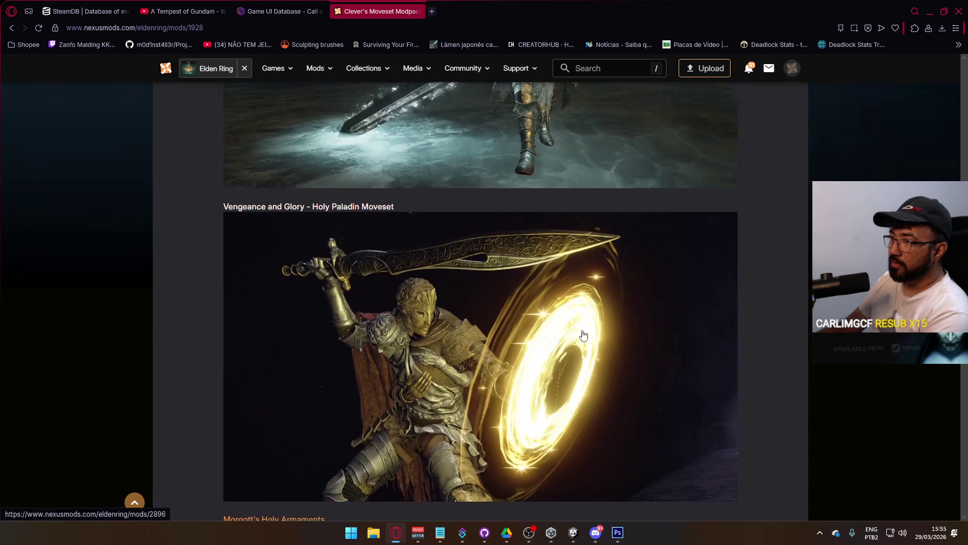
scroll(583, 334, "up", 2)
scroll(585, 353, "down", 2)
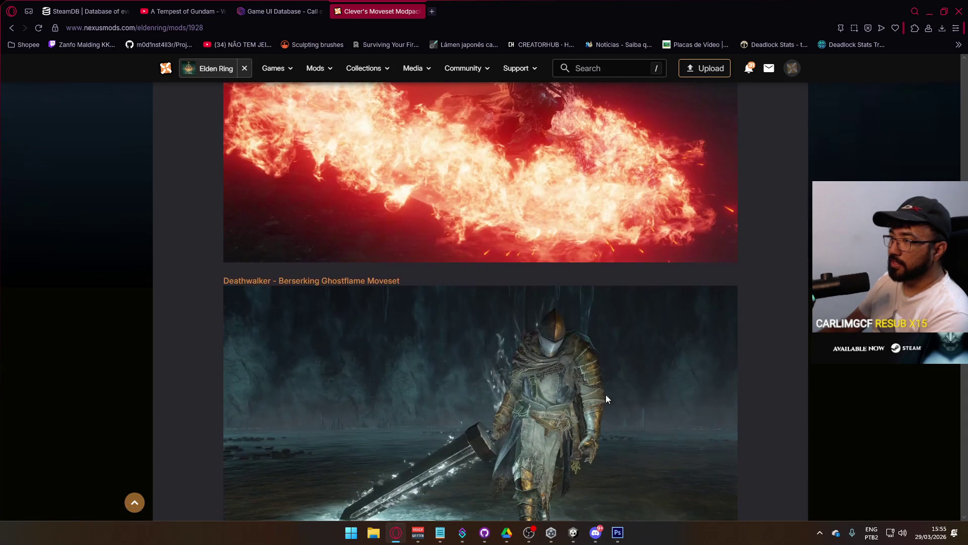
scroll(589, 407, "up", 13)
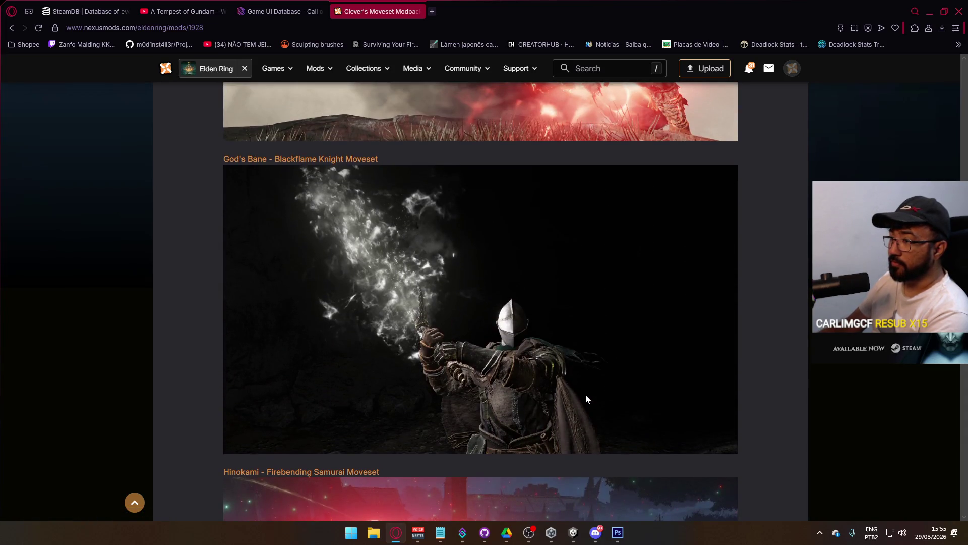
scroll(585, 383, "up", 4)
scroll(585, 382, "up", 3)
scroll(585, 373, "down", 3)
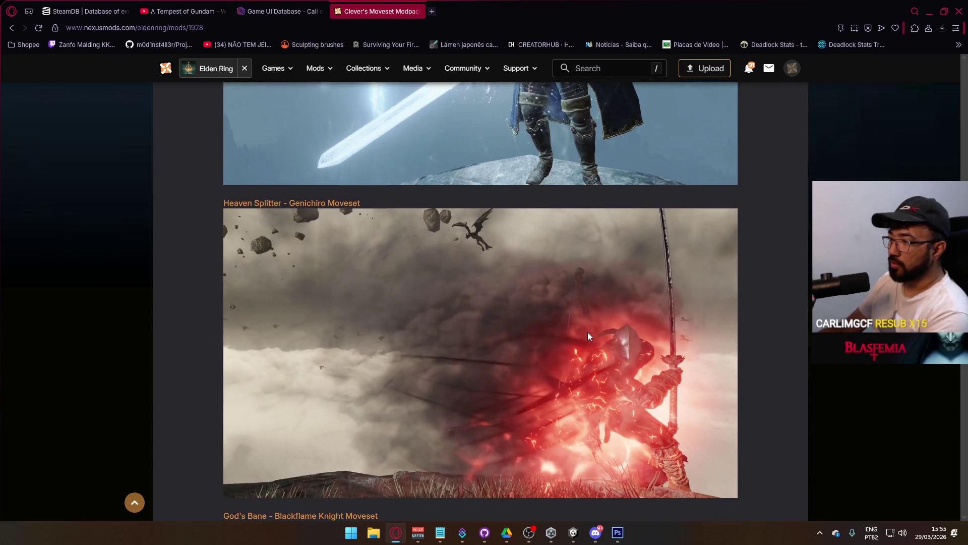
scroll(588, 332, "up", 11)
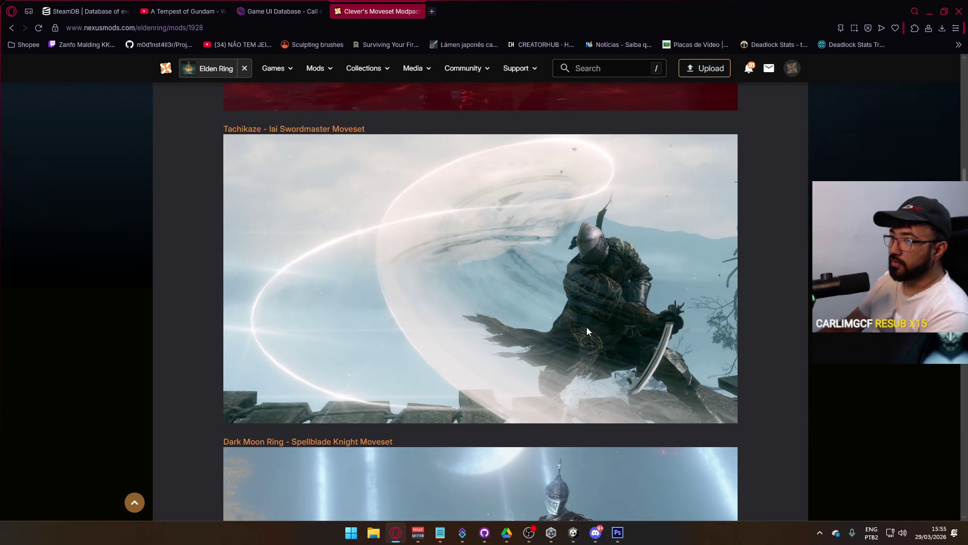
Open the Tachikaze and Bloodstarved Spear mod pages in new tabs.
right_click(327, 130)
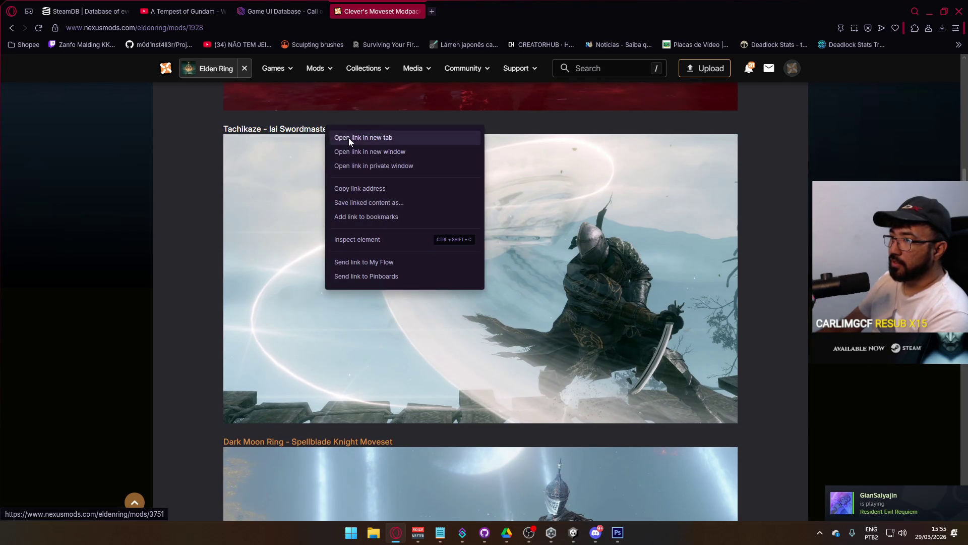
left_click(349, 135)
scroll(435, 250, "down", 4)
scroll(447, 259, "down", 3)
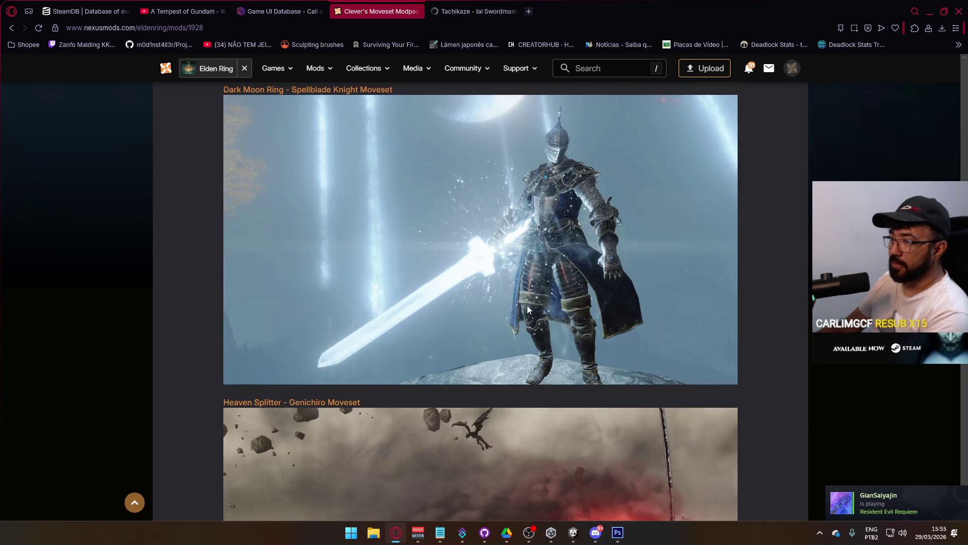
scroll(530, 307, "up", 13)
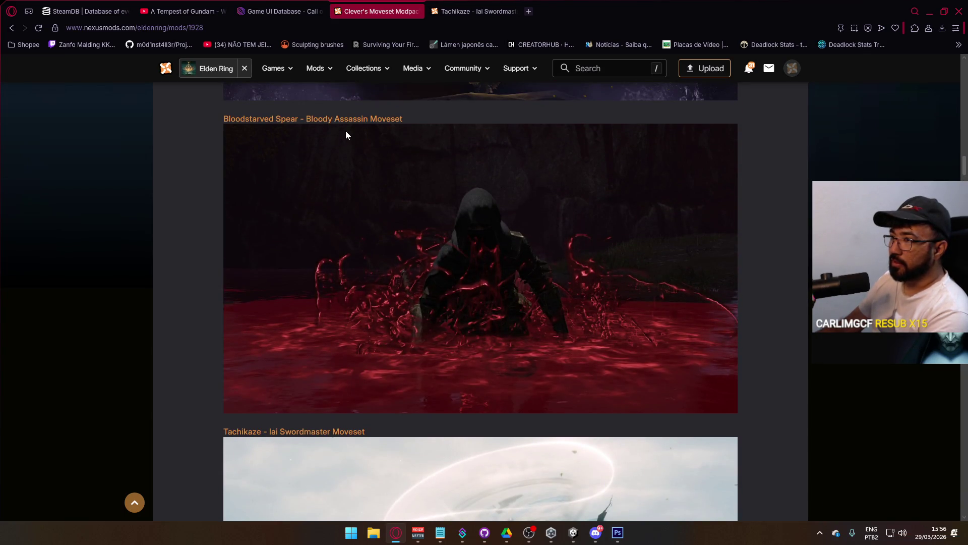
left_click(388, 130)
scroll(580, 252, "up", 1)
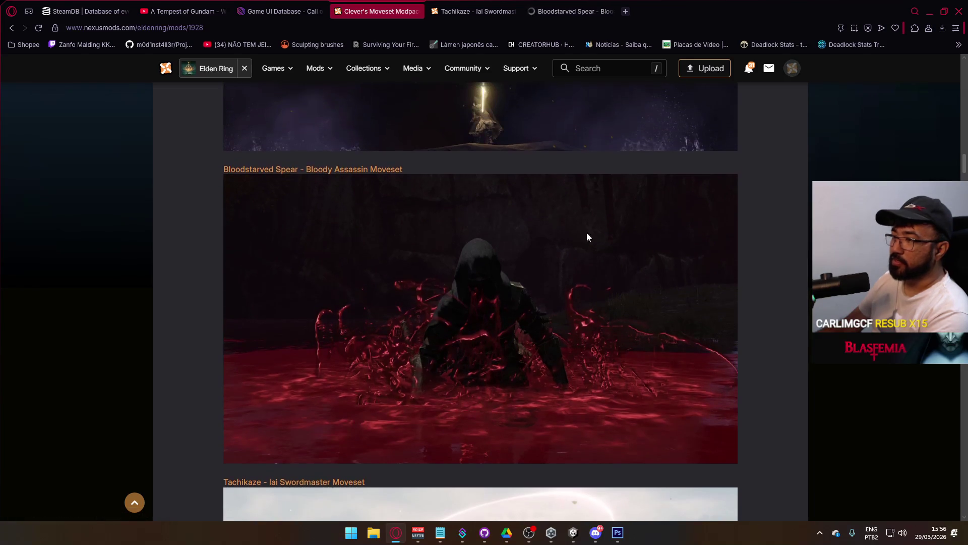
On the Tachikaze page, open its Iai Swordmaster showcase video on YouTube.
left_click(462, 6)
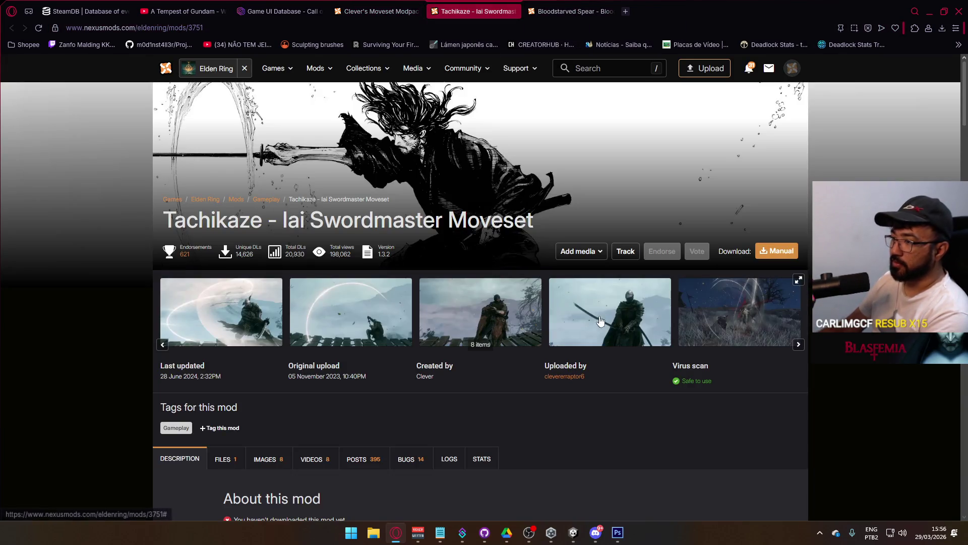
scroll(535, 337, "down", 20)
scroll(535, 337, "down", 10)
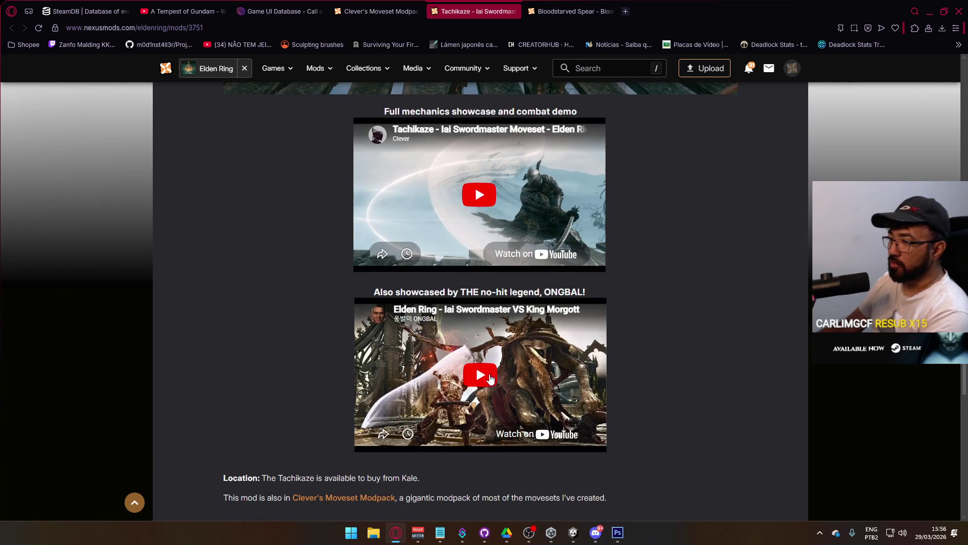
left_click(543, 260)
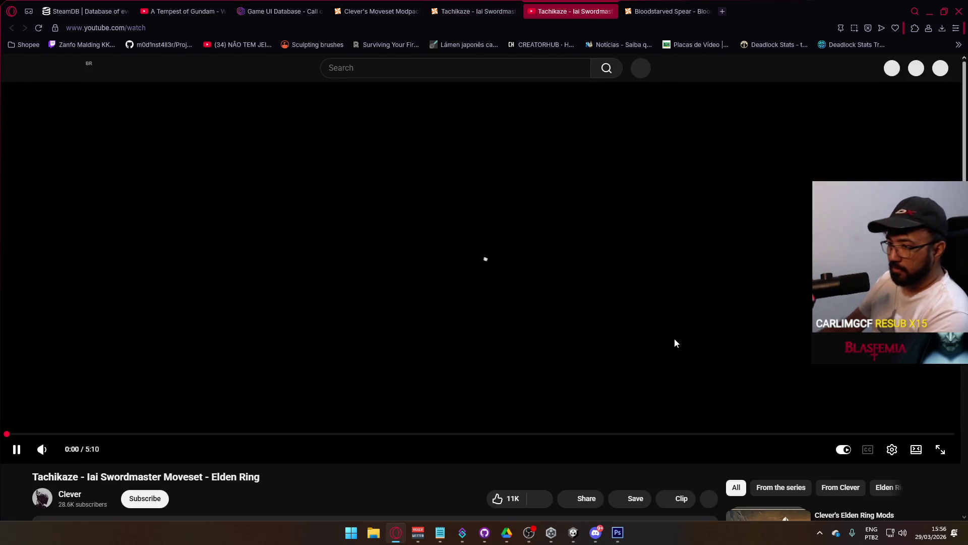
Watch the Tachikaze video full screen, then pause it at 2:49 and exit full screen.
left_click(932, 451)
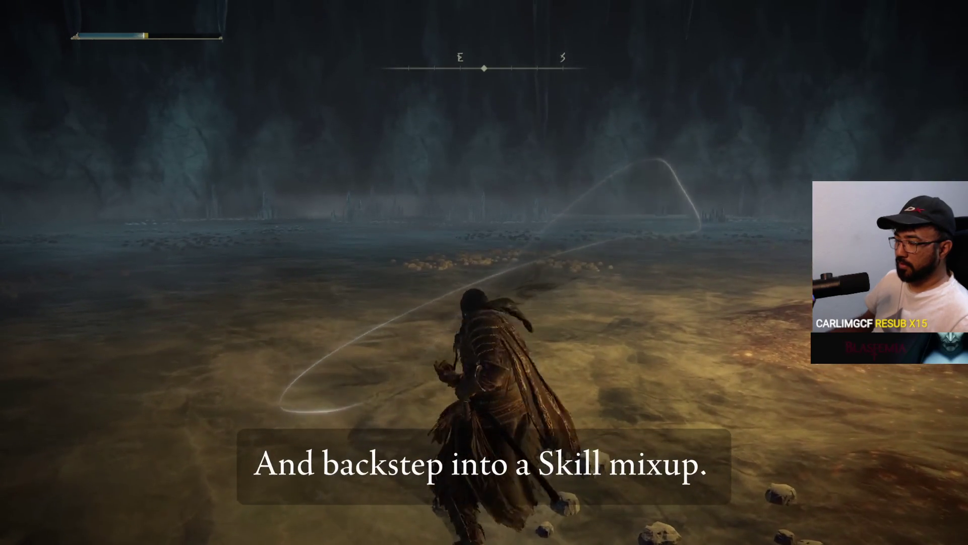
left_click(603, 259)
key("Escape")
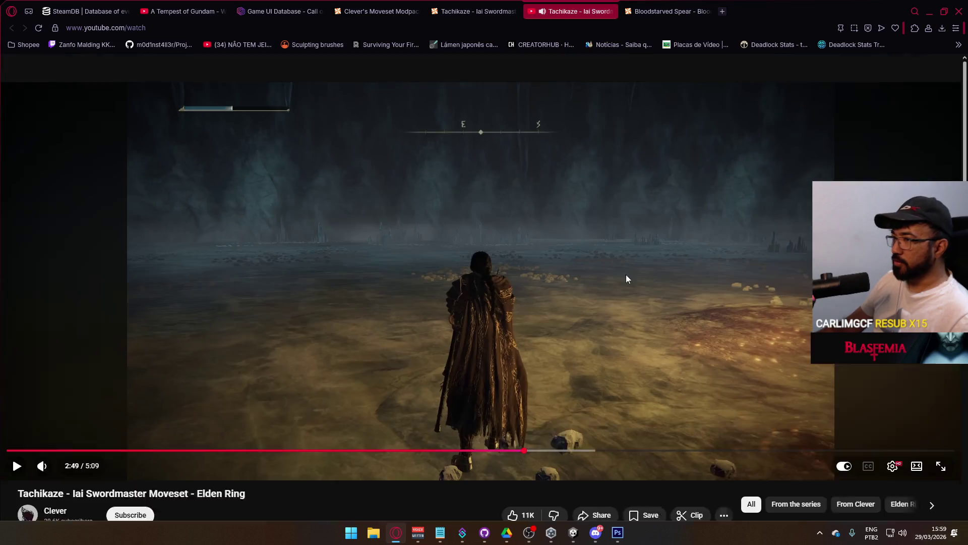
left_click(611, 12)
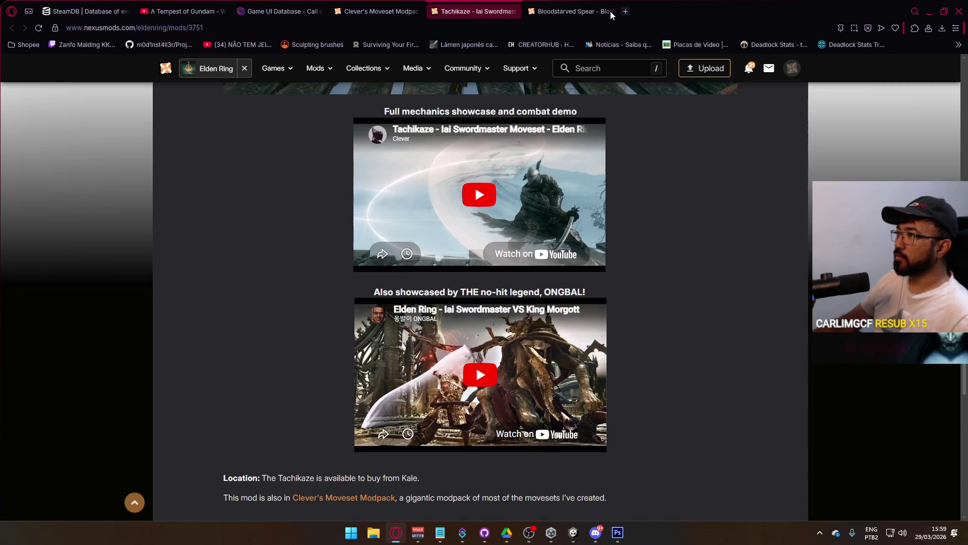
left_click(555, 430)
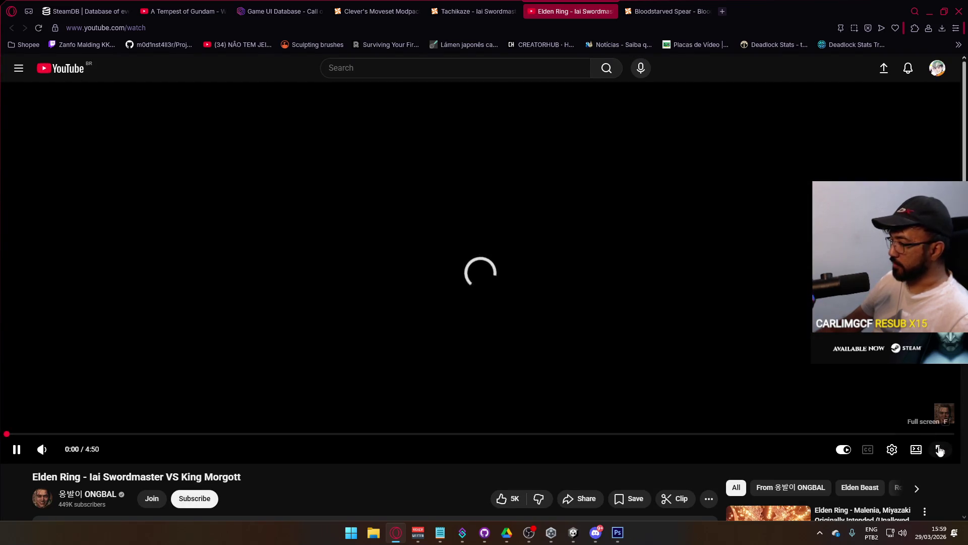
left_click(939, 450)
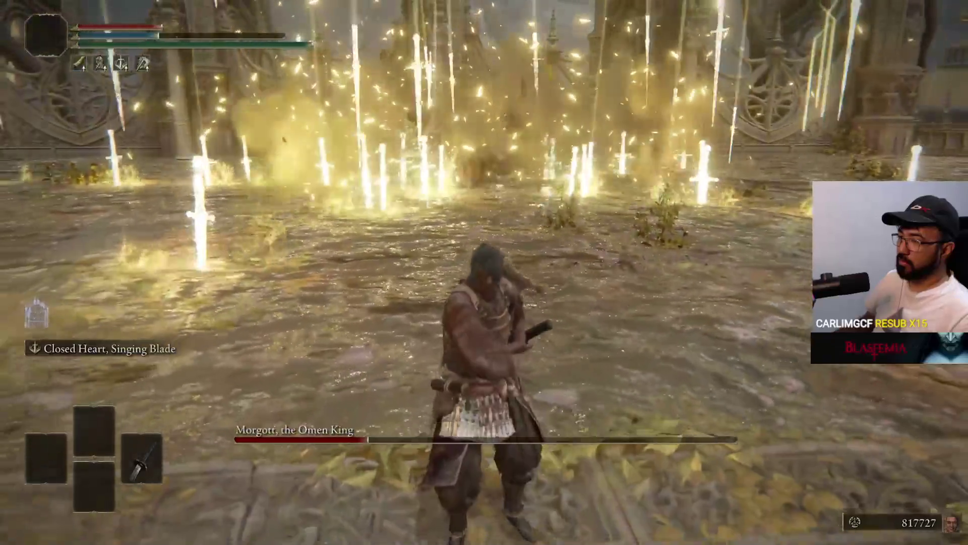
key("space")
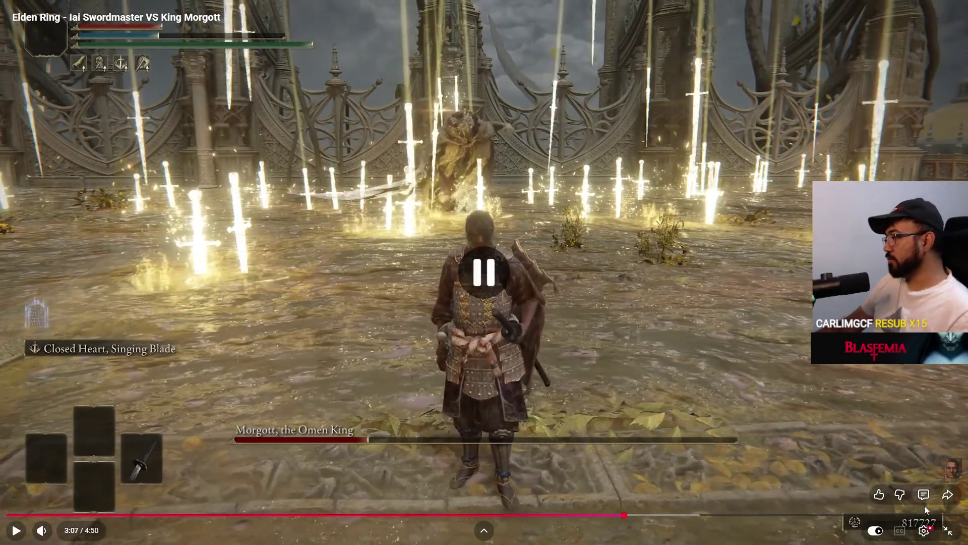
Exit full screen and close the Elden Ring video and Tachikaze mod page tabs.
key("Escape")
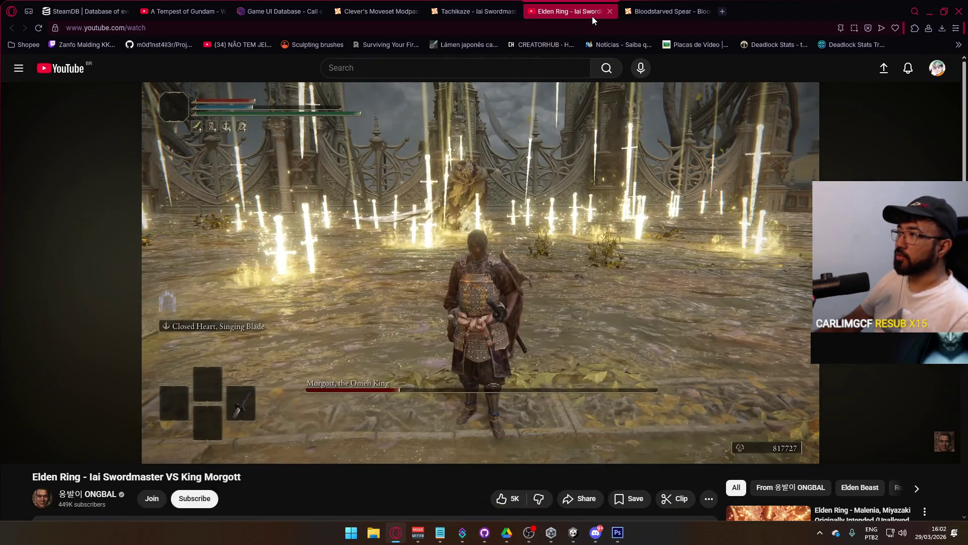
left_click(610, 12)
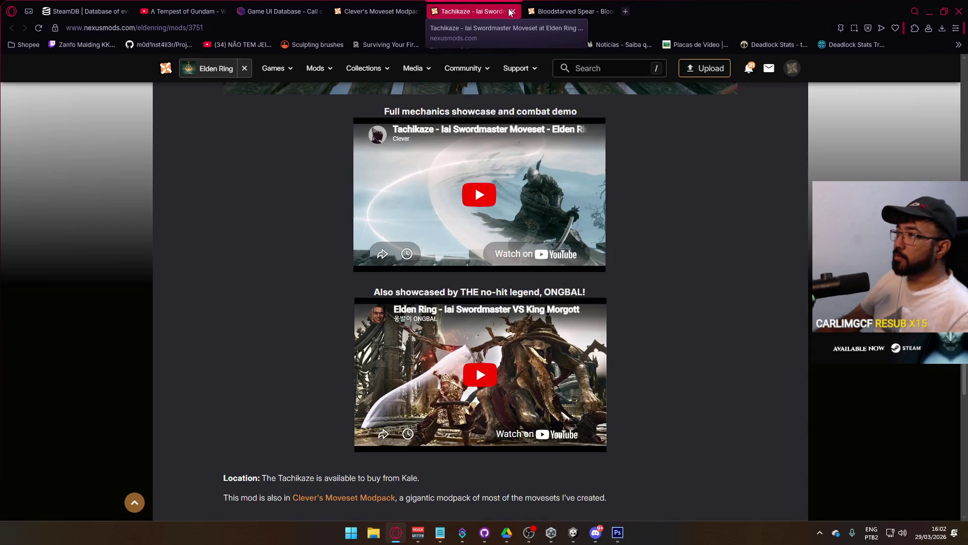
left_click(512, 11)
Open the Bloodstarved Spear showcase video on YouTube and play it full screen.
scroll(482, 286, "down", 20)
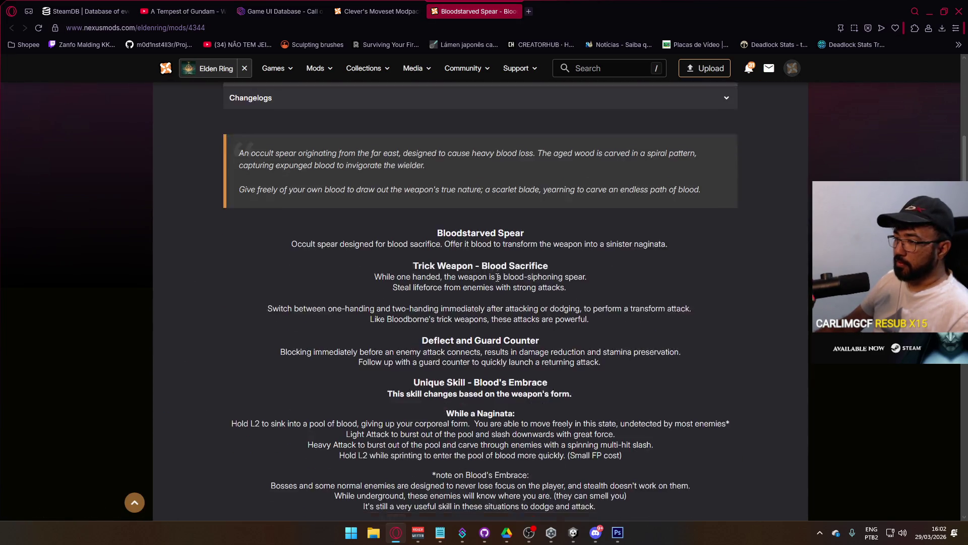
scroll(541, 280, "up", 10)
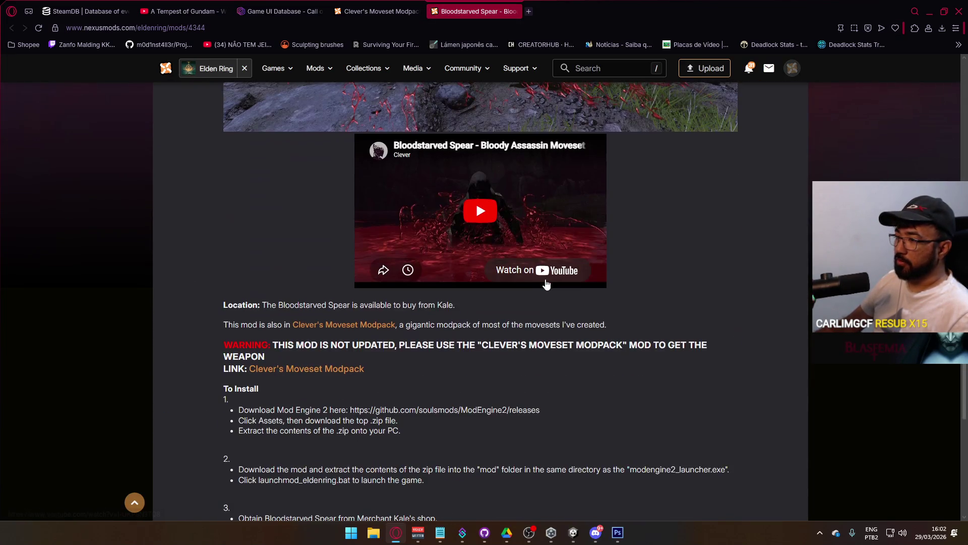
left_click(544, 275)
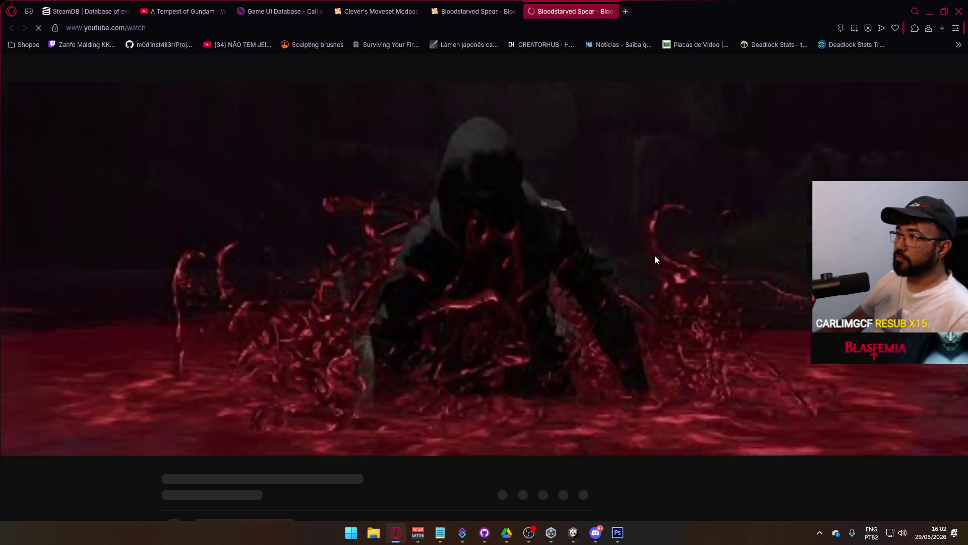
left_click(941, 450)
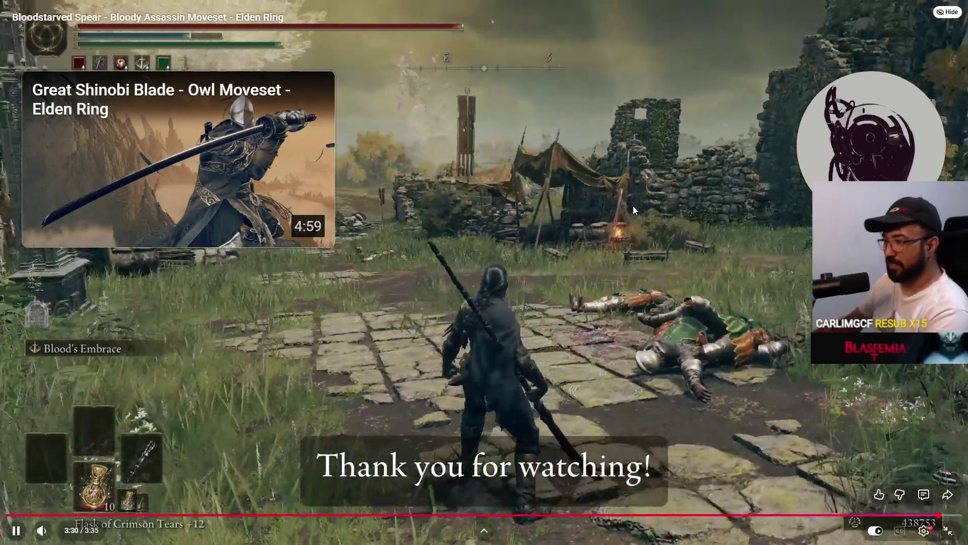
Pause the Bloodstarved Spear moveset video at 3:30, just before its 3:35 end.
left_click(920, 463)
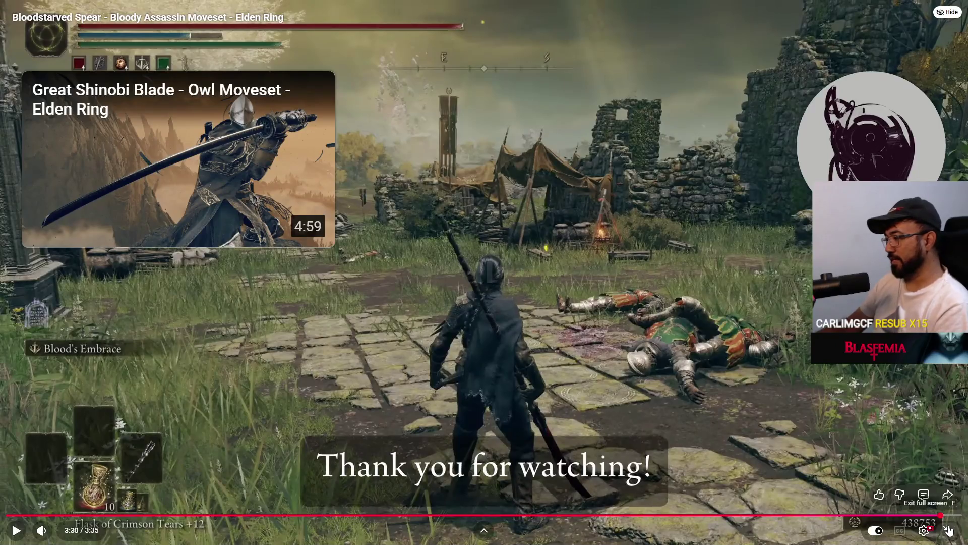
left_click(948, 530)
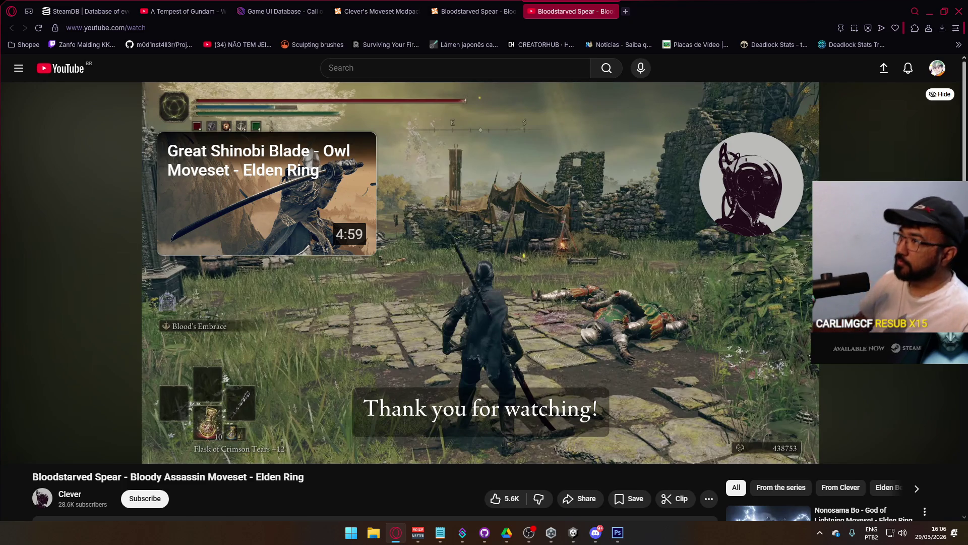
left_click(610, 11)
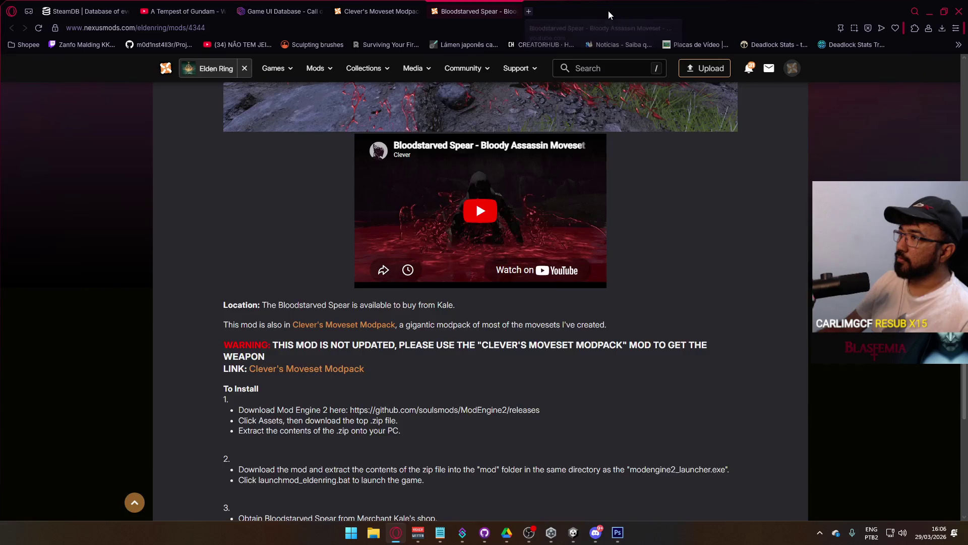
left_click(513, 11)
scroll(573, 262, "down", 7)
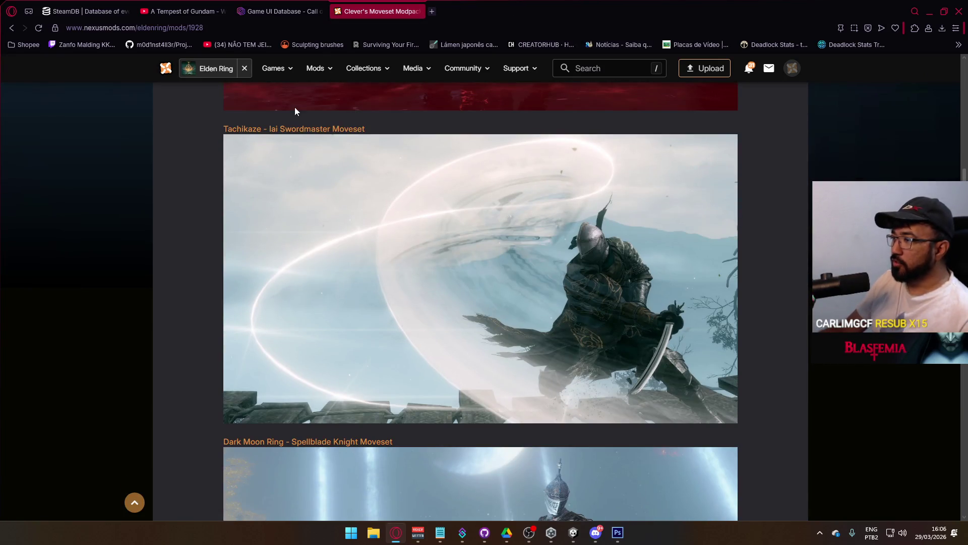
key("ctrl+l")
key("alt+Tab")
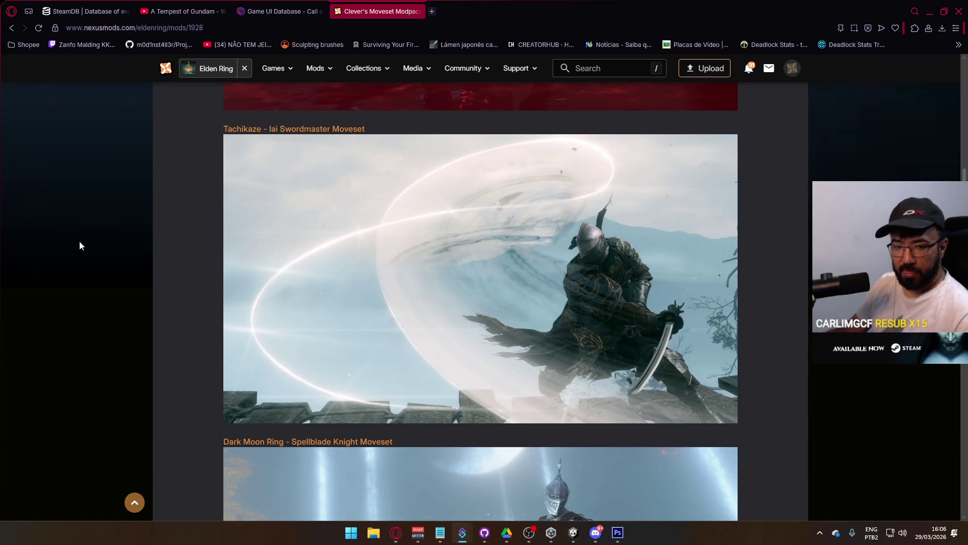
scroll(471, 319, "down", 5)
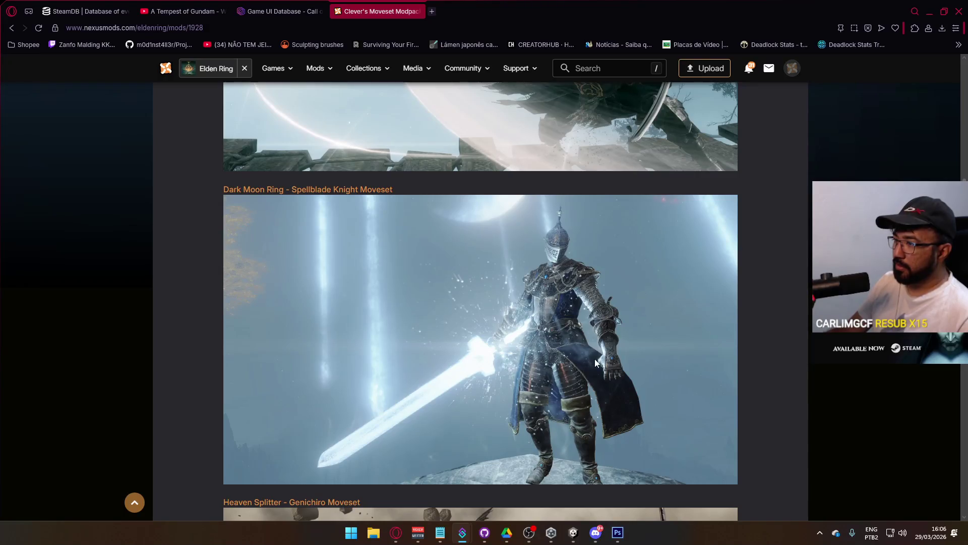
scroll(594, 358, "down", 3)
scroll(565, 246, "up", 1)
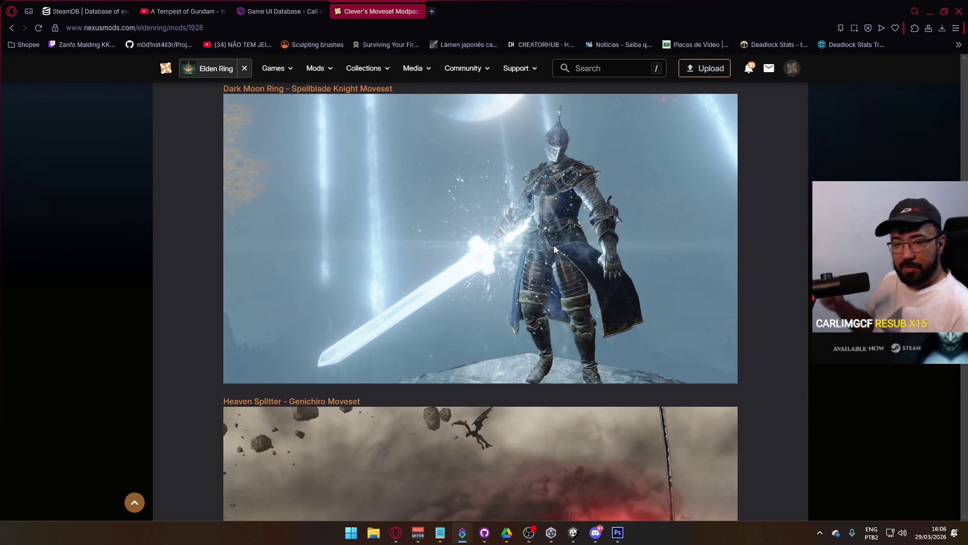
scroll(491, 258, "up", 2)
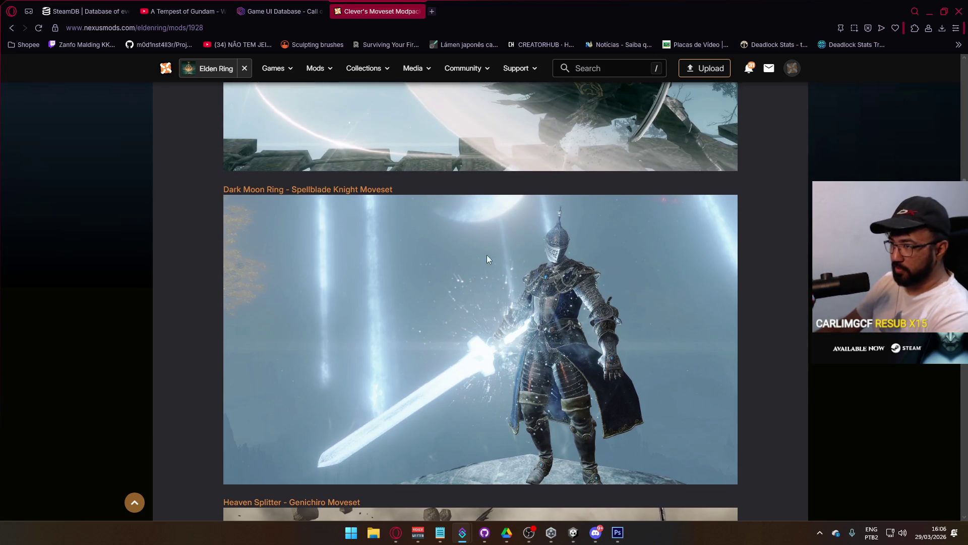
scroll(499, 237, "down", 3)
scroll(535, 198, "down", 3)
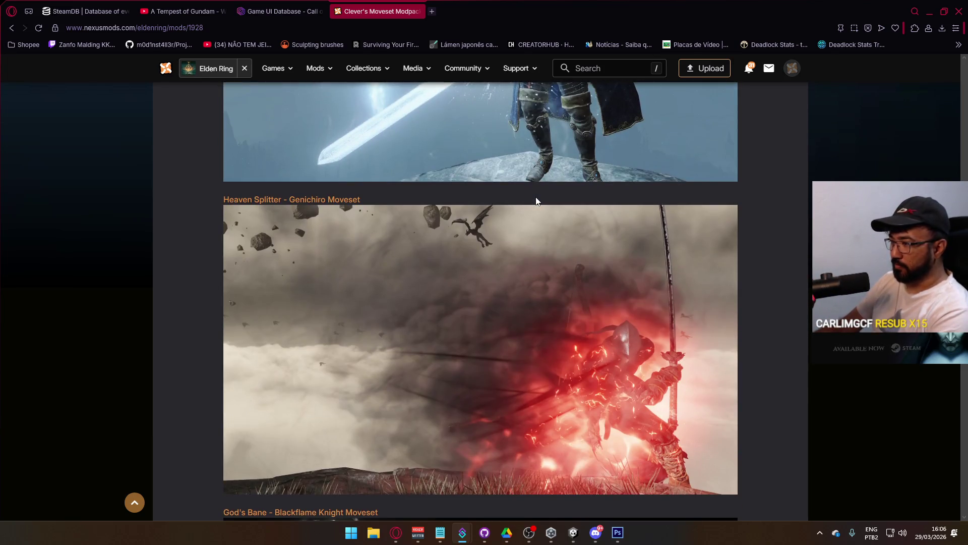
scroll(537, 201, "down", 8)
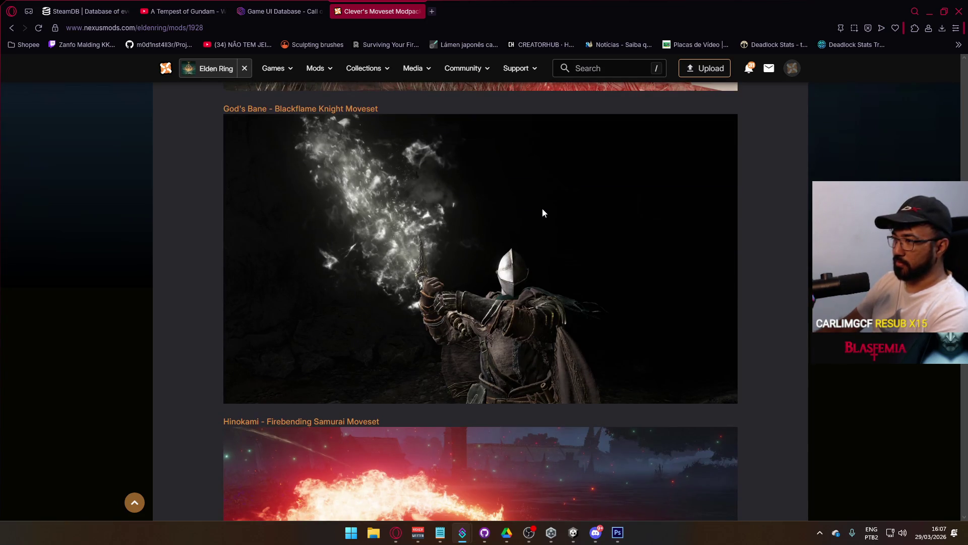
scroll(542, 211, "down", 4)
scroll(576, 259, "up", 14)
scroll(586, 260, "up", 20)
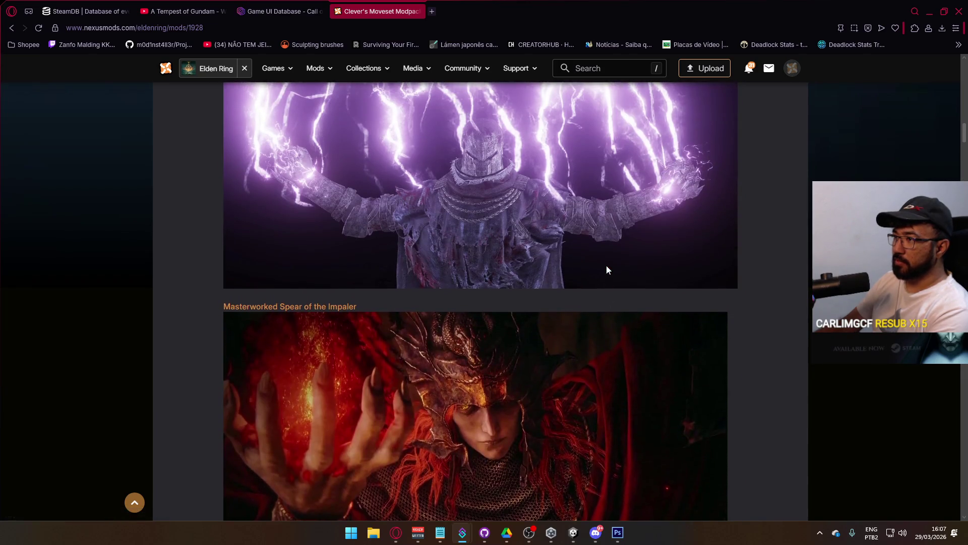
scroll(607, 266, "up", 20)
scroll(608, 273, "down", 20)
scroll(625, 291, "down", 20)
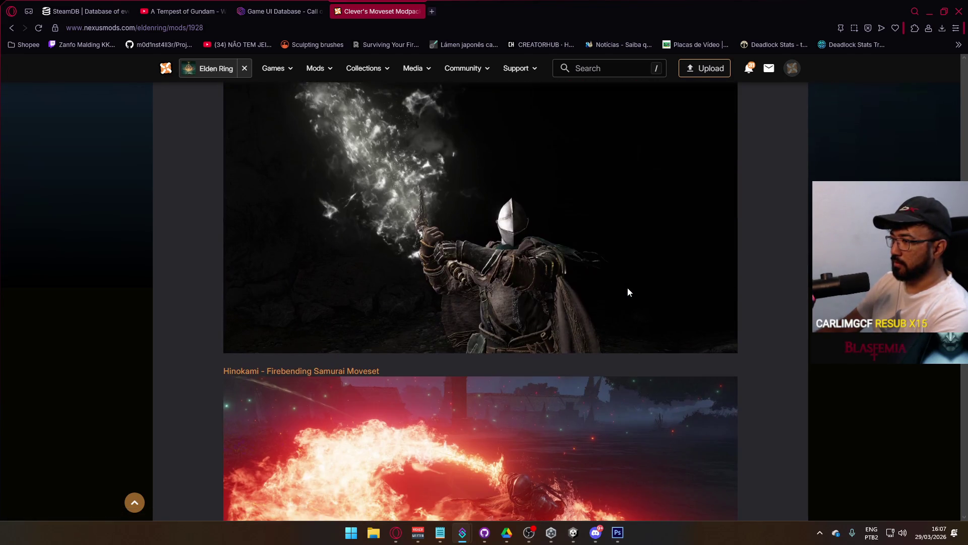
scroll(628, 291, "up", 1)
scroll(628, 292, "down", 6)
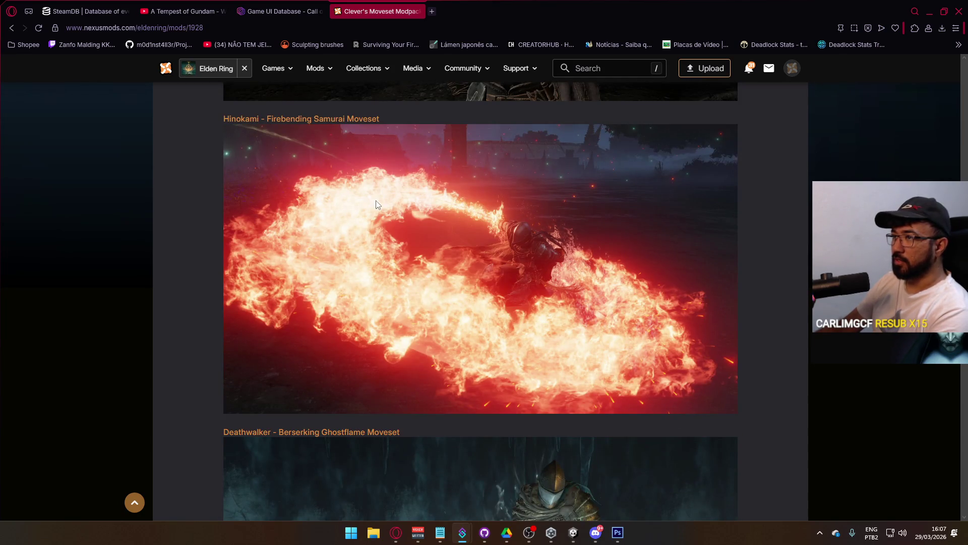
scroll(433, 214, "down", 4)
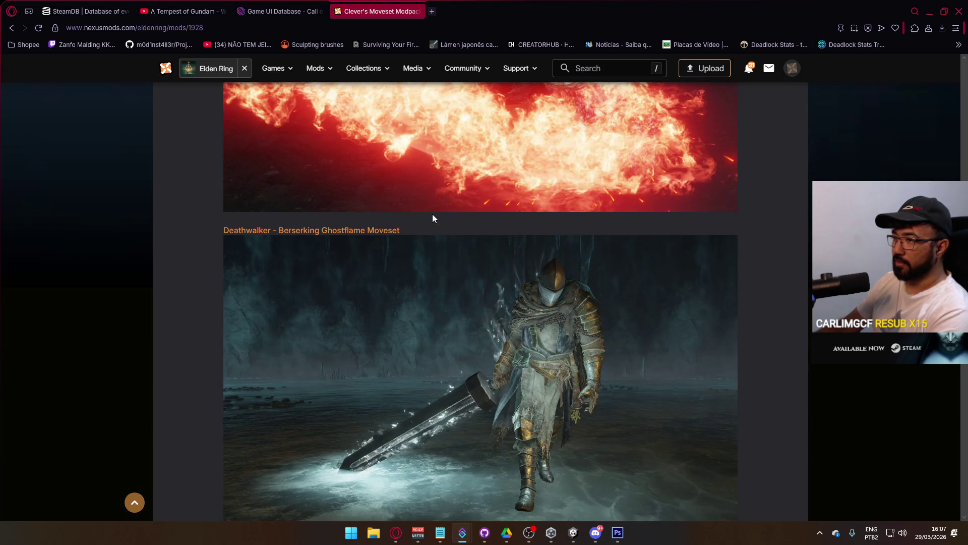
scroll(433, 219, "down", 3)
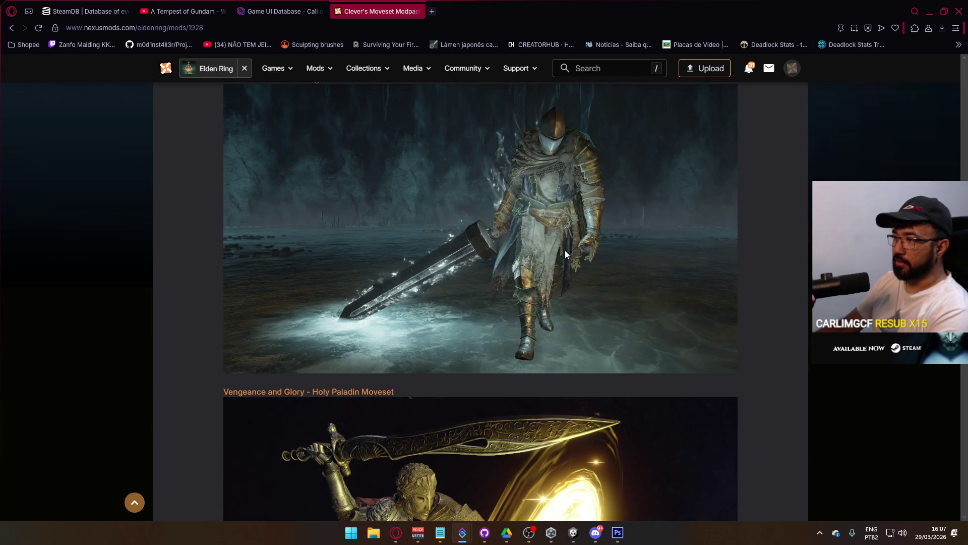
scroll(565, 251, "down", 4)
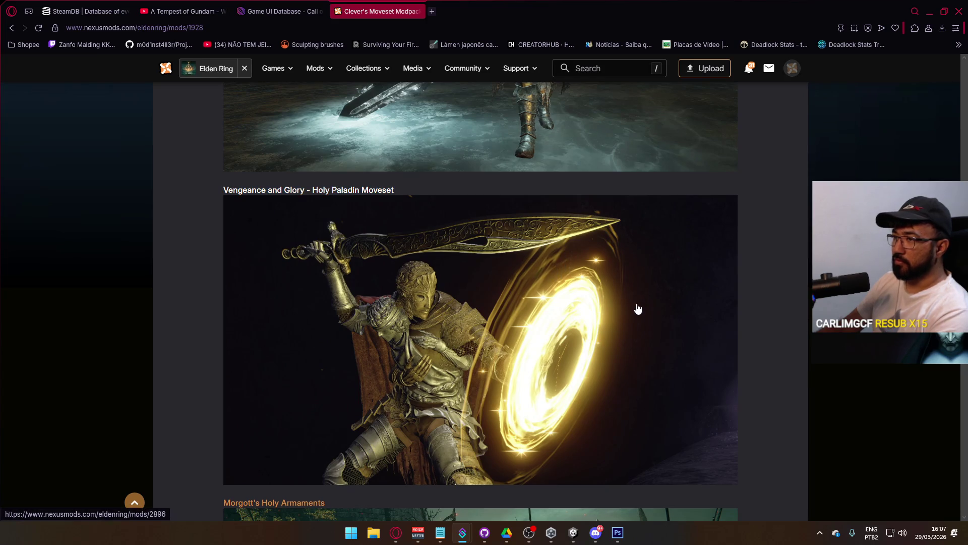
scroll(536, 293, "down", 8)
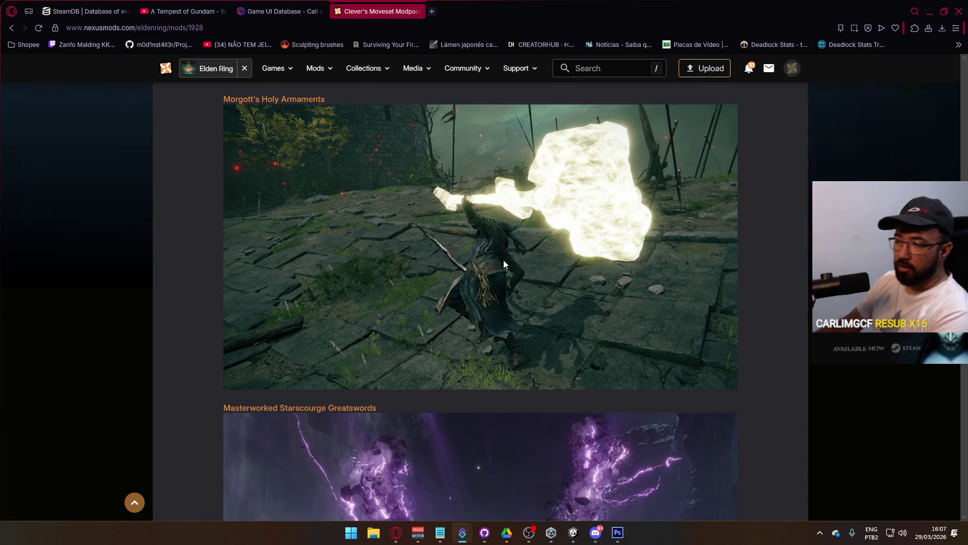
scroll(504, 259, "down", 4)
scroll(517, 186, "down", 4)
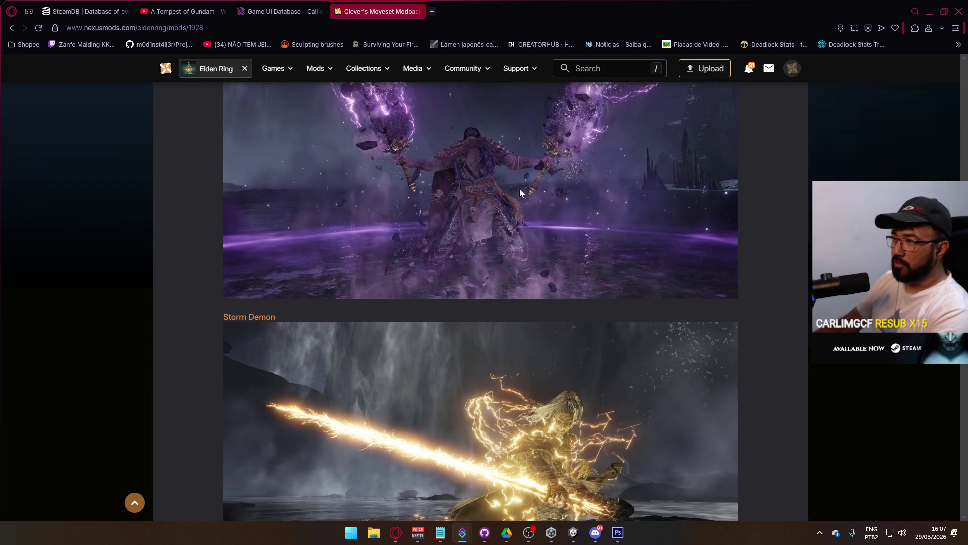
scroll(556, 210, "down", 10)
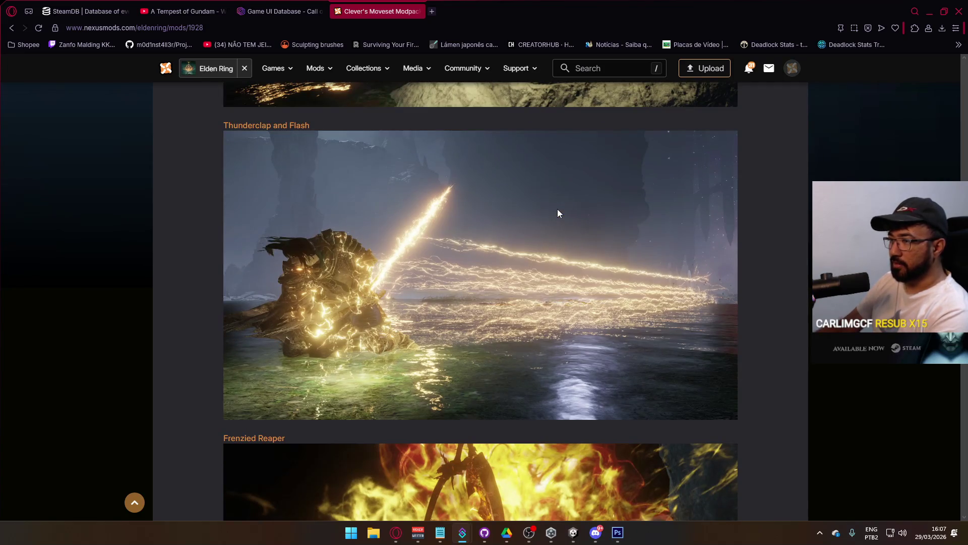
scroll(558, 209, "down", 7)
scroll(558, 225, "down", 15)
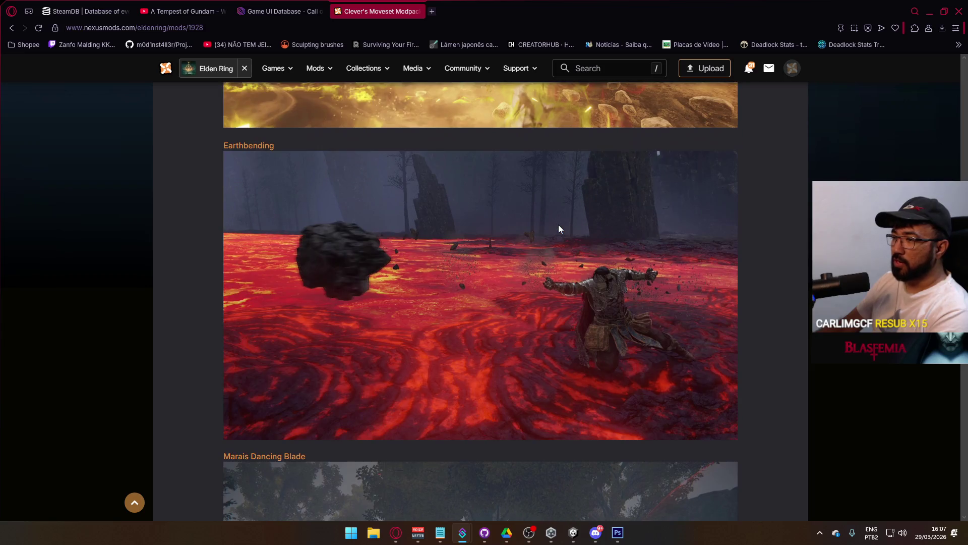
scroll(558, 225, "down", 5)
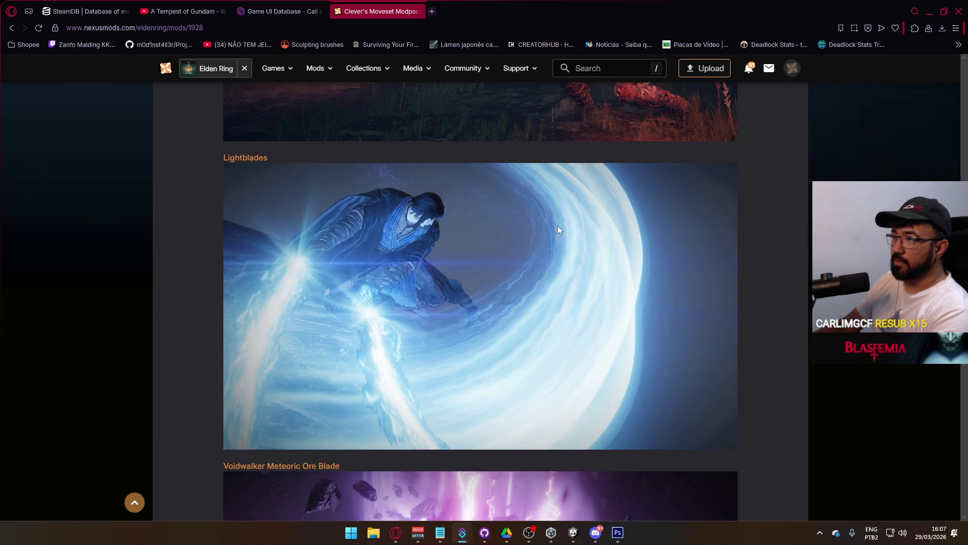
scroll(558, 225, "up", 3)
scroll(558, 225, "down", 4)
scroll(561, 223, "down", 6)
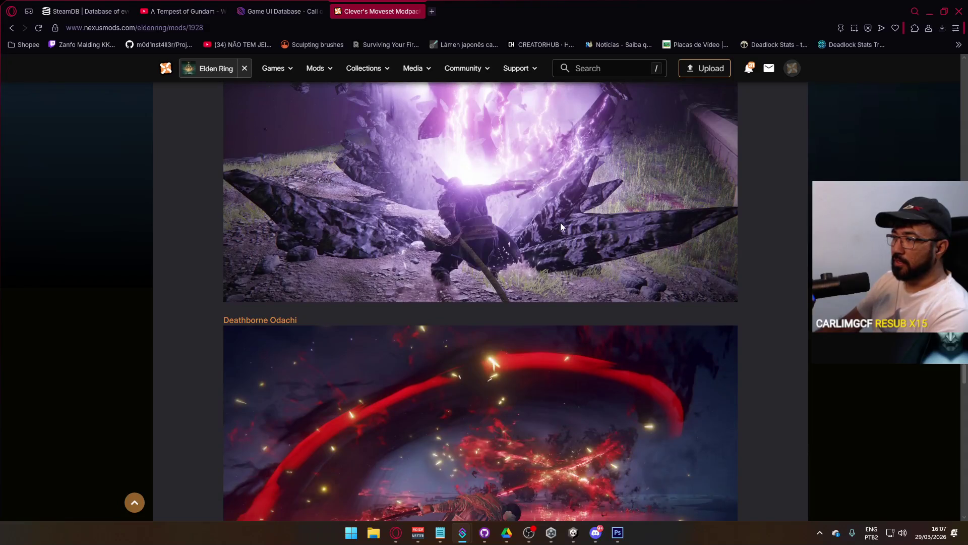
scroll(561, 222, "up", 4)
scroll(561, 224, "down", 5)
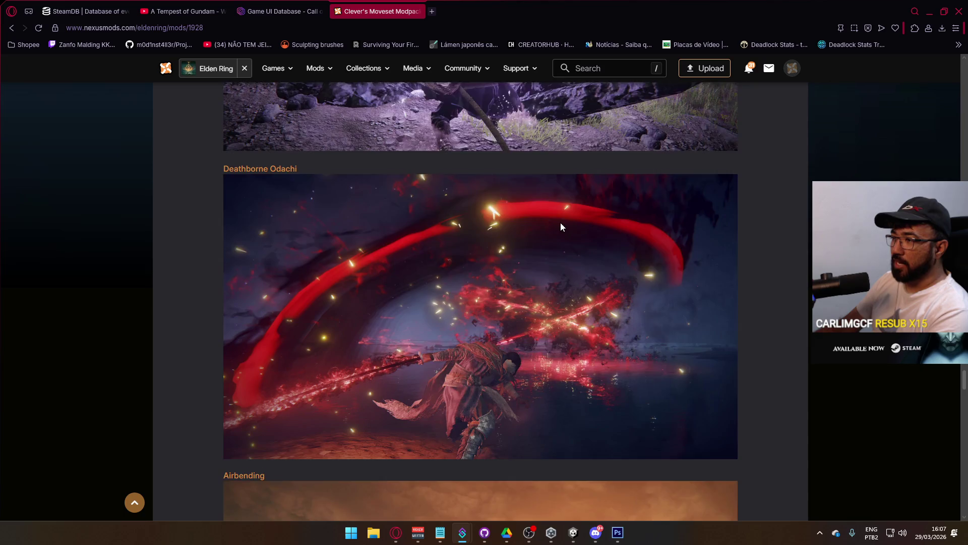
scroll(560, 223, "down", 8)
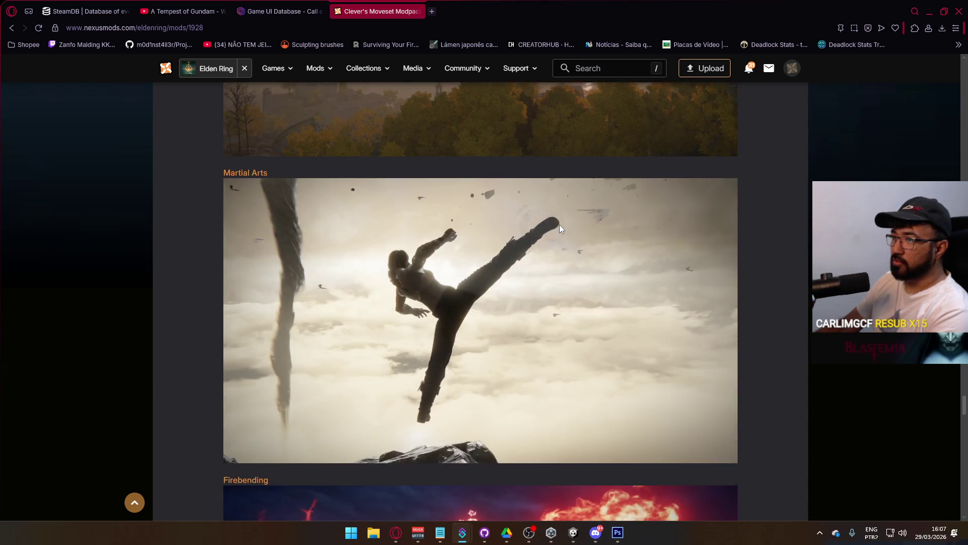
scroll(559, 225, "down", 14)
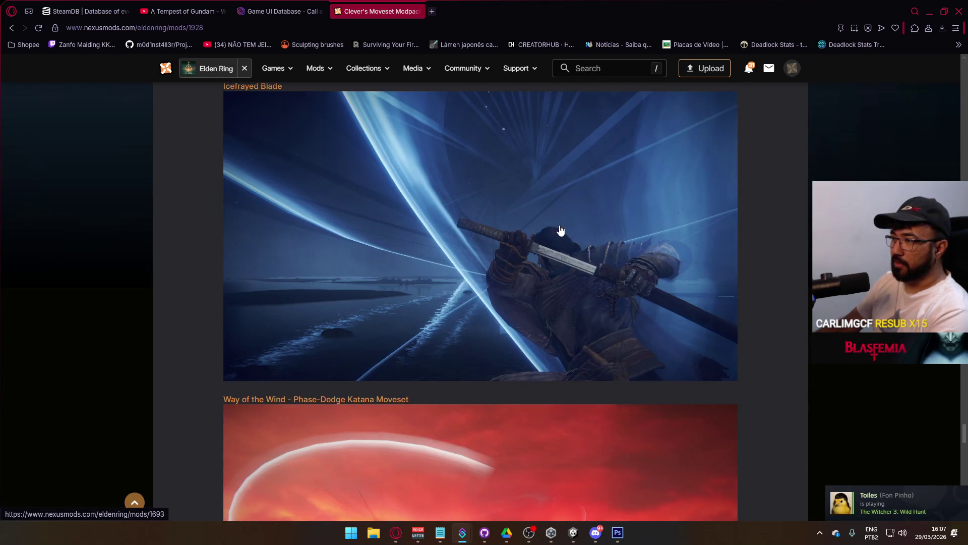
scroll(560, 231, "up", 4)
scroll(525, 252, "down", 3)
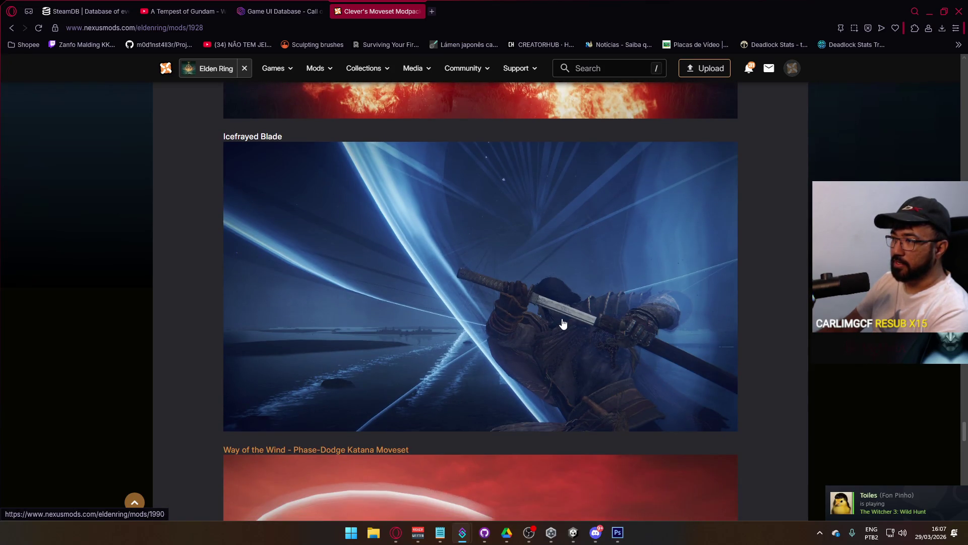
scroll(561, 322, "down", 5)
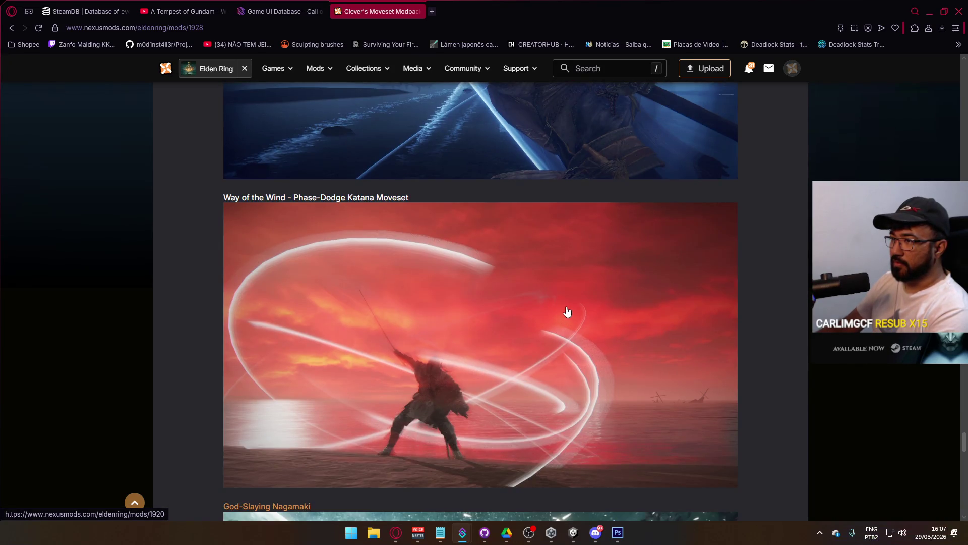
scroll(566, 311, "down", 5)
scroll(568, 309, "down", 5)
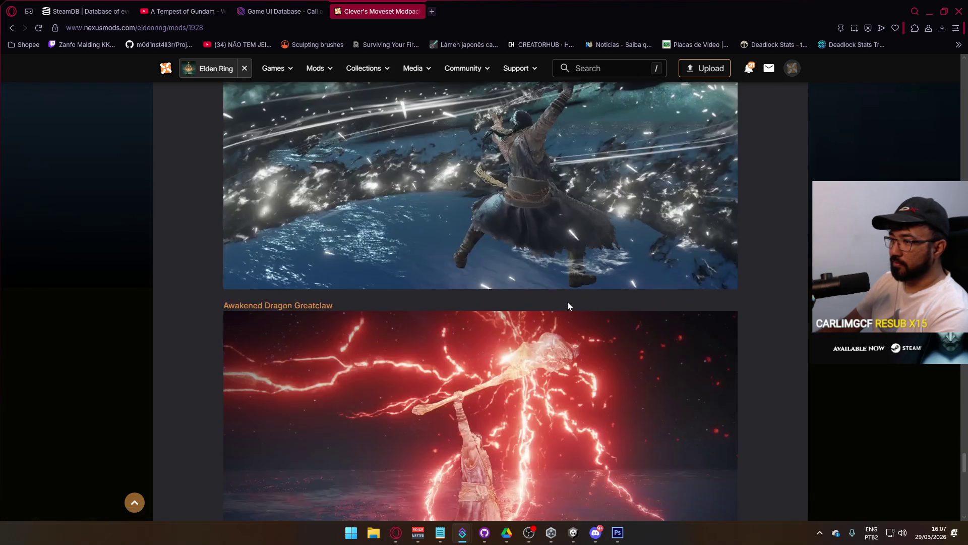
scroll(568, 307, "down", 5)
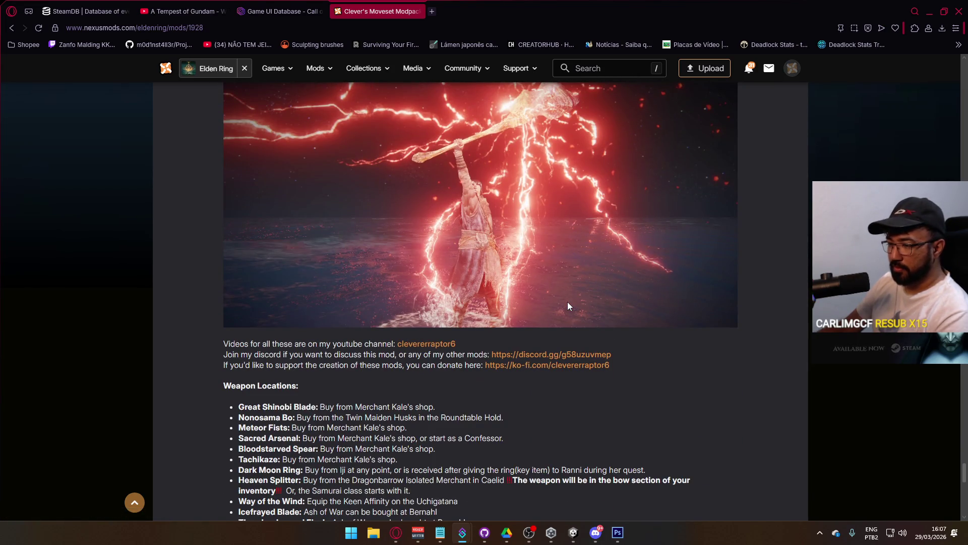
scroll(571, 298, "down", 7)
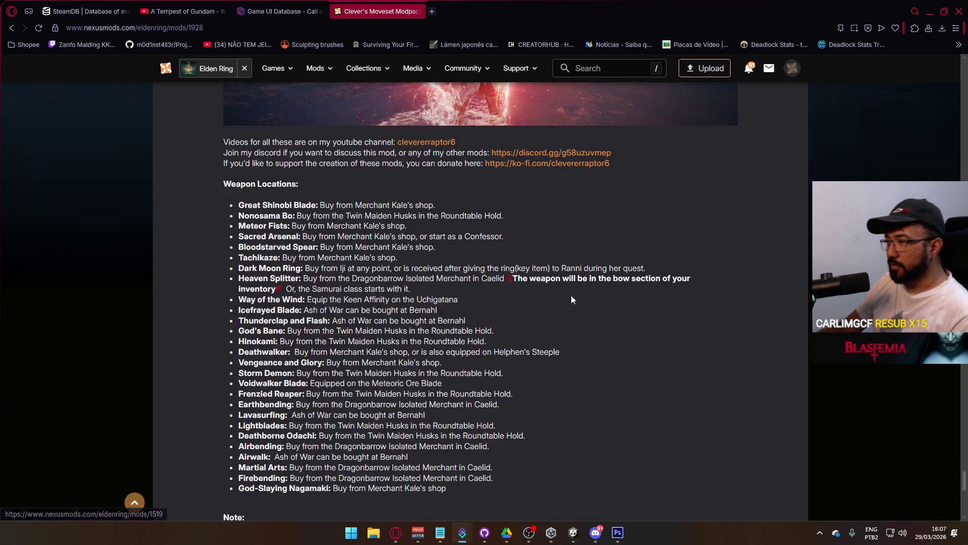
scroll(577, 295, "up", 3)
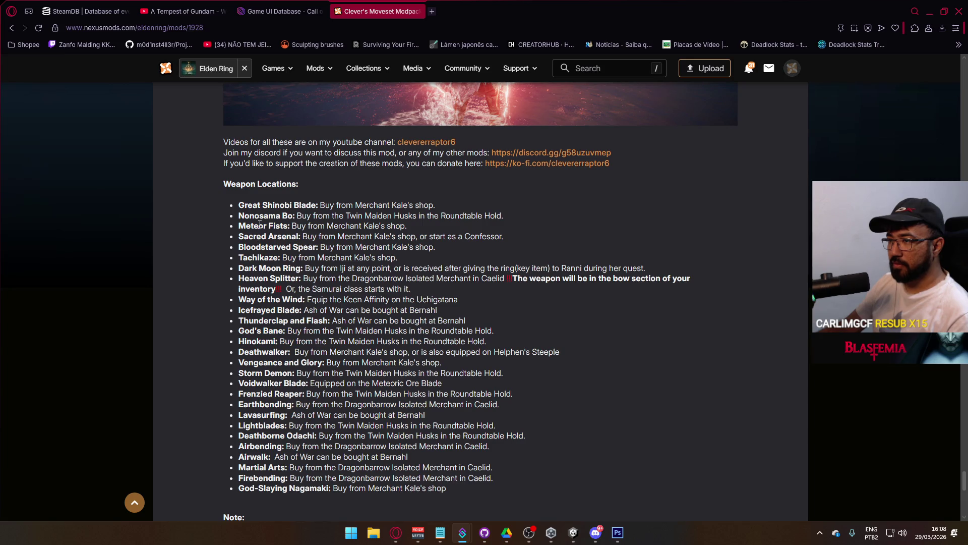
scroll(426, 251, "down", 5)
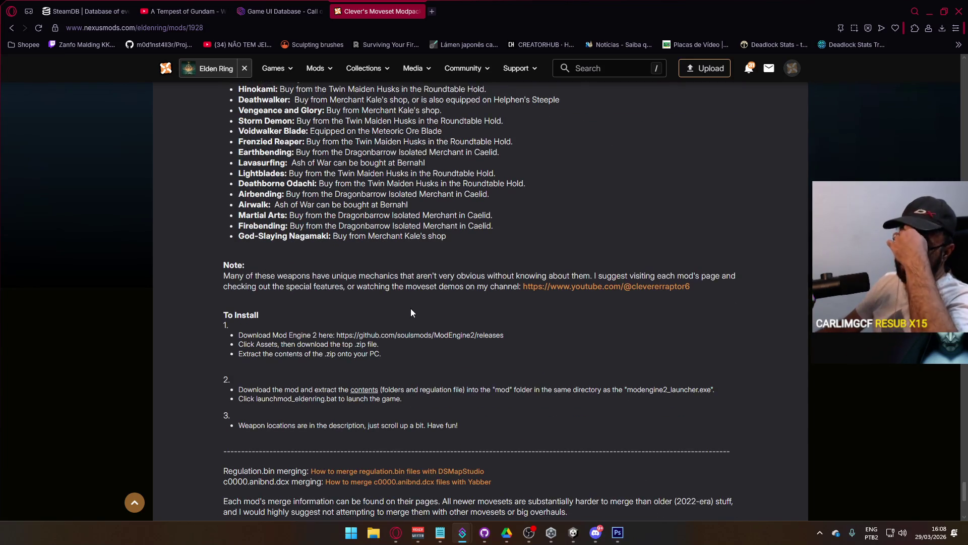
scroll(411, 308, "up", 7)
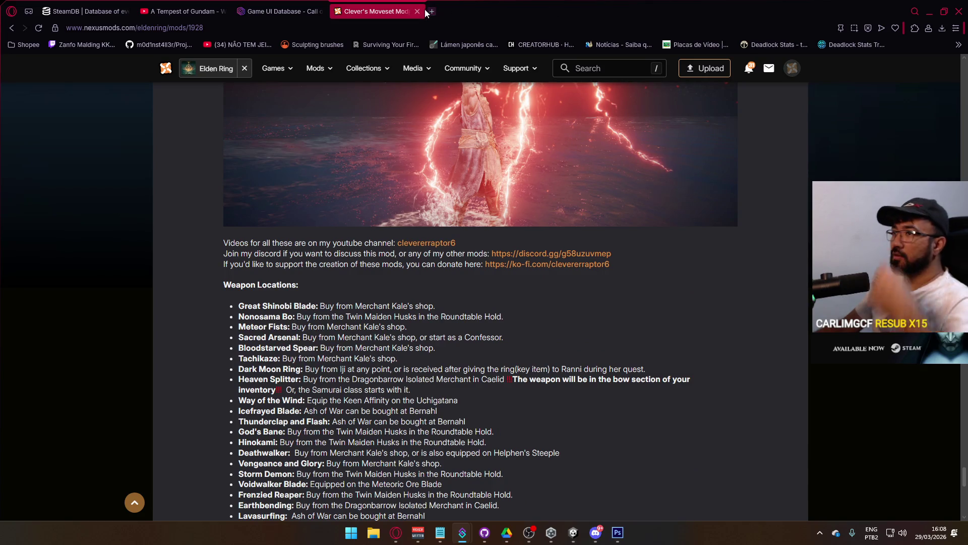
left_click(420, 10)
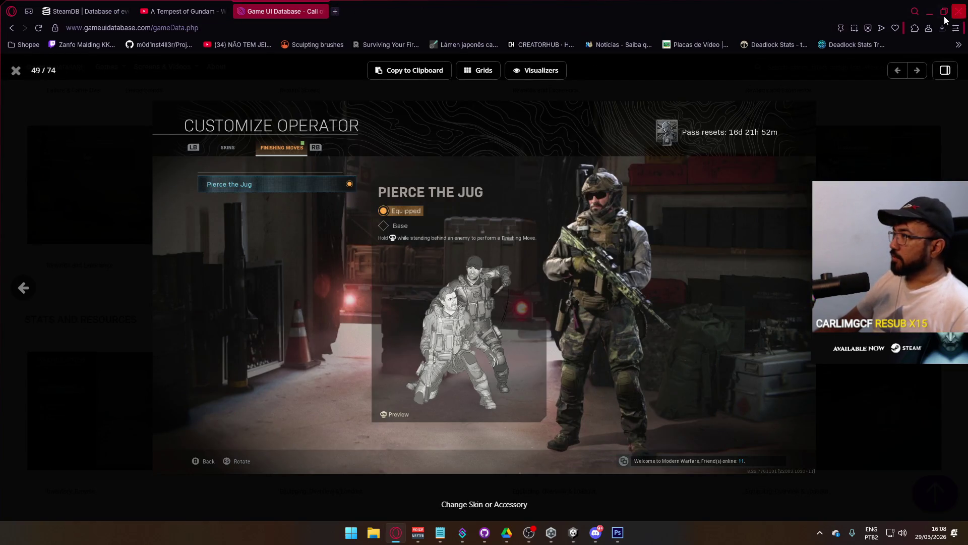
Minimize Opera to reveal Unity, briefly restore it on the Tempest of Gundam tab, then minimize again.
left_click(930, 11)
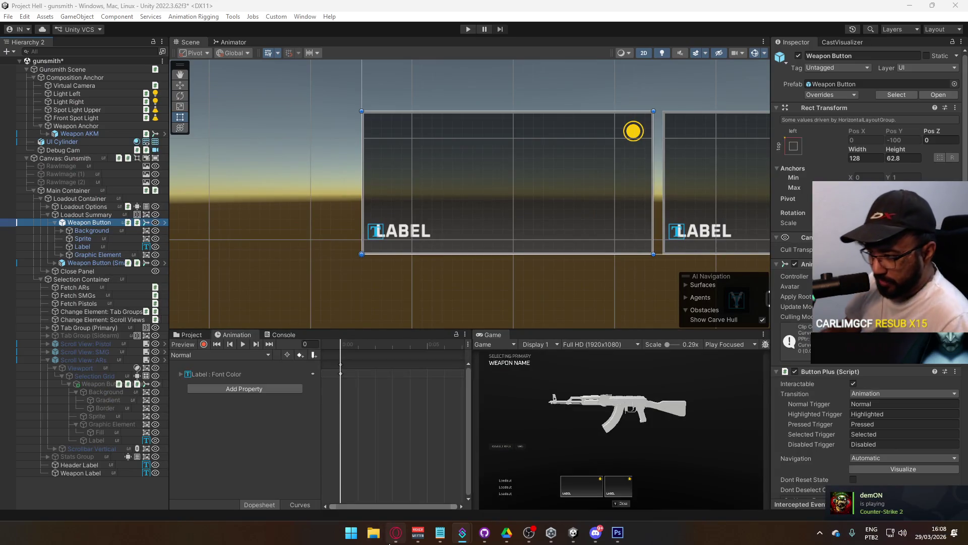
left_click(396, 532)
left_click(183, 11)
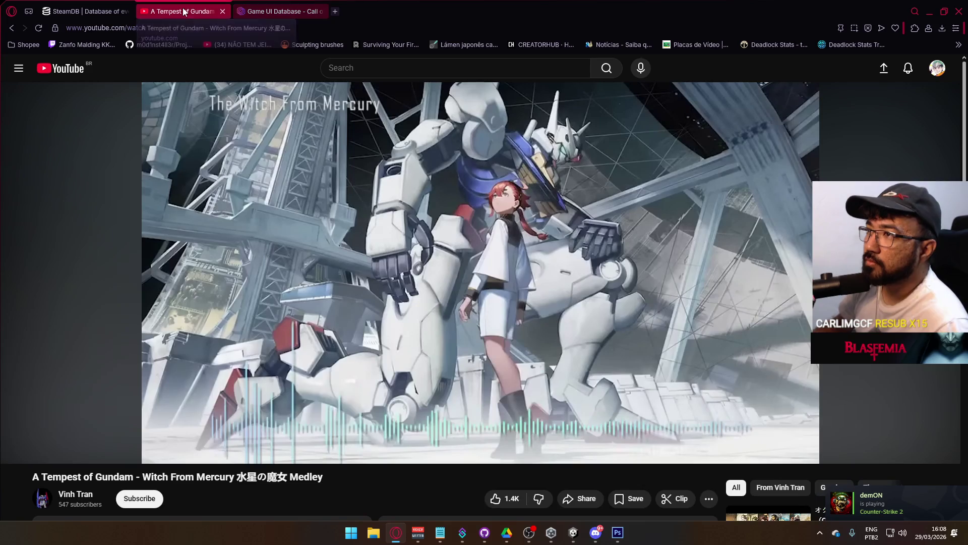
left_click(928, 14)
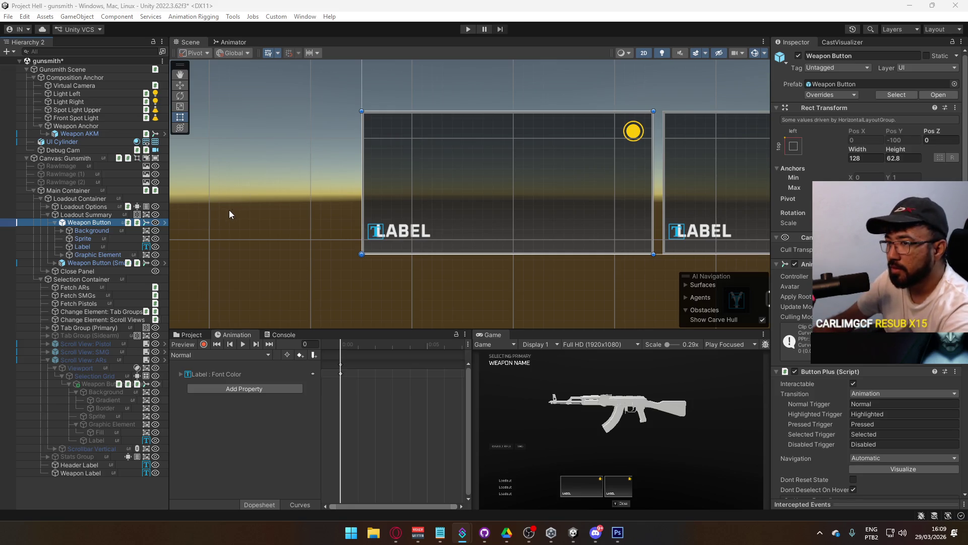
Open the Weapon Button@Selected On clip in record mode and select the Graphic Element image colour track.
left_click(213, 356)
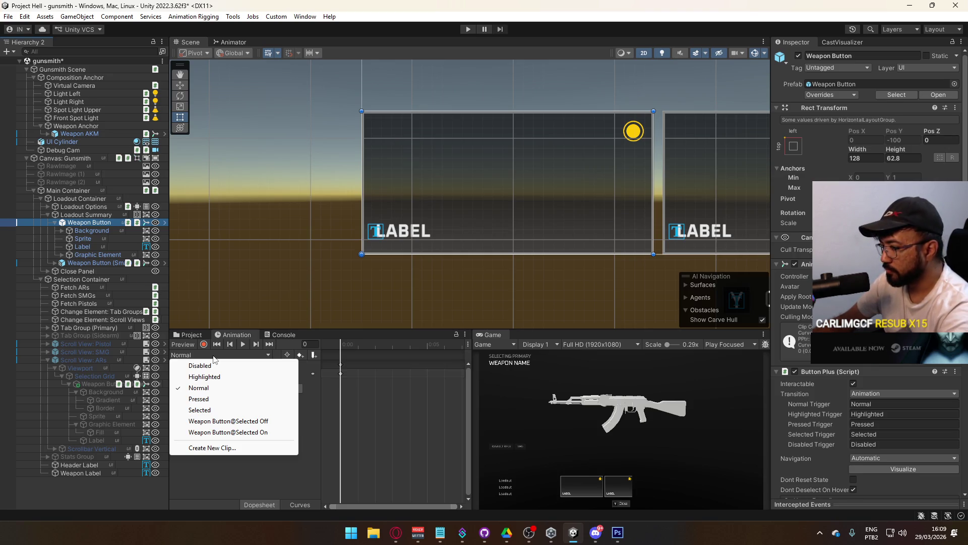
left_click(246, 432)
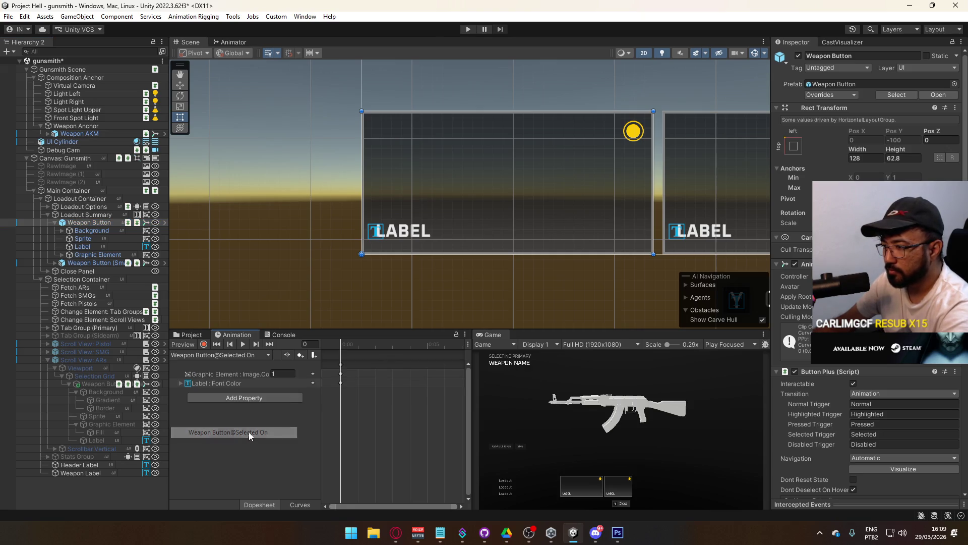
left_click(203, 345)
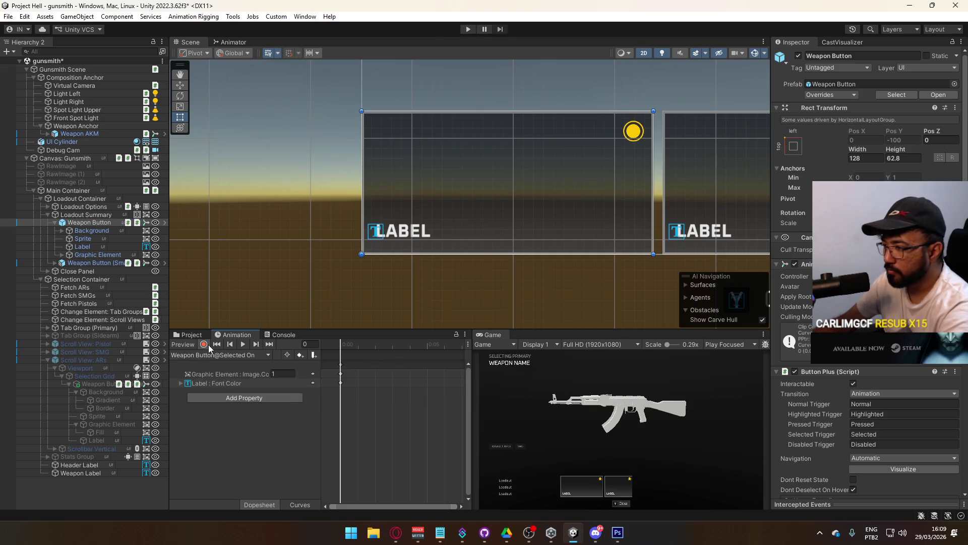
left_click(237, 373)
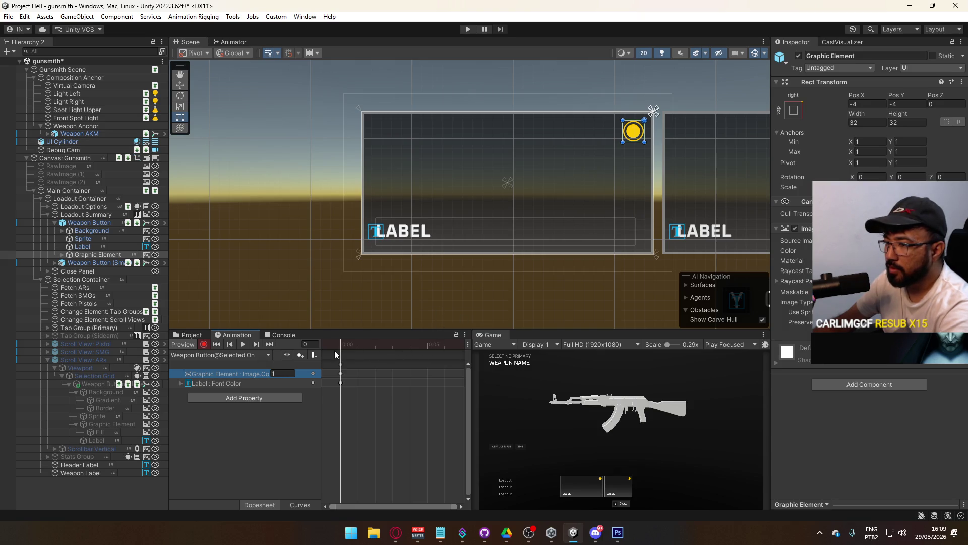
Add a Canvas Group to Graphic Element, toggle Interactable and Blocks Raycasts, and apply to the prefab.
left_click(869, 385)
type("brain")
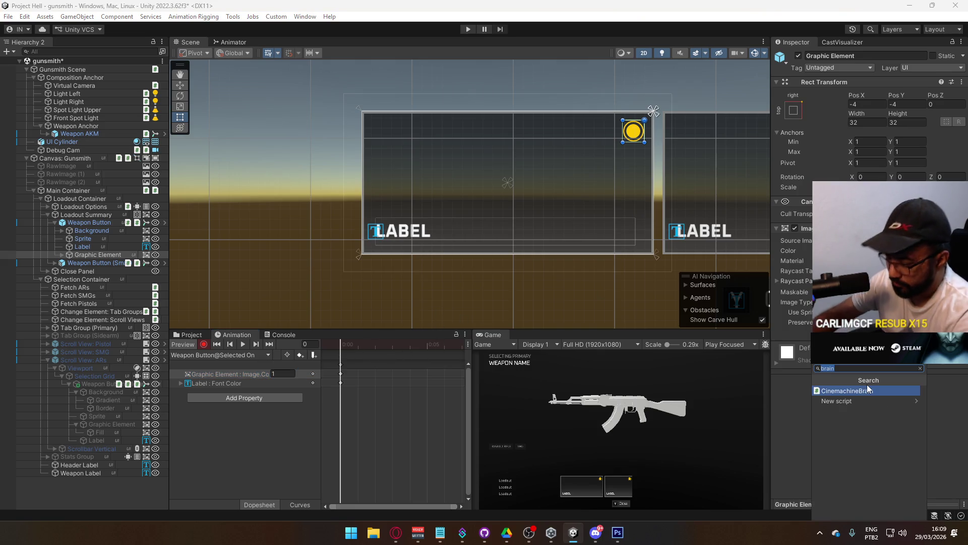
type("canvas group")
key("Return")
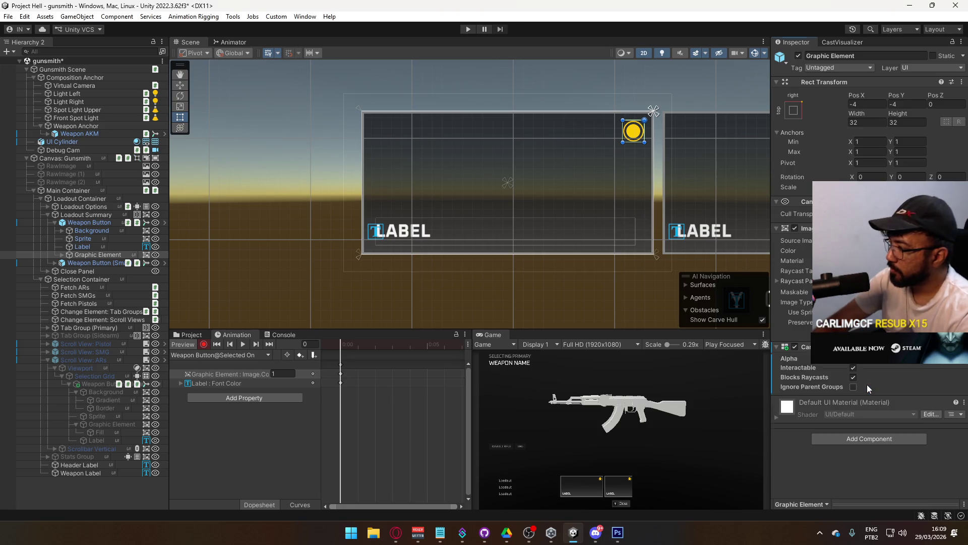
left_click(853, 367)
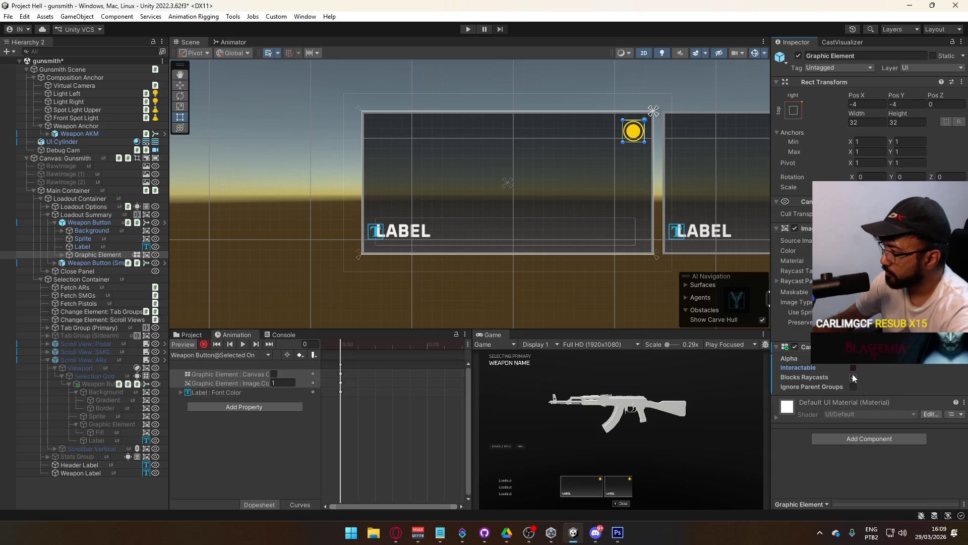
left_click(853, 378)
right_click(836, 366)
left_click(830, 367)
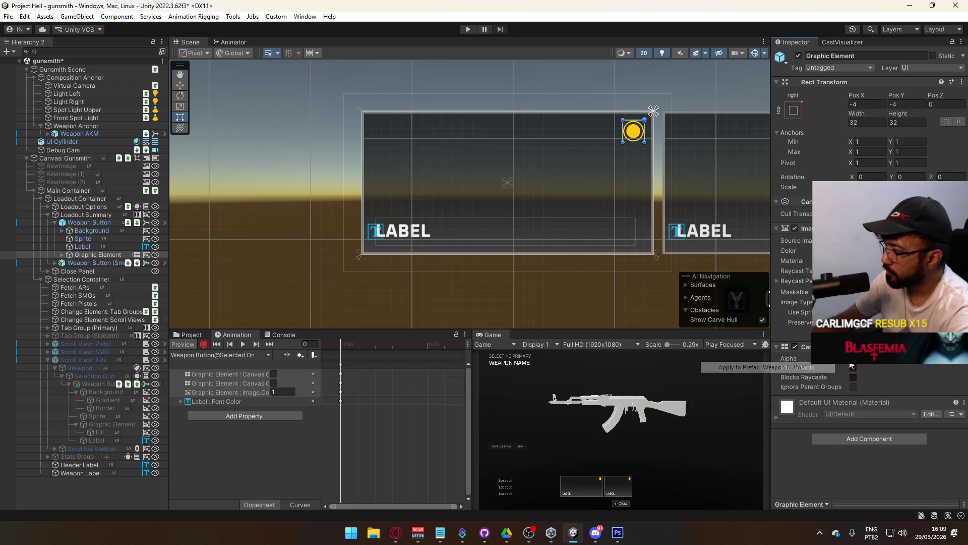
Undo the lowered Canvas Group alpha and delete the leftover Canvas Group animation tracks.
mouse_move(839, 363)
left_mouse_down()
mouse_move(810, 363)
mouse_move(817, 367)
left_mouse_up()
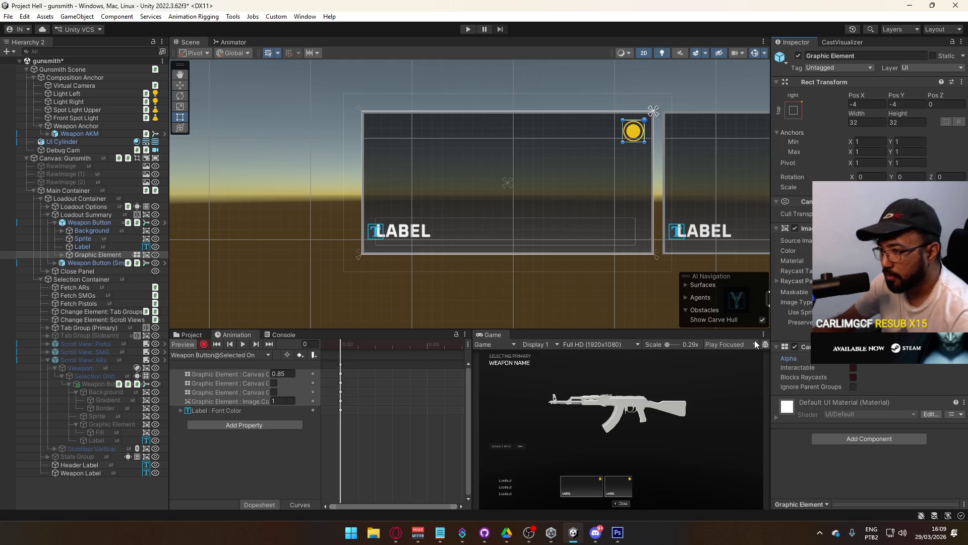
key("ctrl+z")
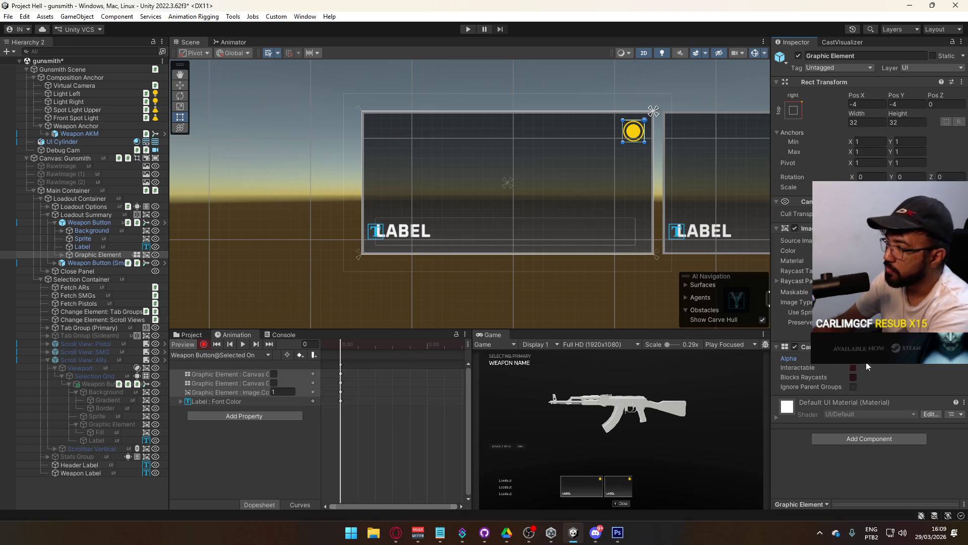
left_click(245, 376)
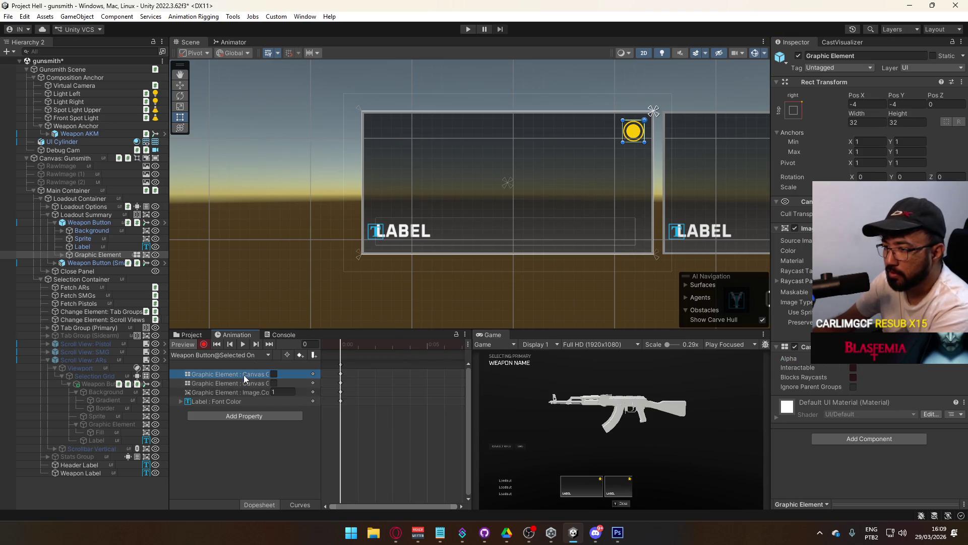
key("Delete")
left_click(247, 375)
key("Delete")
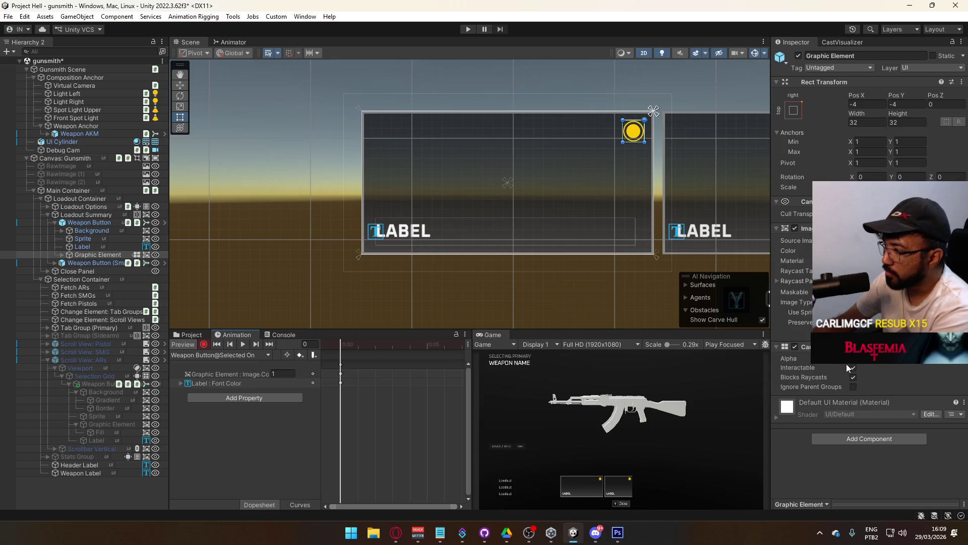
Turn off Interactable and Blocks Raycasts, apply both to the Weapon Button prefab, and key alpha 0.
left_click(853, 377)
left_click(854, 367)
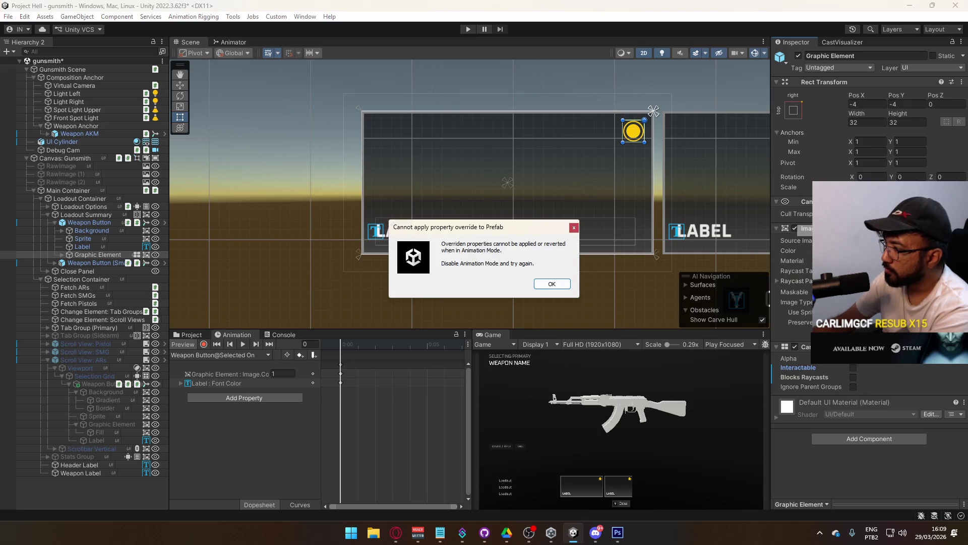
left_click(549, 284)
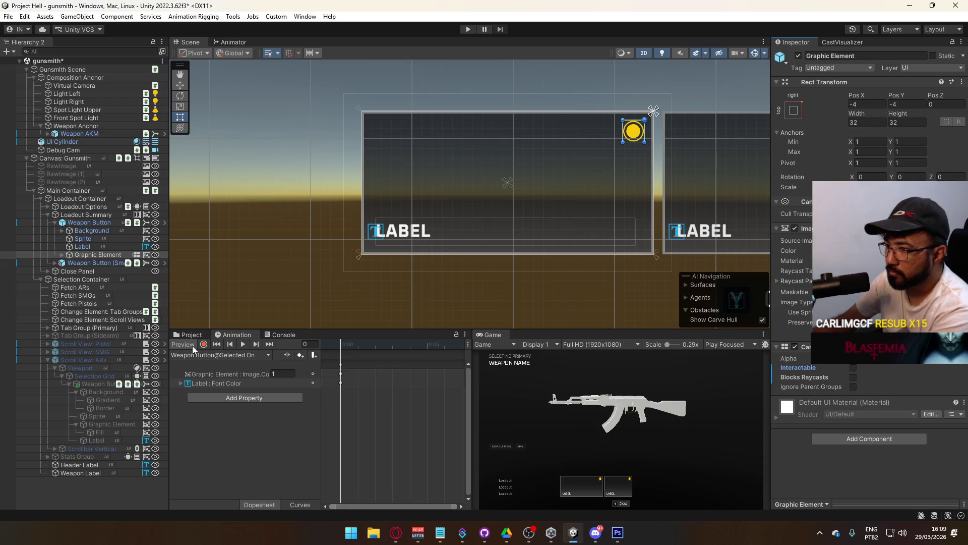
right_click(799, 370)
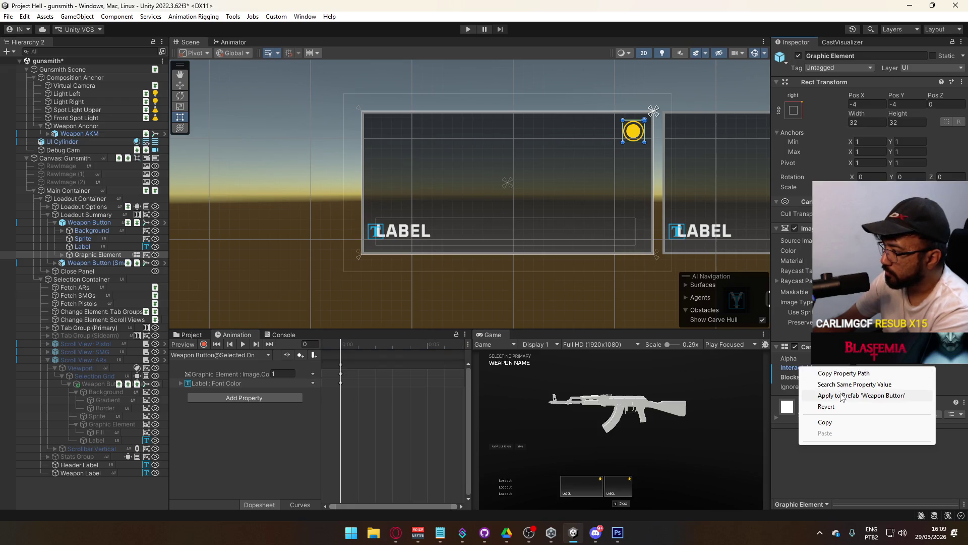
left_click(848, 395)
right_click(810, 377)
left_click(855, 405)
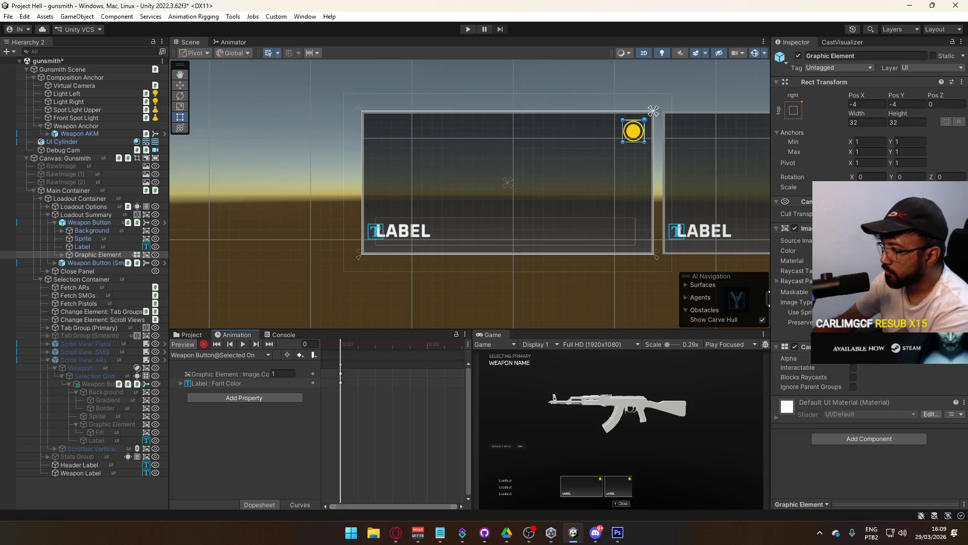
left_click(863, 362)
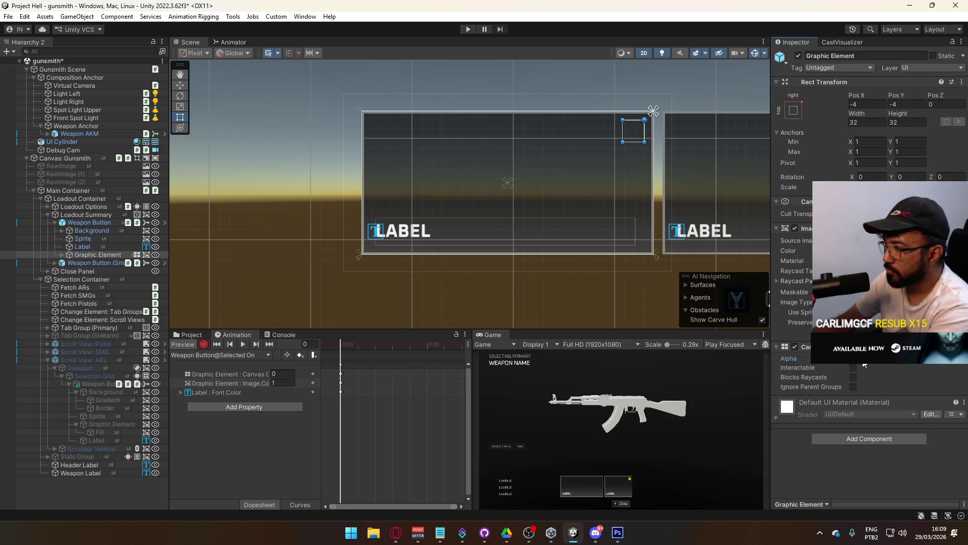
Key the Canvas Group alpha at 0 in the Weapon Button@Selected Off clip, then return to Selected On.
left_click(217, 355)
left_click(271, 422)
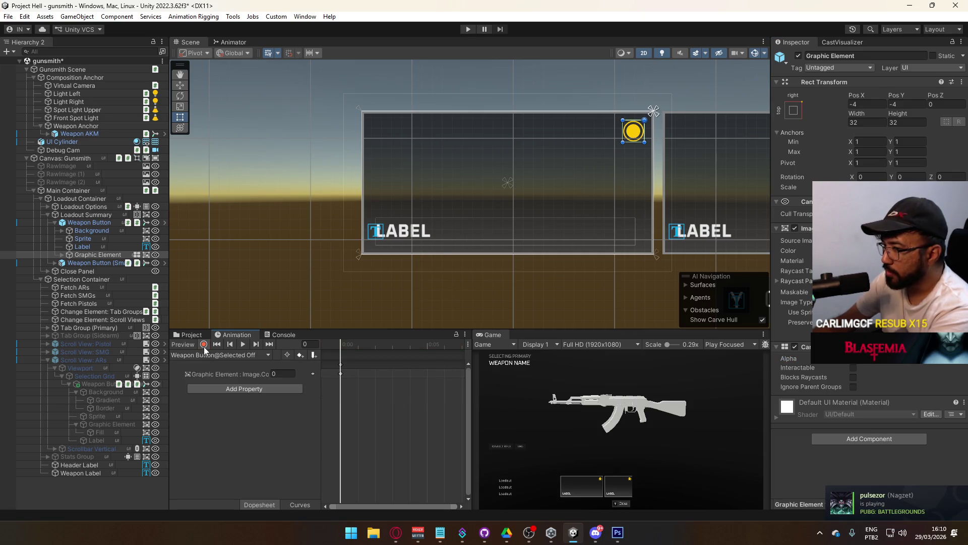
left_click(887, 362)
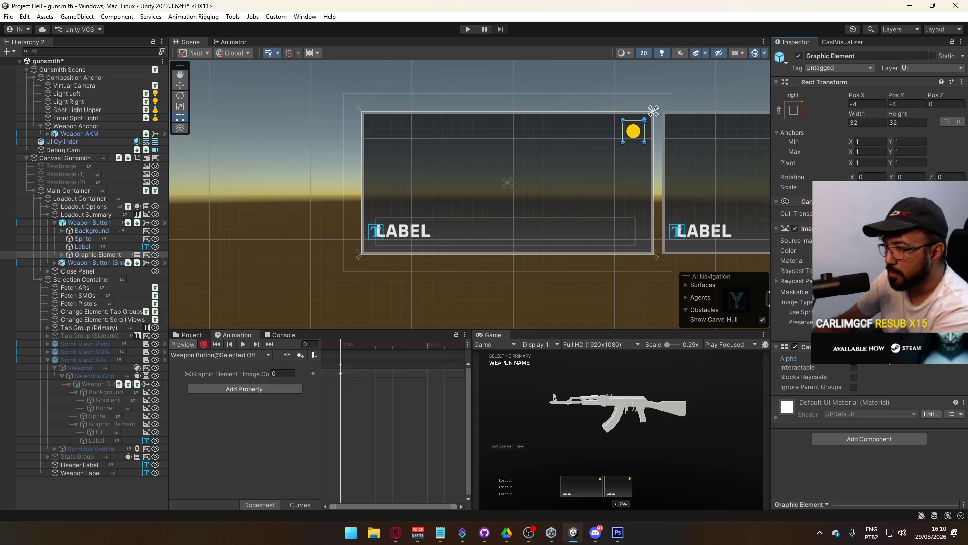
left_click_drag(889, 363, 853, 363)
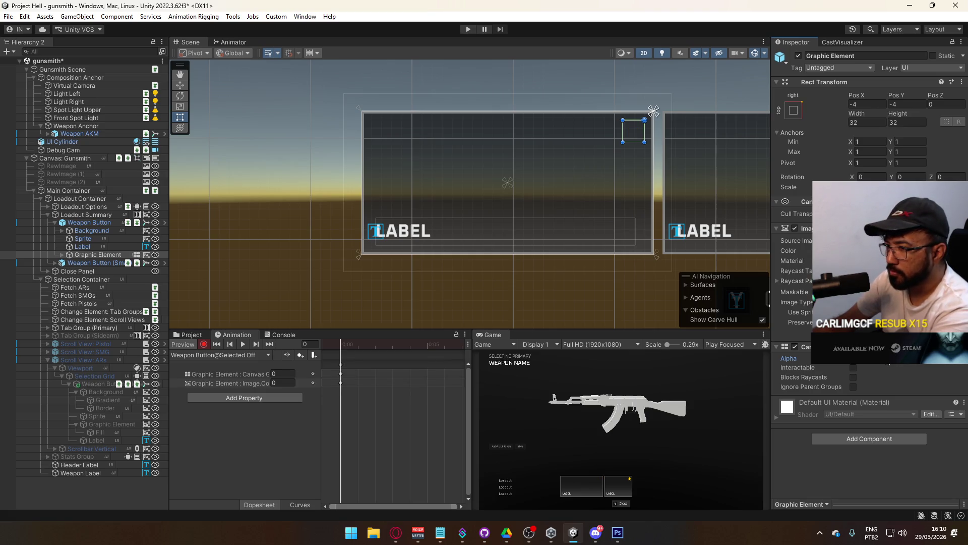
left_click(237, 355)
left_click(252, 433)
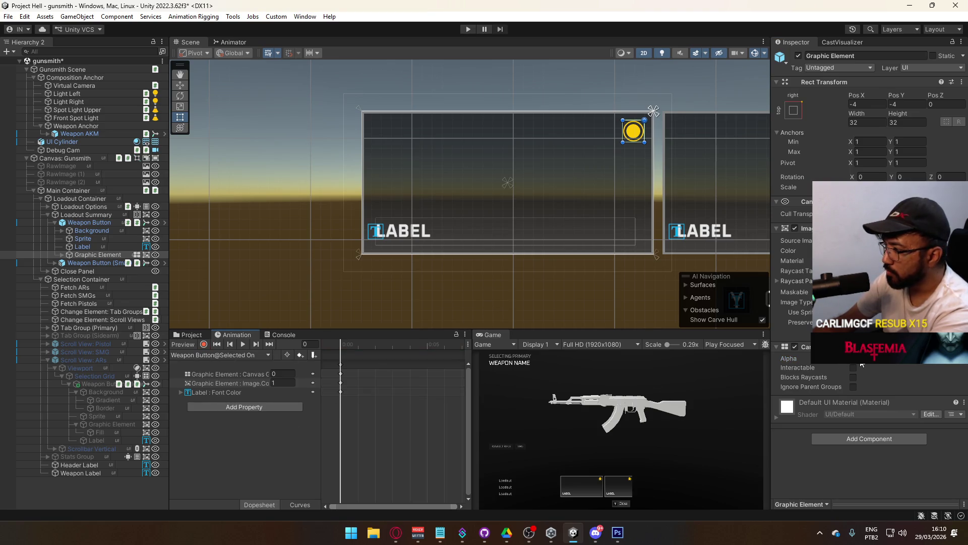
left_click(200, 354)
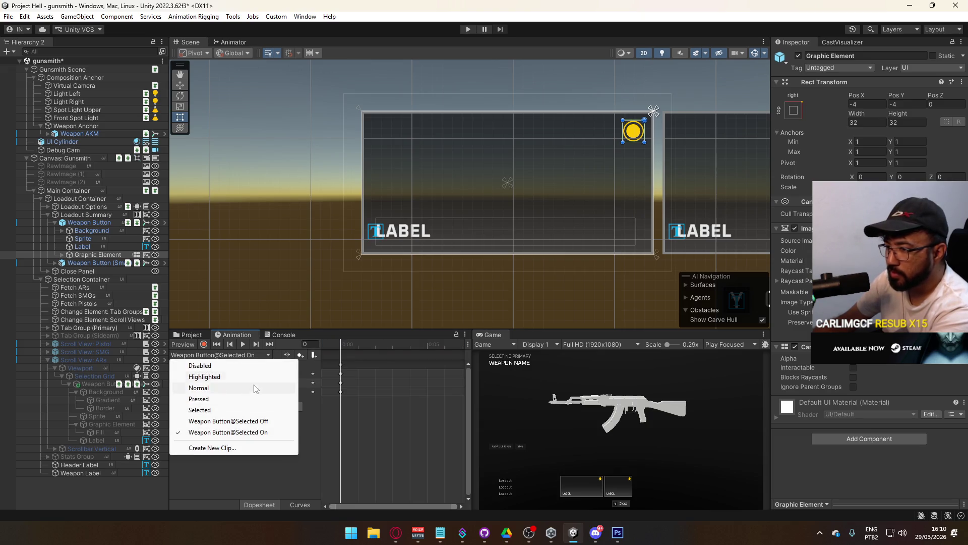
Compare the Selected Off and Selected On clips' keyed properties, finishing on the Selected clip.
left_click(247, 421)
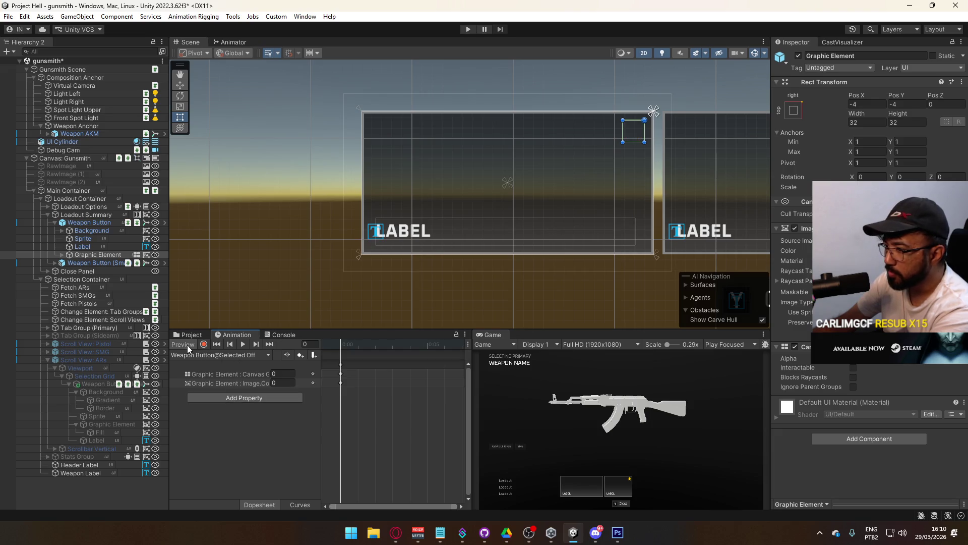
left_click(235, 355)
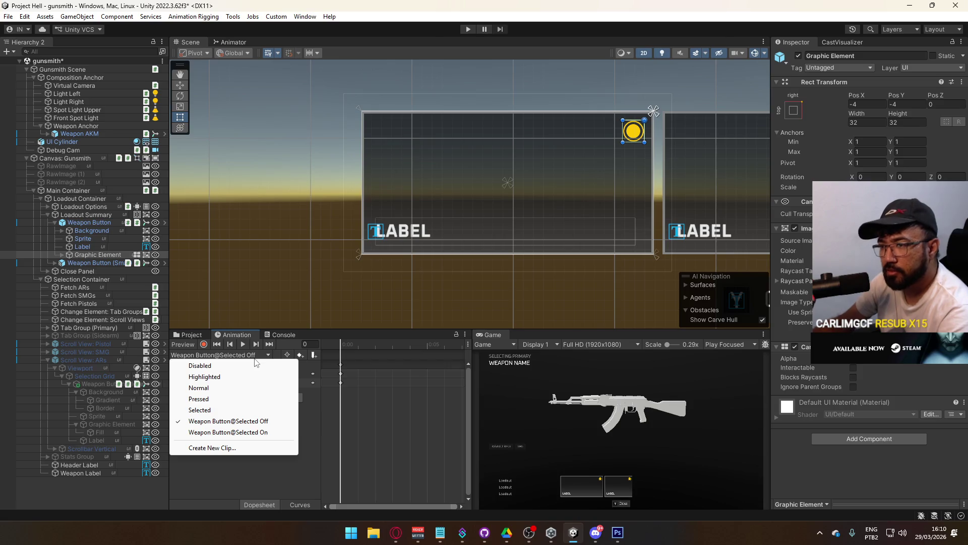
left_click(325, 452)
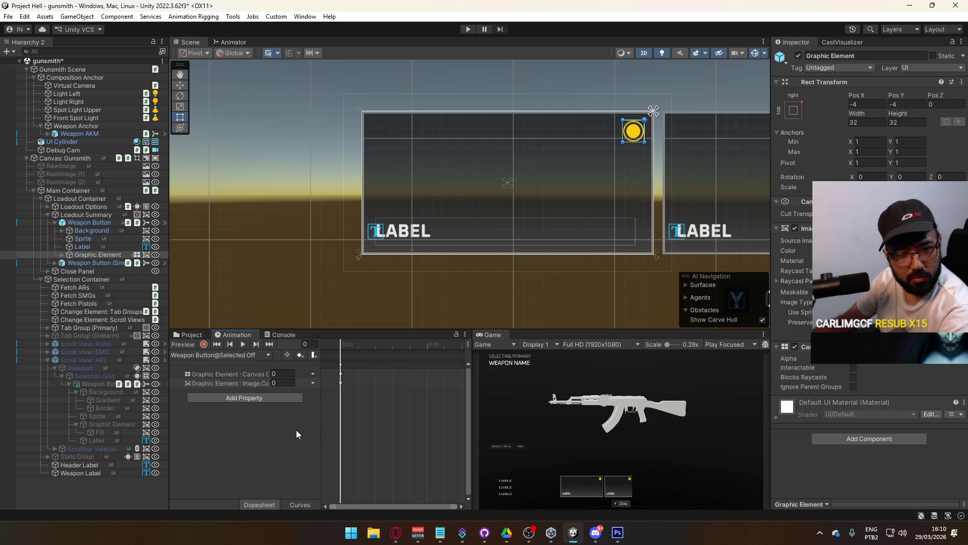
left_click(245, 355)
left_click(252, 432)
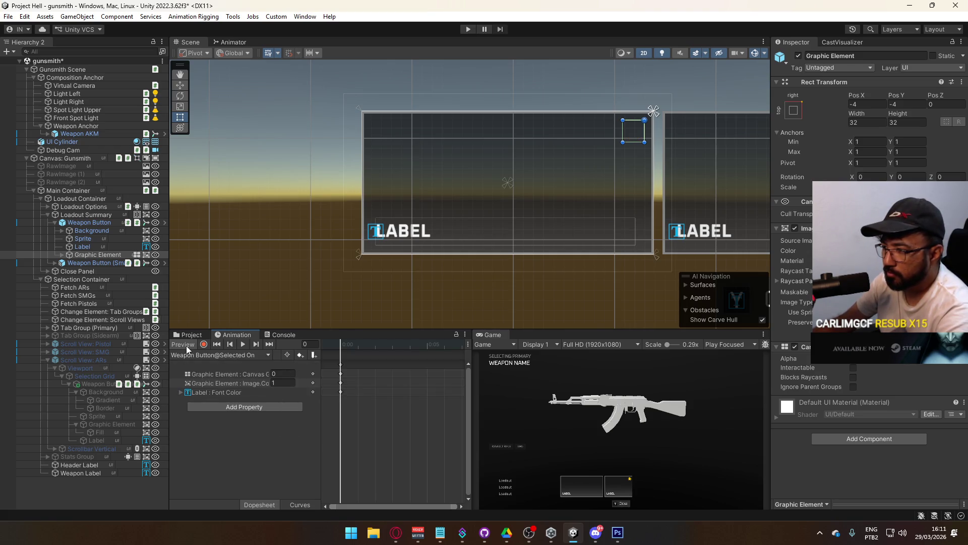
left_click(209, 355)
left_click(235, 421)
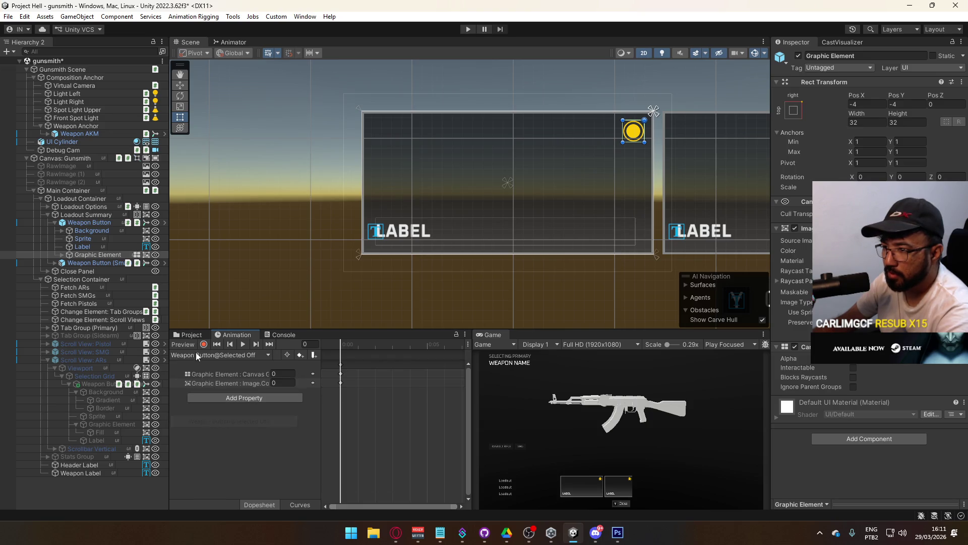
left_click(225, 355)
left_click(247, 410)
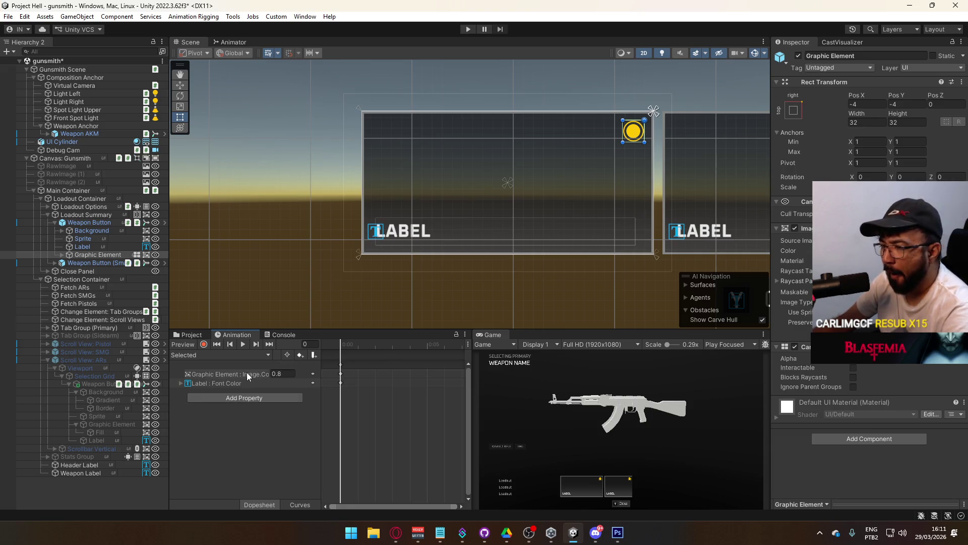
Delete the Graphic Element Image.Color and Label Font Color tracks from the Selected clip.
key("Delete")
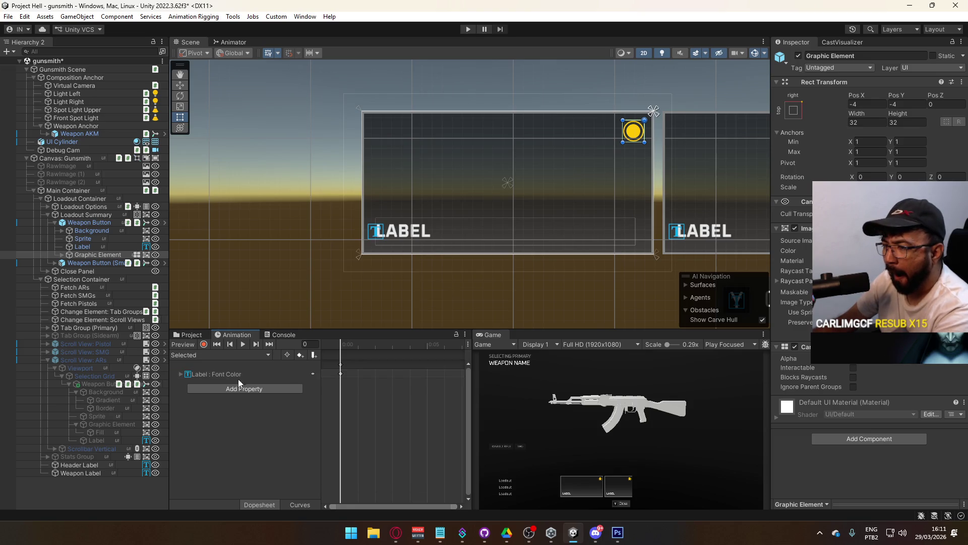
left_click(246, 374)
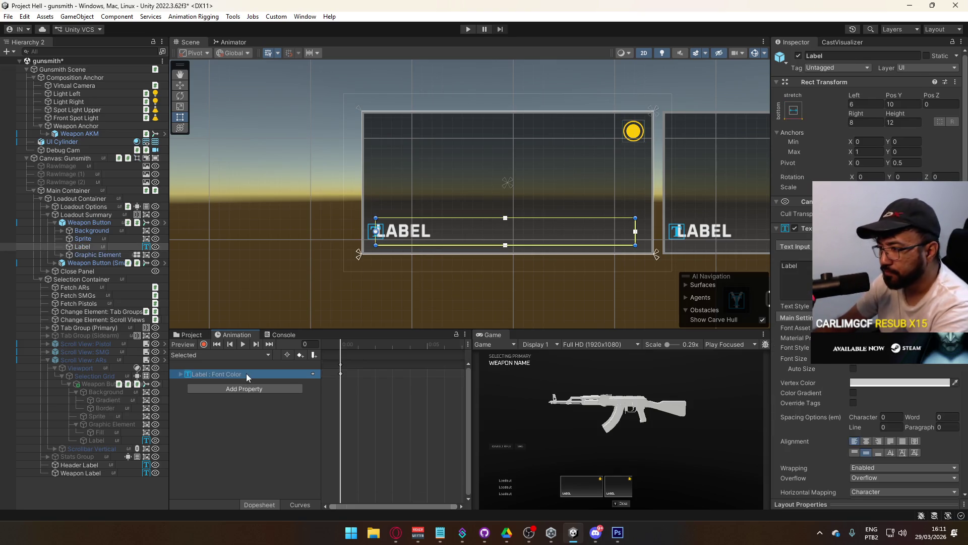
key("Delete")
Review the Weapon Button@Selected On and Normal clips, then select the Graphic Element object.
left_click(224, 358)
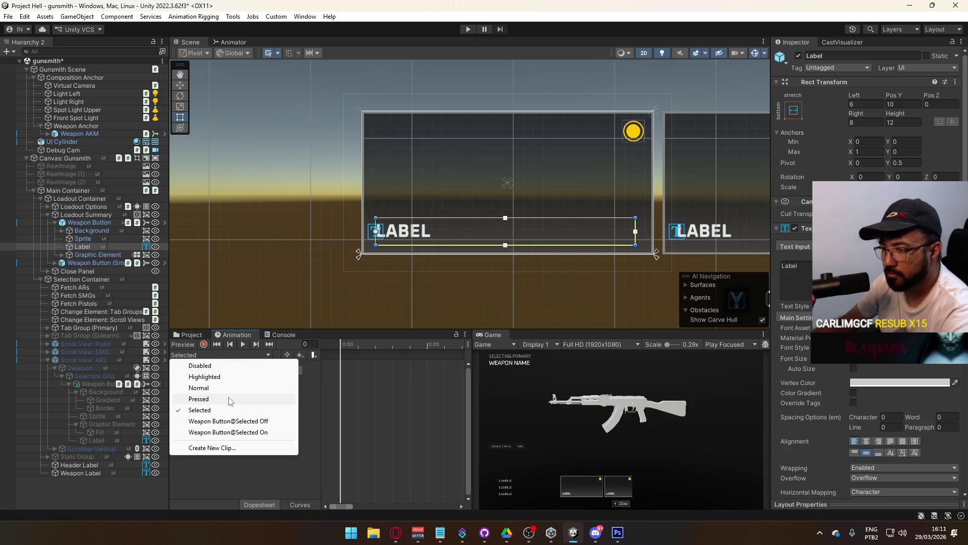
left_click(266, 433)
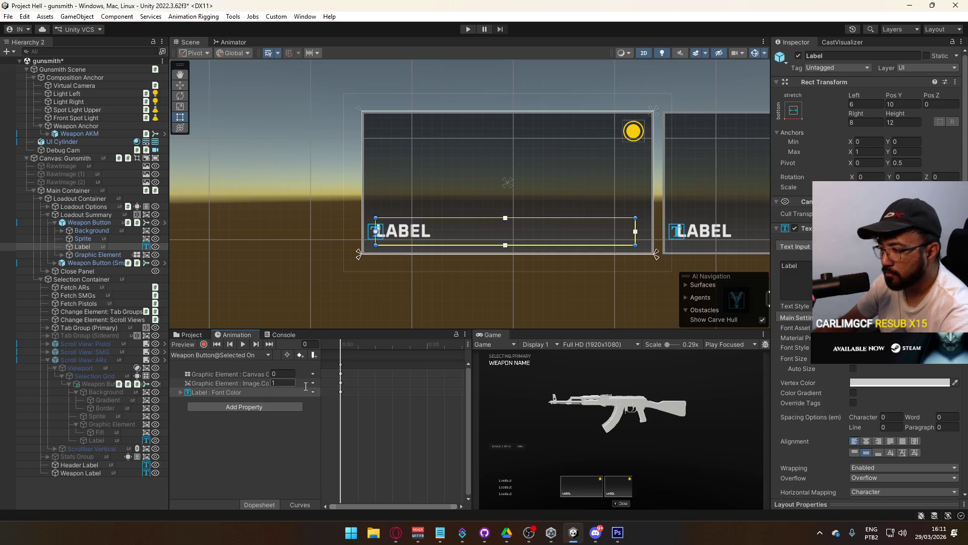
left_click(220, 356)
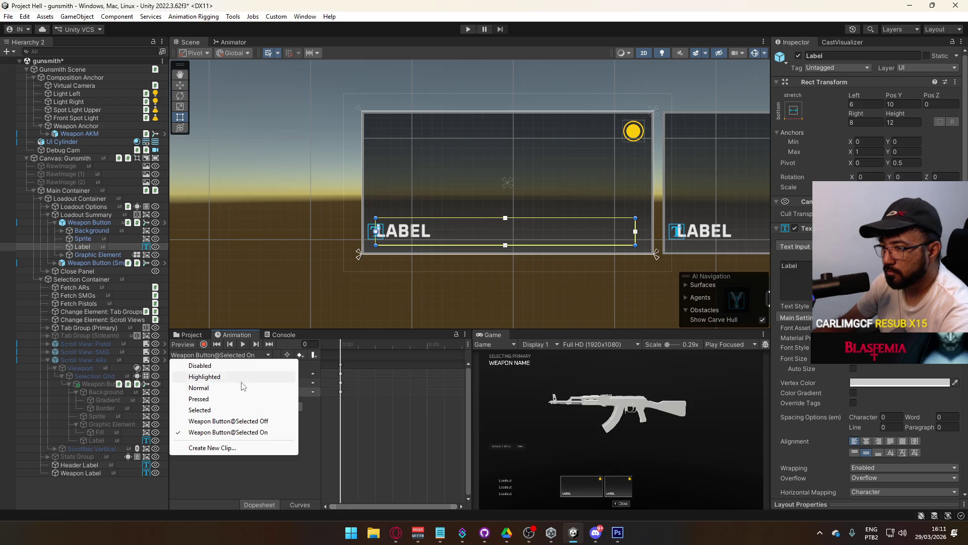
left_click(244, 388)
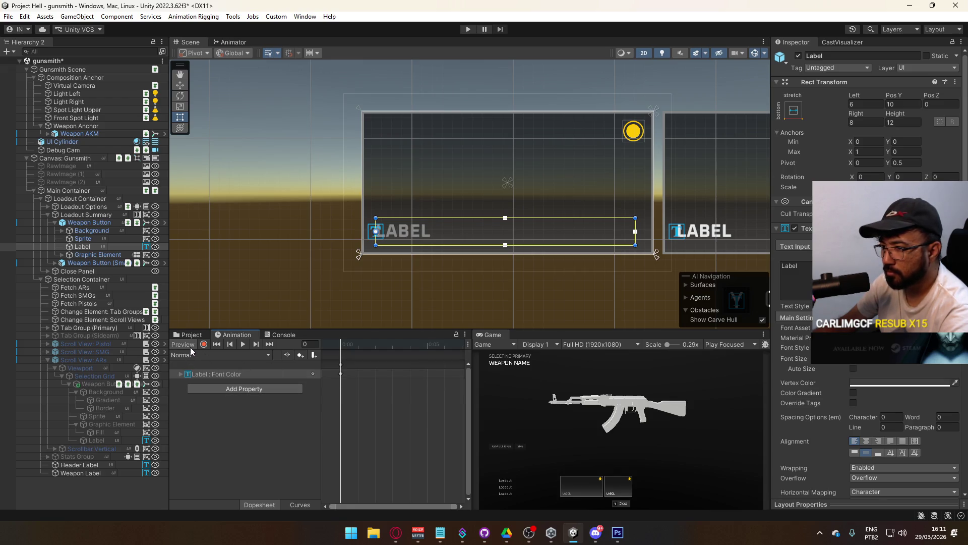
left_click(100, 255)
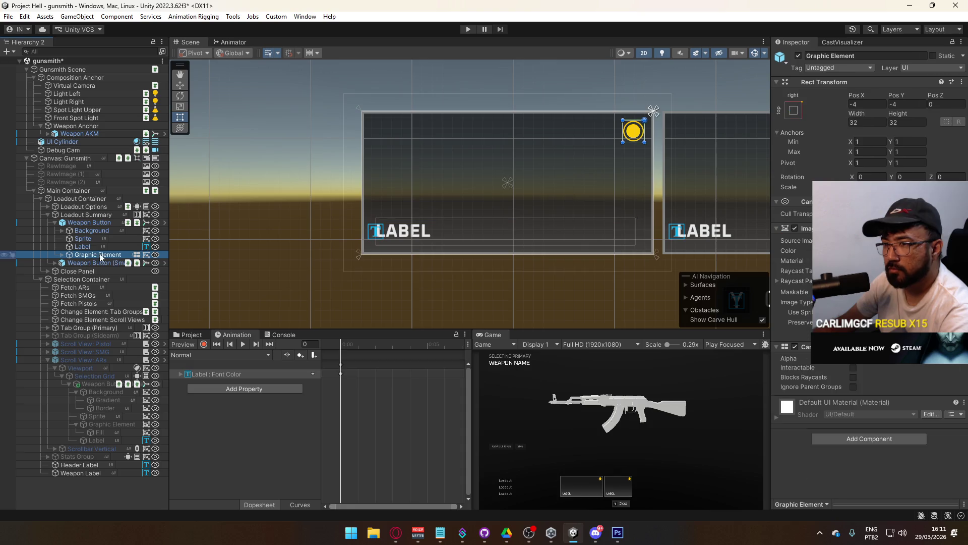
Fade the Graphic Element's alpha to 0 and select the Gradient child under Background.
left_click_drag(790, 358, 777, 359)
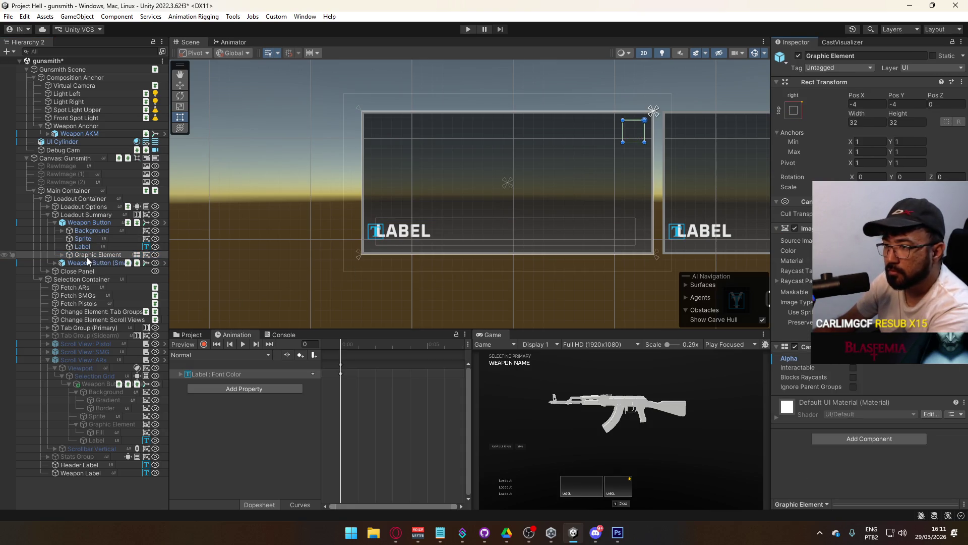
left_click(63, 230)
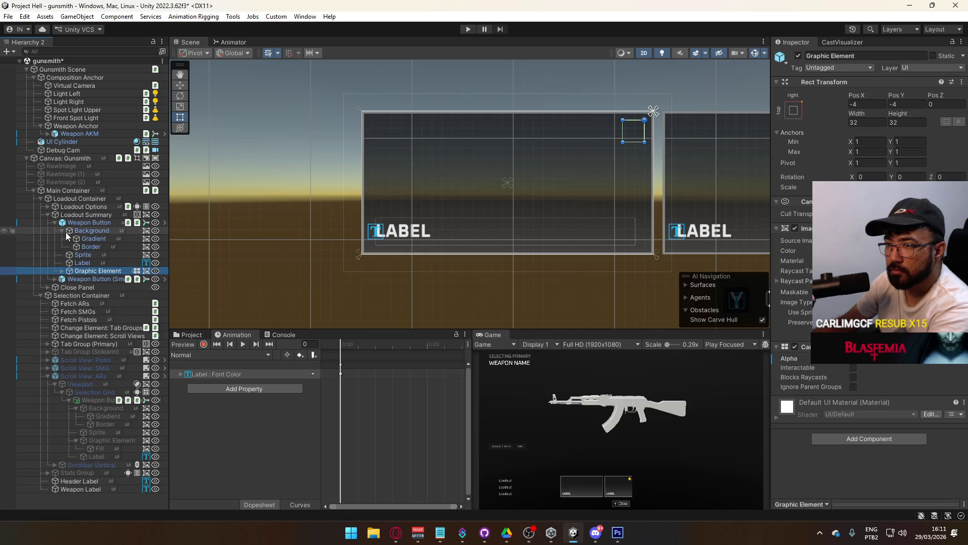
left_click(94, 239)
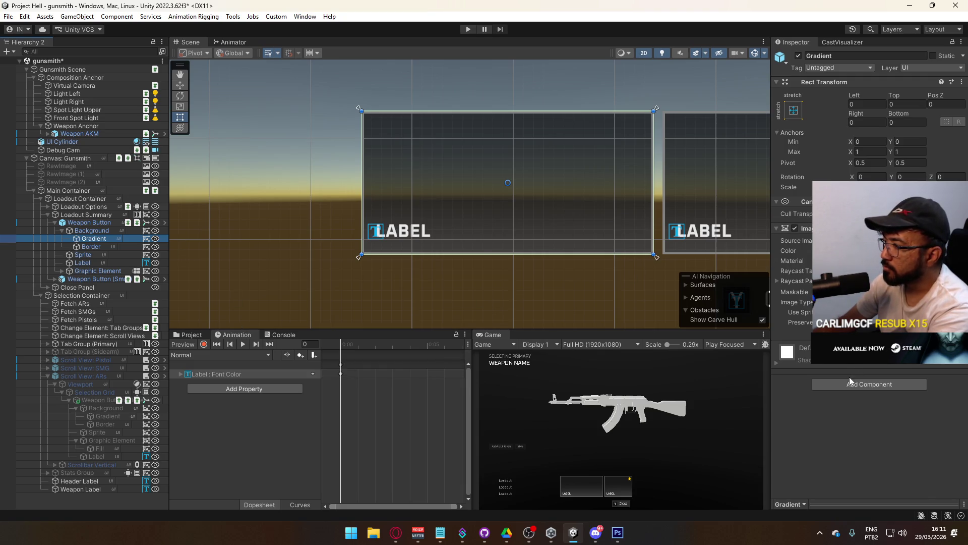
Add a Canvas Group to Gradient with Interactable off, apply it to the prefab, and set alpha 0.
left_click(850, 380)
left_click(851, 400)
right_click(807, 348)
left_click(799, 368)
right_click(811, 365)
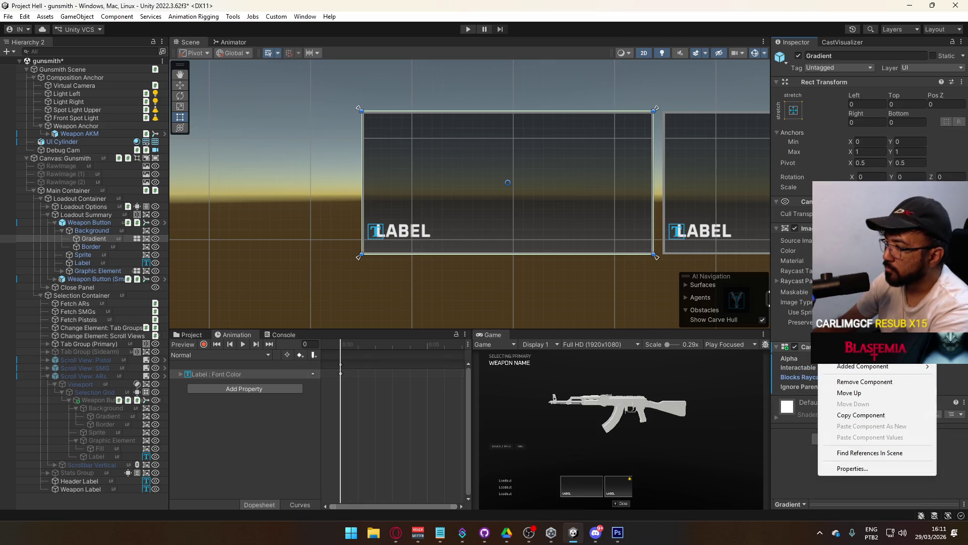
mouse_move(828, 366)
left_click(747, 365)
left_click(868, 358)
type("0")
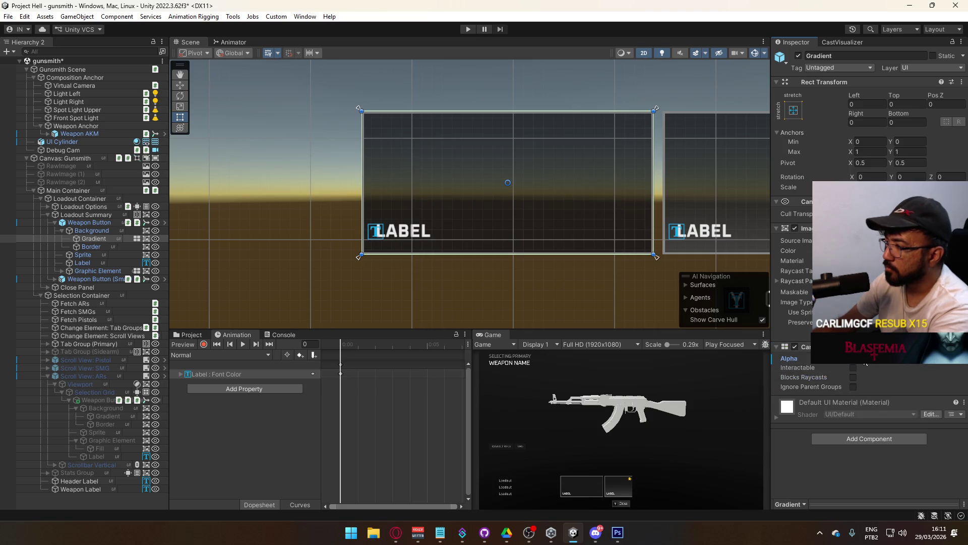